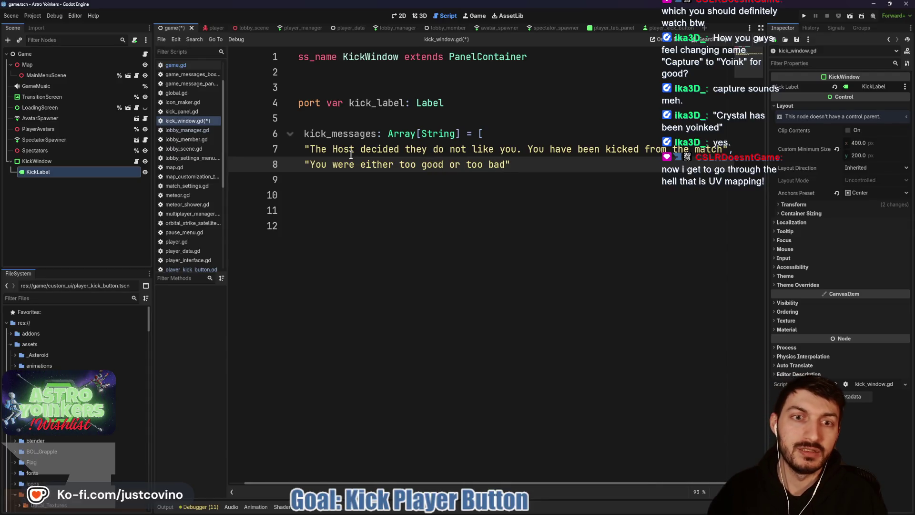
# Finish the 'remove you from the match' message and add 'oof. Maybe do better next time? You got kicked by the host.'
pyautogui.write('dec')
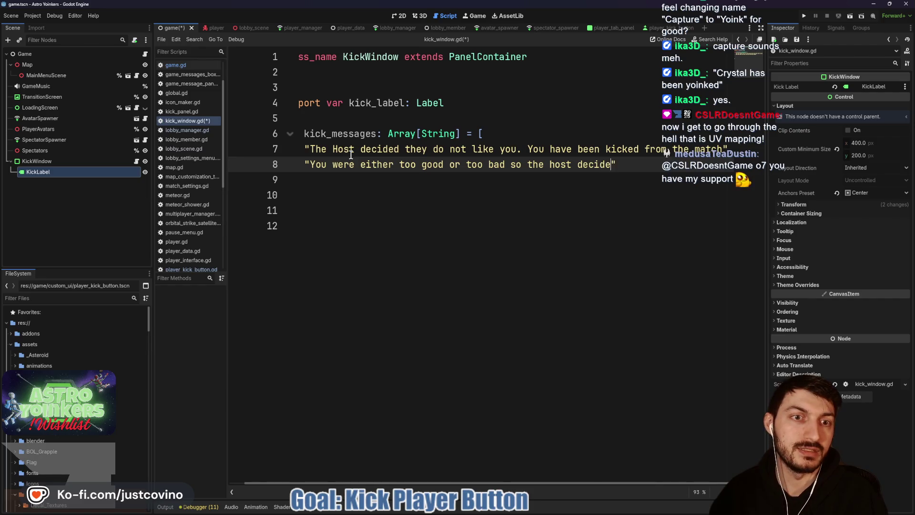
pyautogui.write('remov')
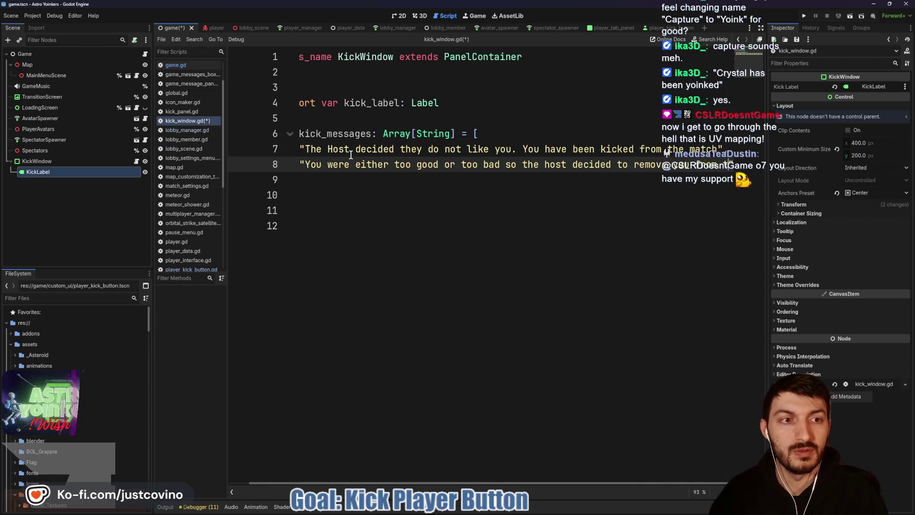
pyautogui.write('e you from the match",')
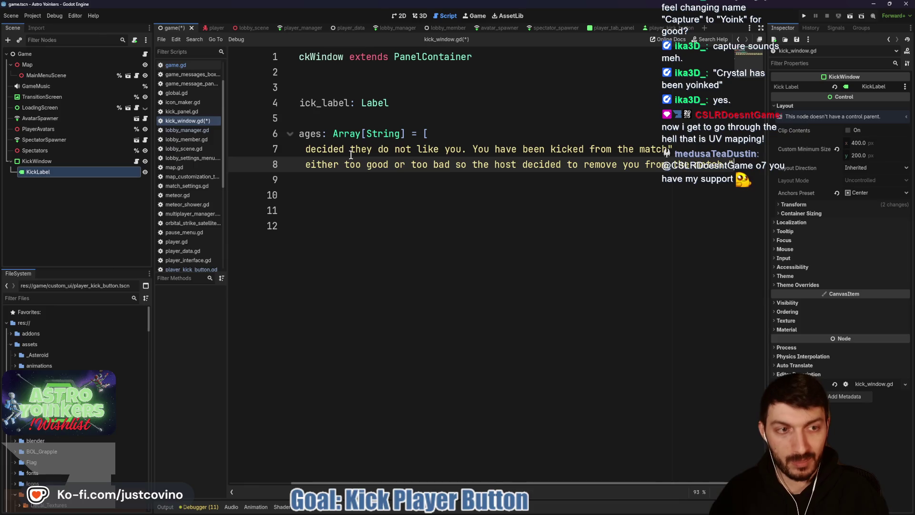
pyautogui.press('Return')
pyautogui.write('"')
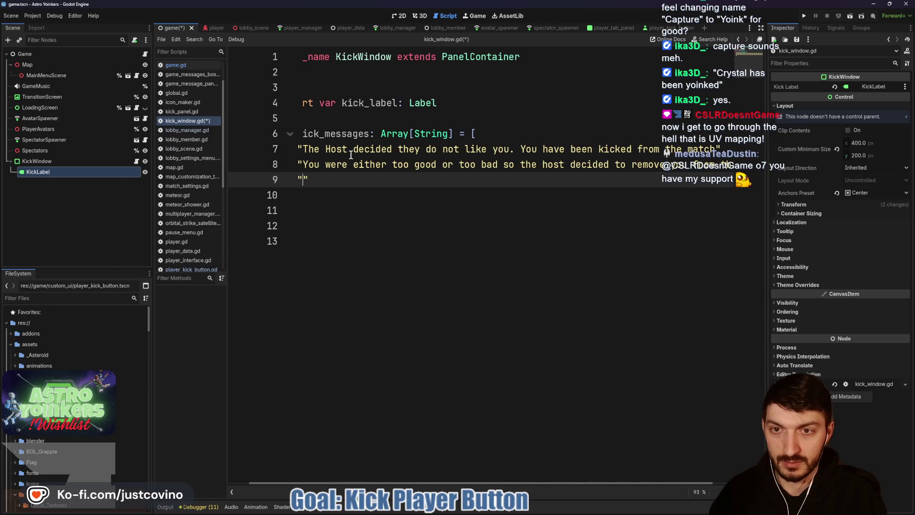
pyautogui.write('oof. ')
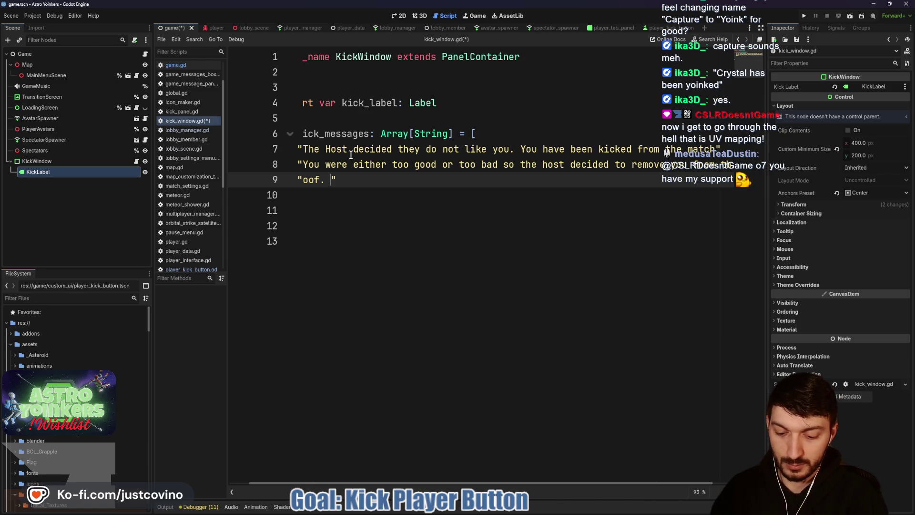
pyautogui.write('maybe')
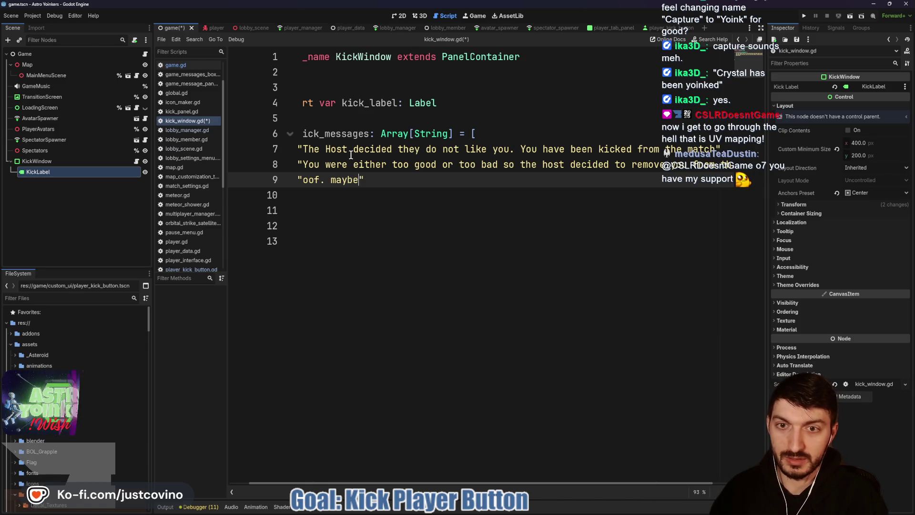
pyautogui.press('BackSpace')
pyautogui.press('BackSpace')
pyautogui.press('BackSpace')
pyautogui.write('Maybe do better next time?')
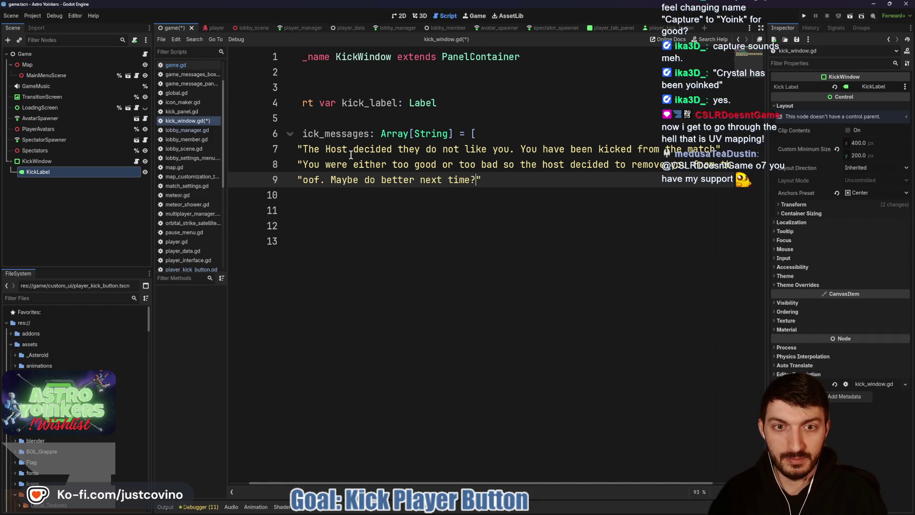
pyautogui.write(' You got ')
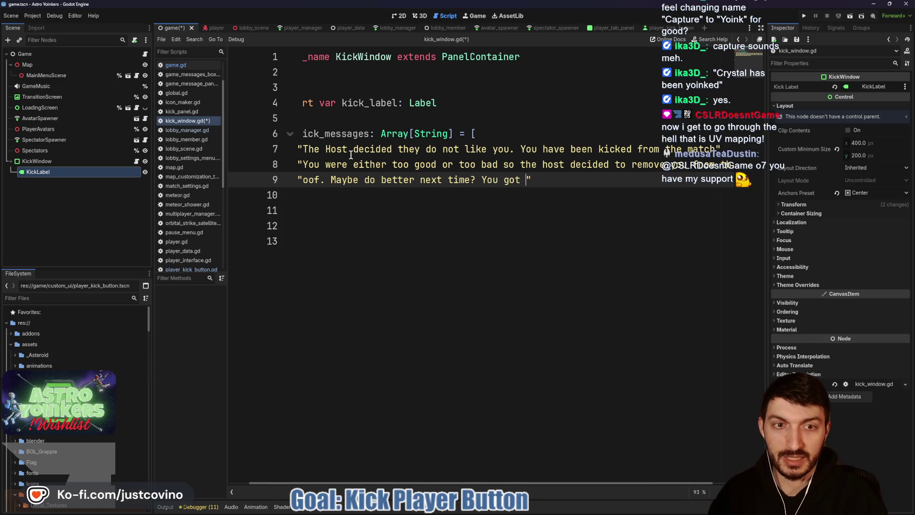
pyautogui.write('kicked by the host.')
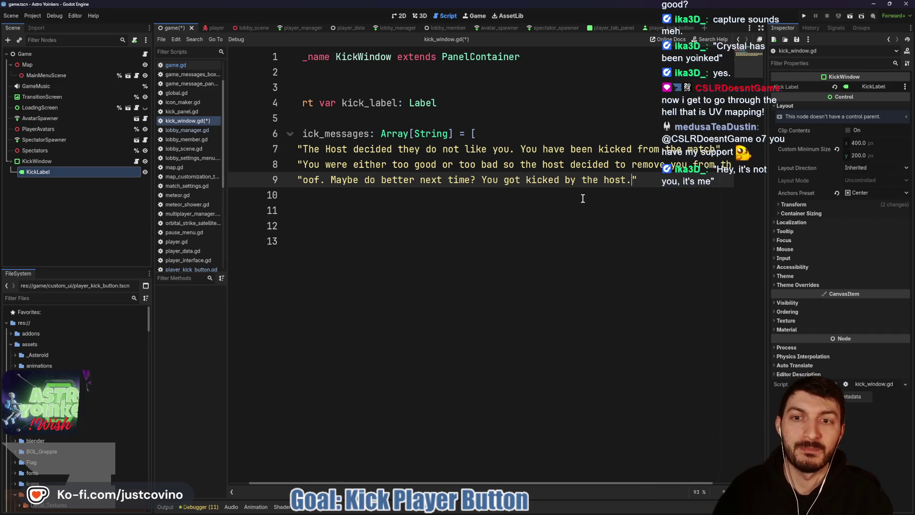
pyautogui.click(640, 181)
pyautogui.press('Return')
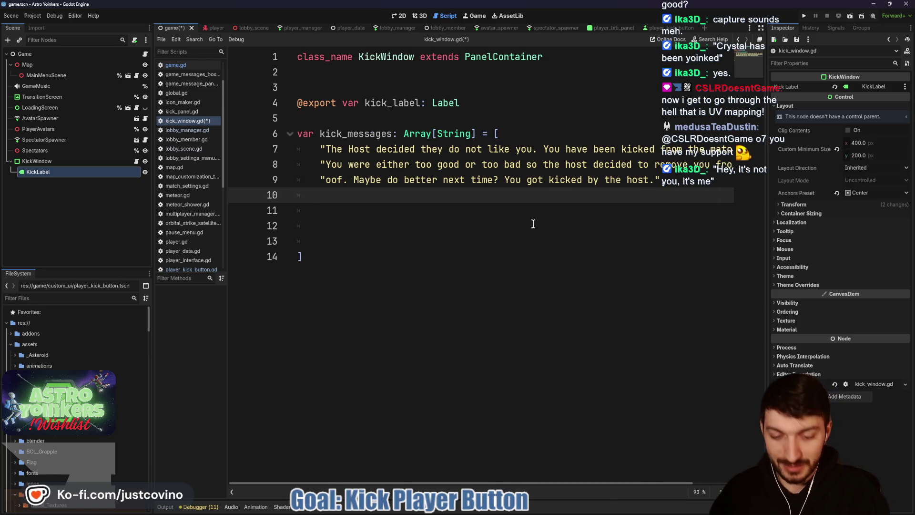
# Type 'Host: It's not you, it's me' on line 10, trying then removing a backslash quote escape
pyautogui.write('"Host: ')
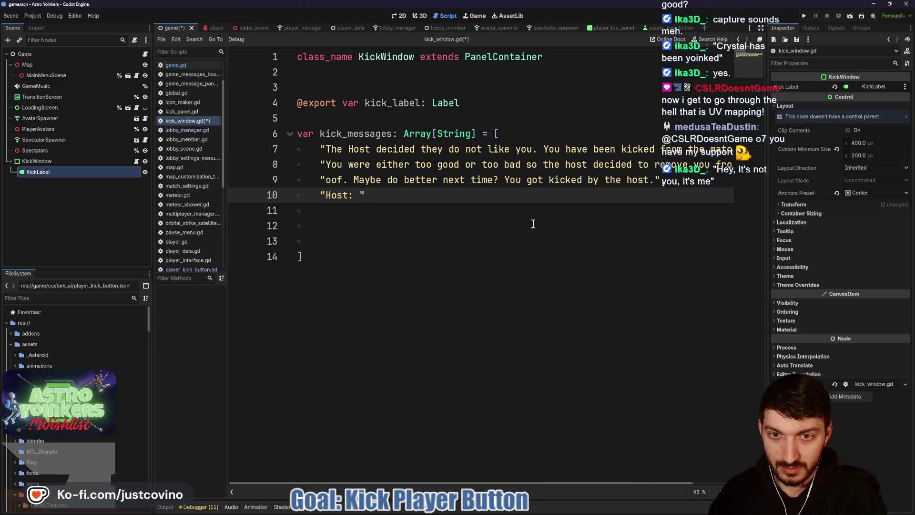
pyautogui.write('"')
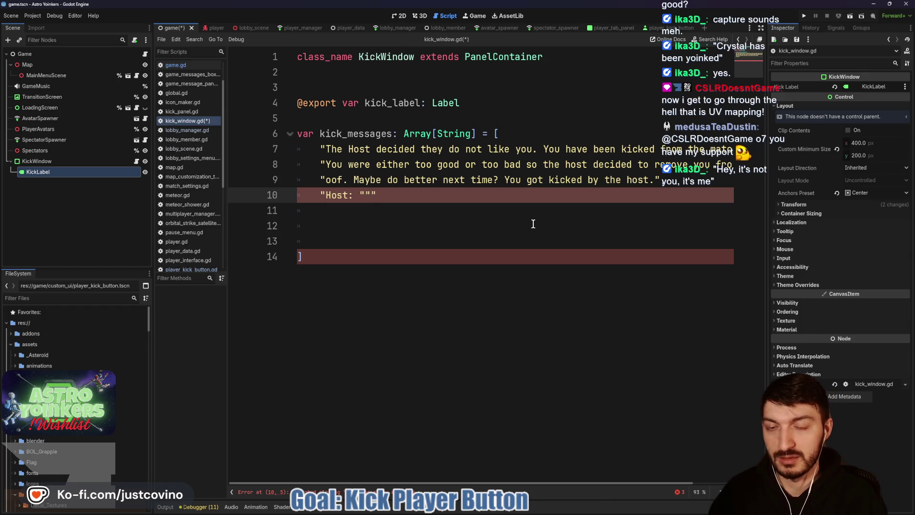
pyautogui.write("It's")
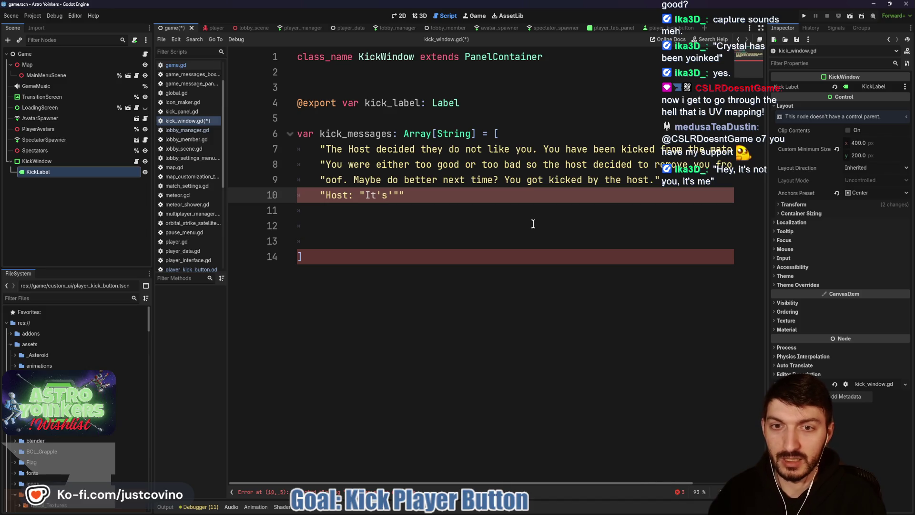
pyautogui.press('BackSpace')
pyautogui.press('BackSpace')
pyautogui.press('BackSpace')
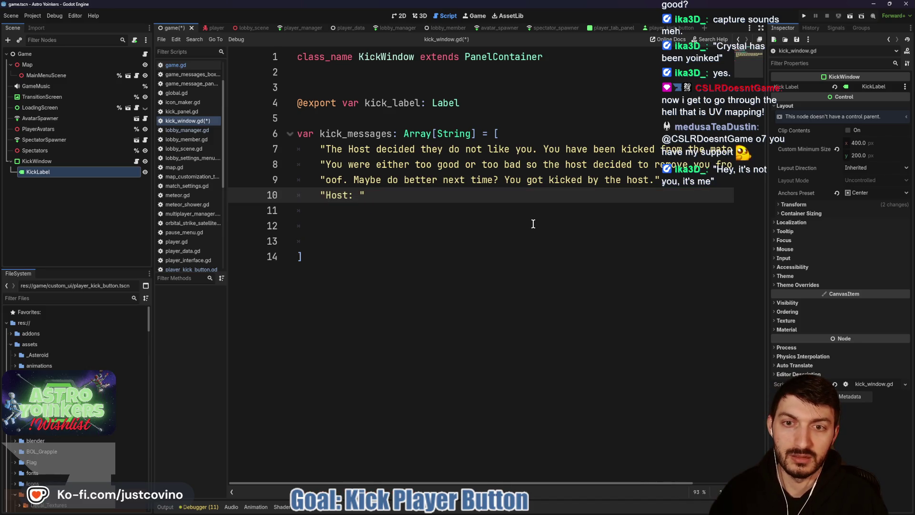
pyautogui.write("It's not you, it's")
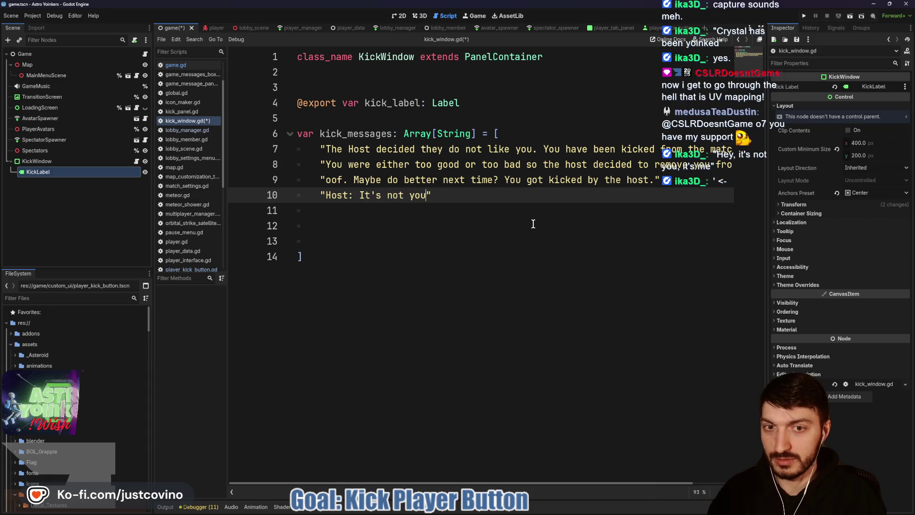
pyautogui.write(' me.')
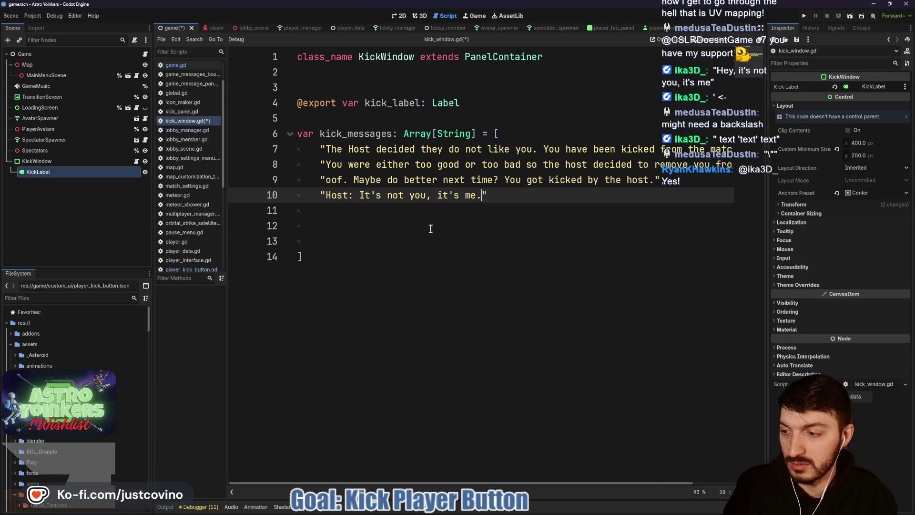
pyautogui.click(360, 195)
pyautogui.write('\\')
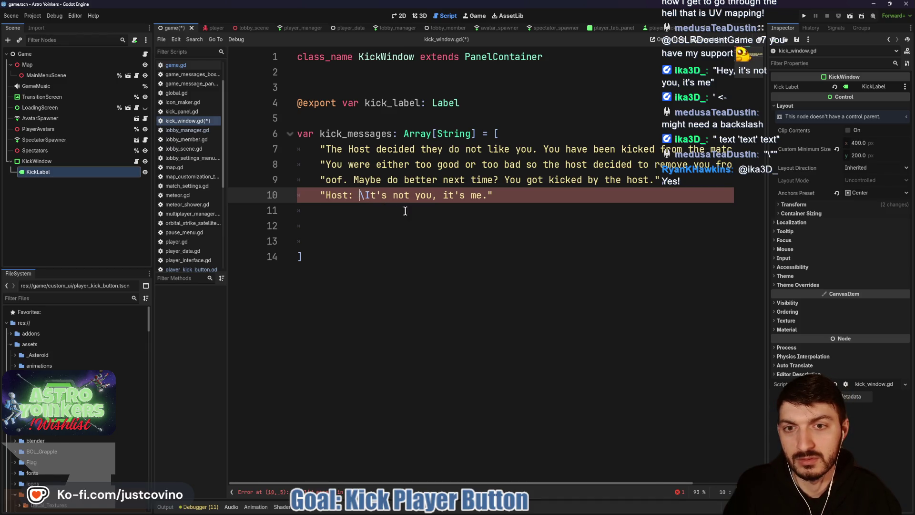
pyautogui.write('"')
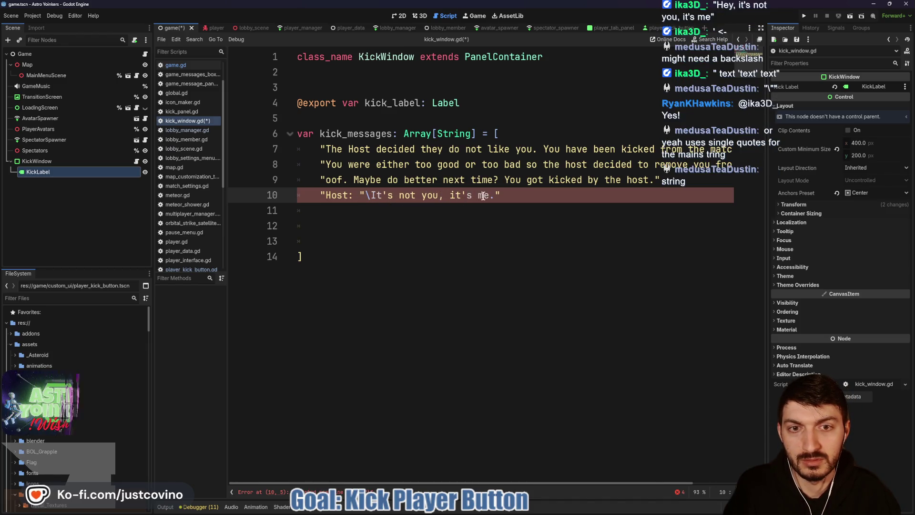
pyautogui.click(500, 196)
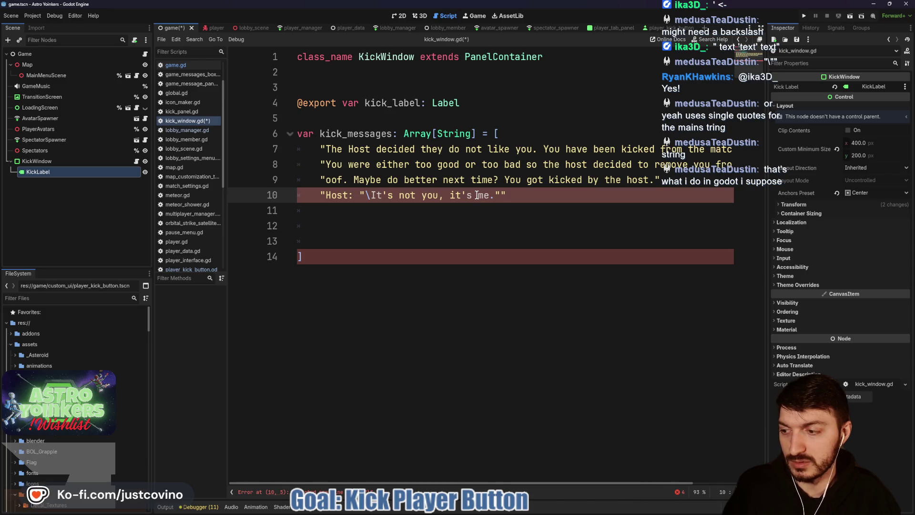
pyautogui.press('BackSpace')
pyautogui.click(372, 195)
# Wrap the host's remark in single quotes and append 'You have been removed from the match.'
pyautogui.press('BackSpace')
pyautogui.press('BackSpace')
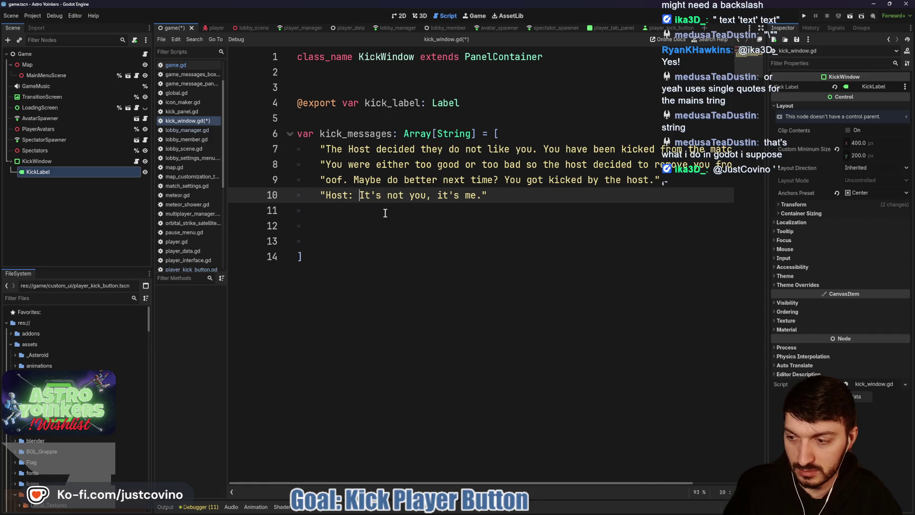
pyautogui.write("'")
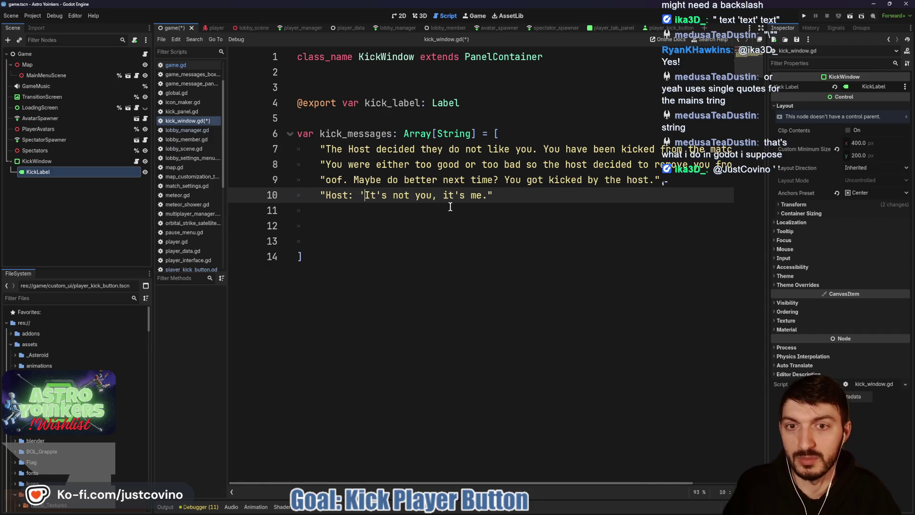
pyautogui.click(491, 196)
pyautogui.write("'")
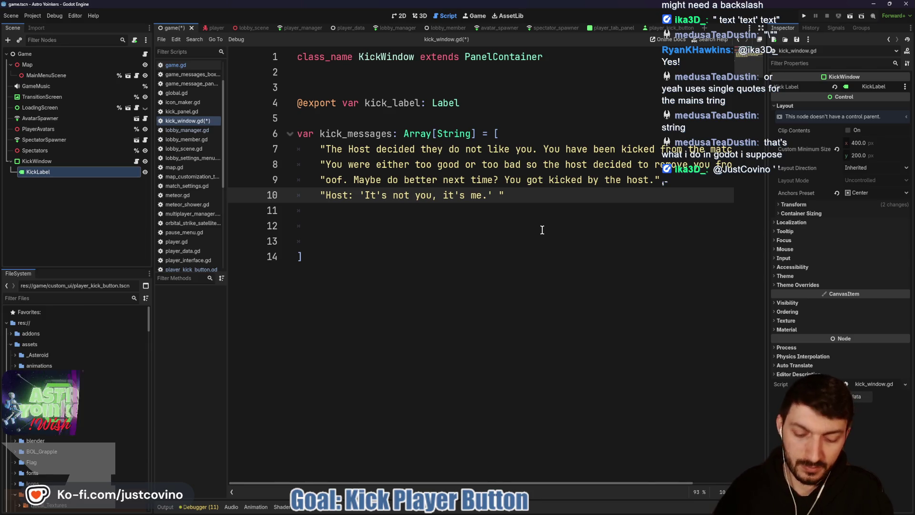
pyautogui.write('You have been ')
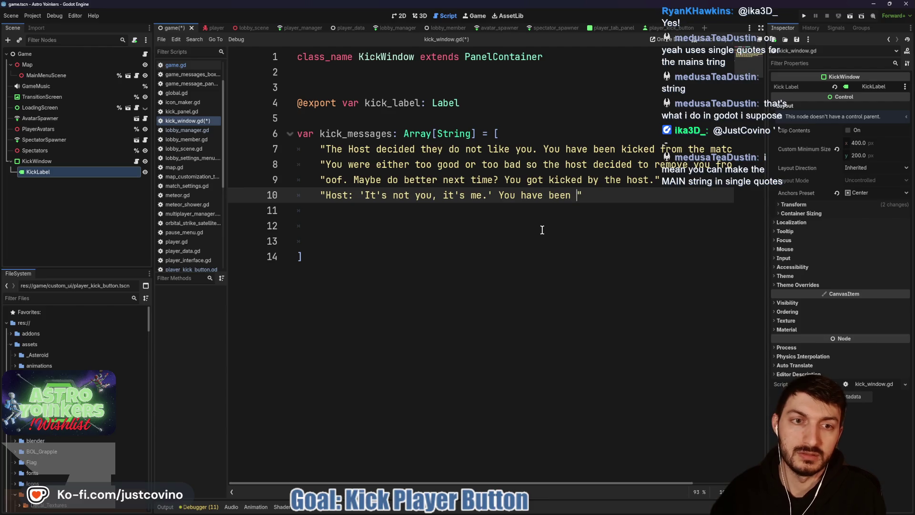
pyautogui.write('removed from the match.')
# Remove the extra blank line, save the script, and fix a duplicated single quote
pyautogui.click(502, 221)
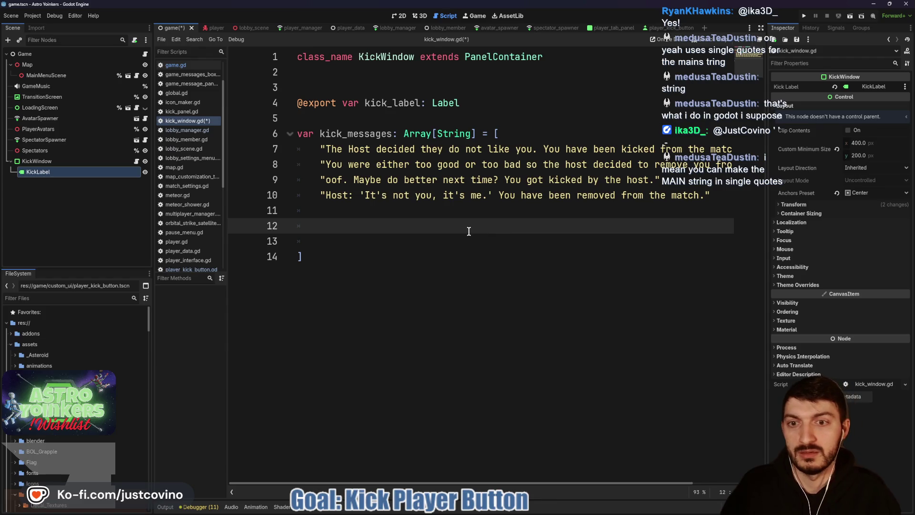
pyautogui.press('BackSpace')
pyautogui.press('BackSpace')
pyautogui.hotkey('ctrl', 's')
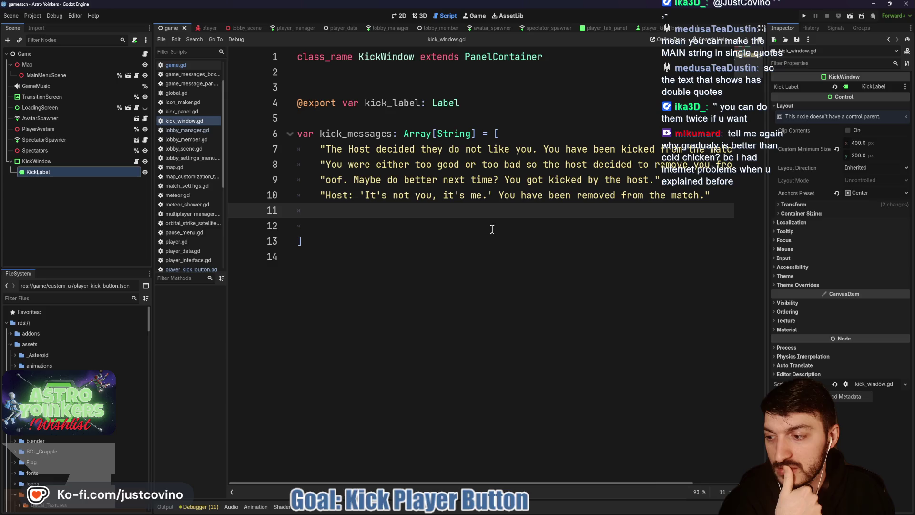
pyautogui.click(359, 195)
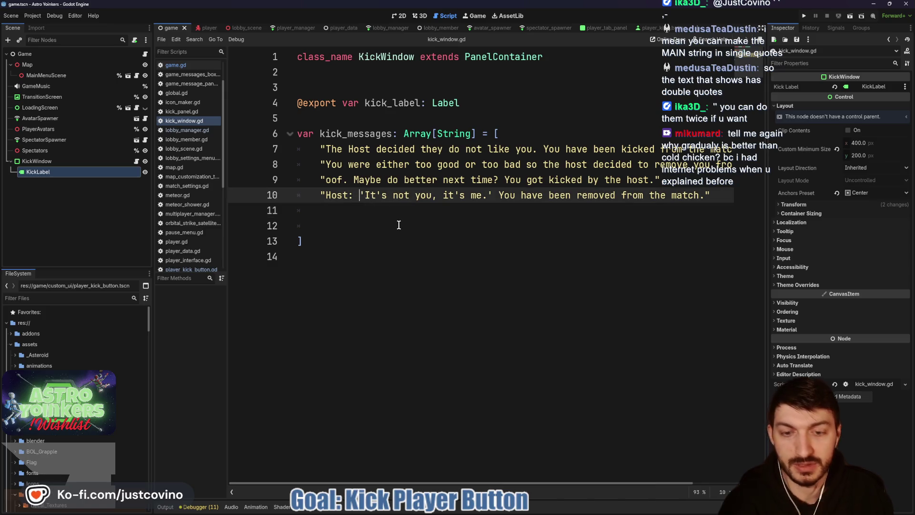
pyautogui.write("'")
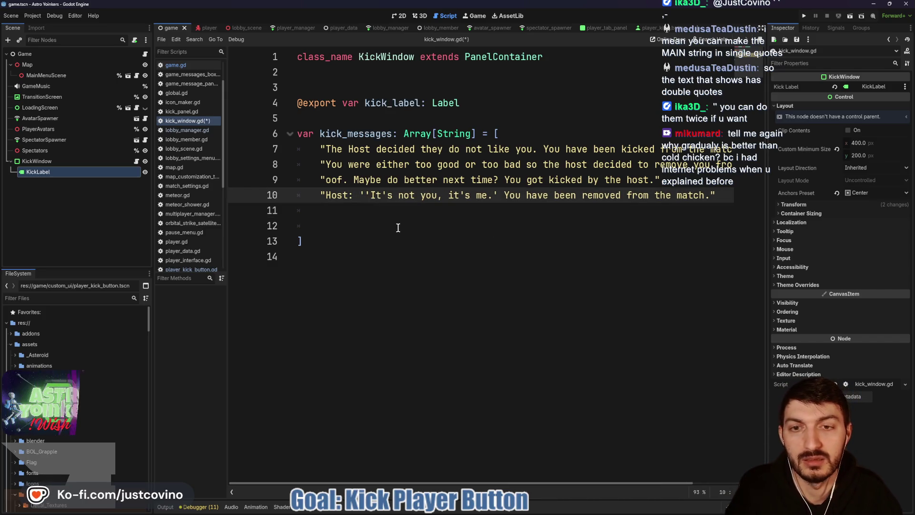
pyautogui.press('BackSpace')
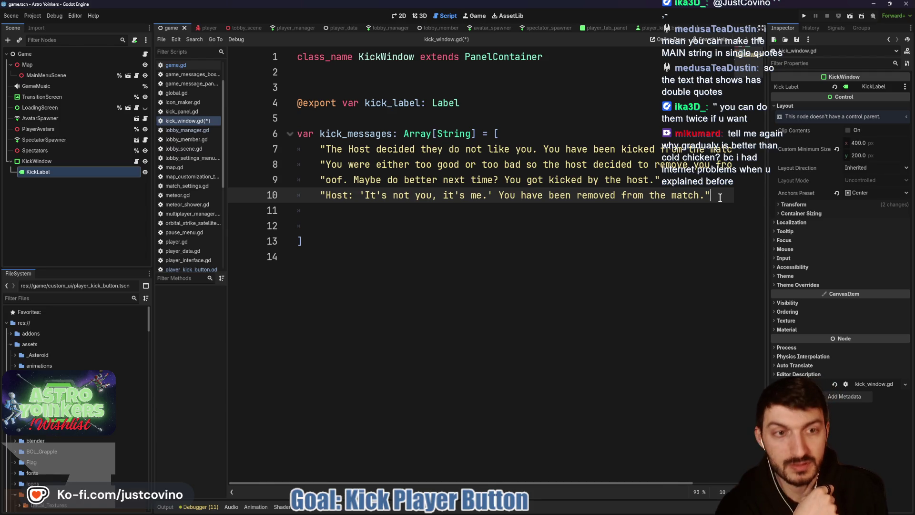
# Add the fifth message 'You must be a ball because, you just got KICKED!' and open a sixth string
pyautogui.write(',')
pyautogui.press('Return')
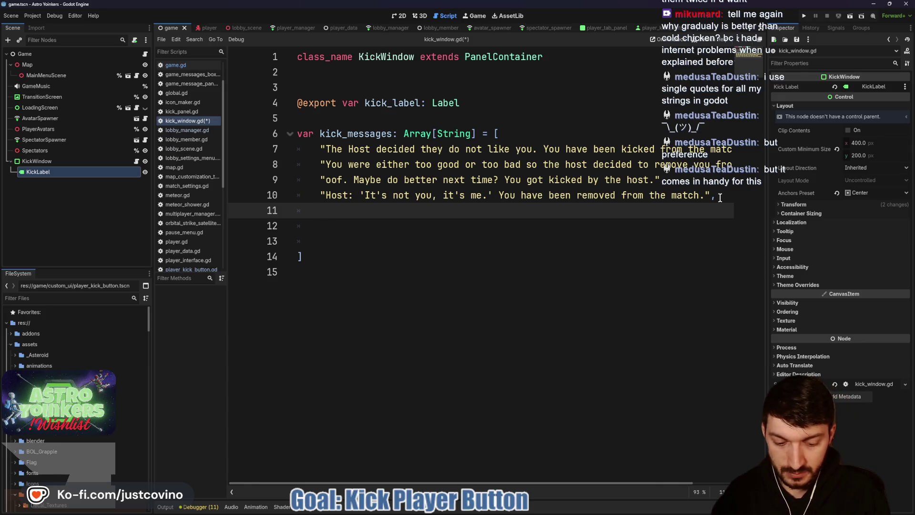
pyautogui.write('"')
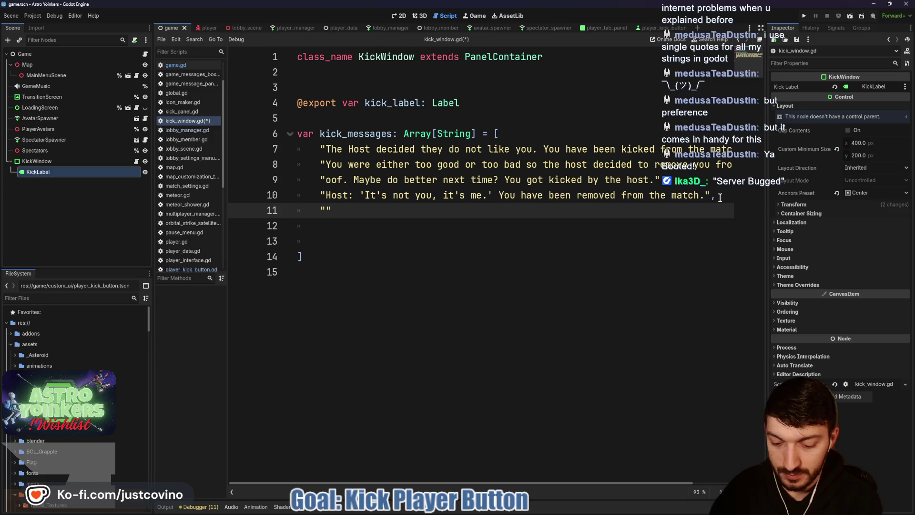
pyautogui.write('You m')
pyautogui.write('ust be a ba')
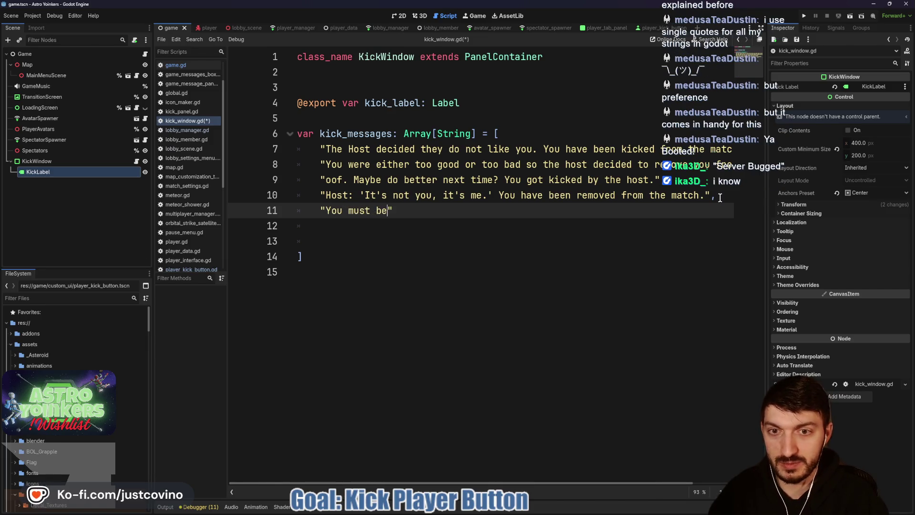
pyautogui.write('ll because, yo')
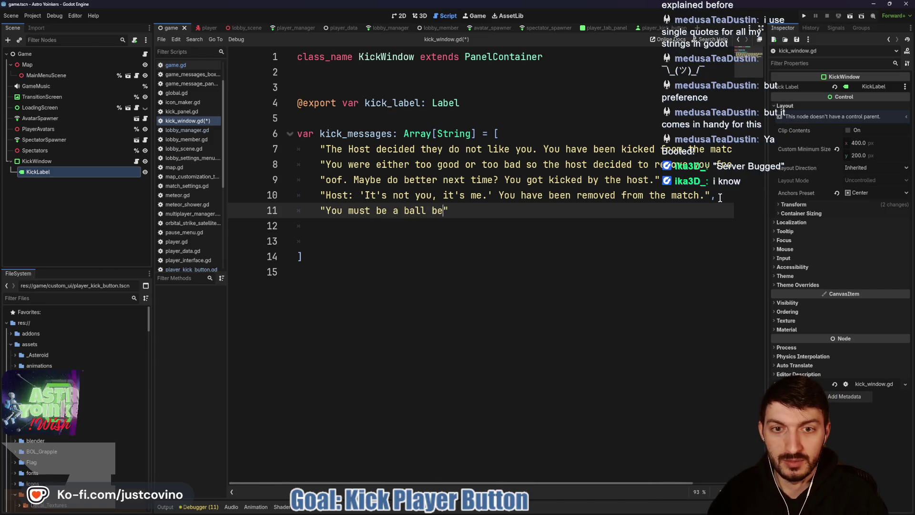
pyautogui.write('u just got KICKED!"')
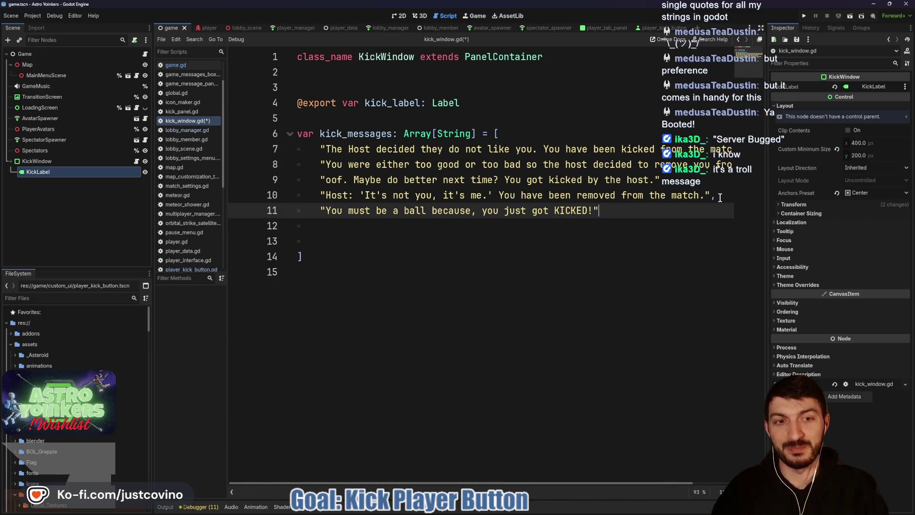
pyautogui.write(',')
pyautogui.press('Return')
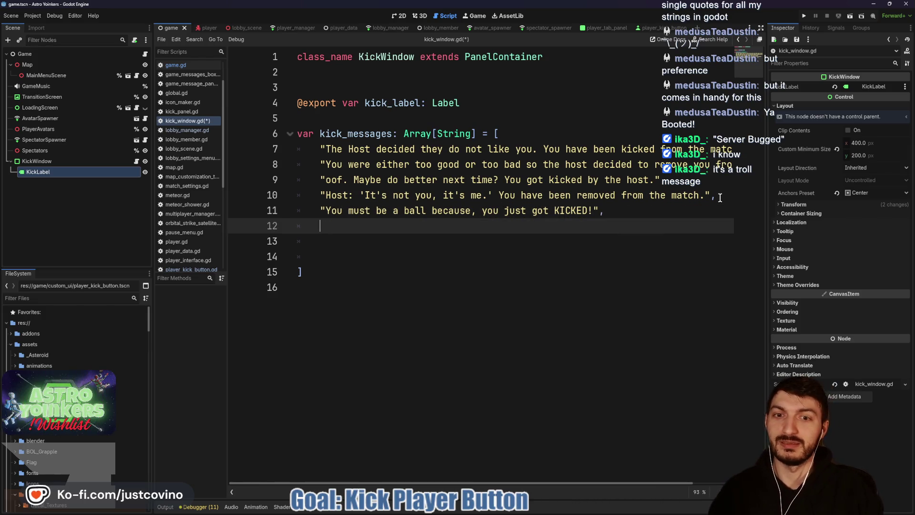
pyautogui.write('"')
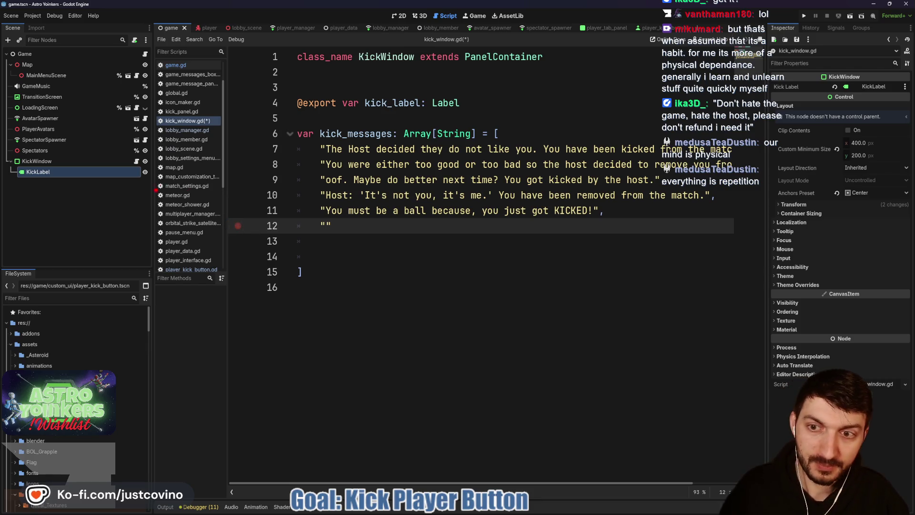
# Drag within the script editor while the empty sixth-message string sits on line 12
pyautogui.moveTo(99, 176)
pyautogui.mouseDown()
pyautogui.moveTo(252, 181)
pyautogui.moveTo(268, 366)
pyautogui.moveTo(392, 396)
pyautogui.moveTo(448, 246)
pyautogui.moveTo(595, 99)
pyautogui.mouseUp()
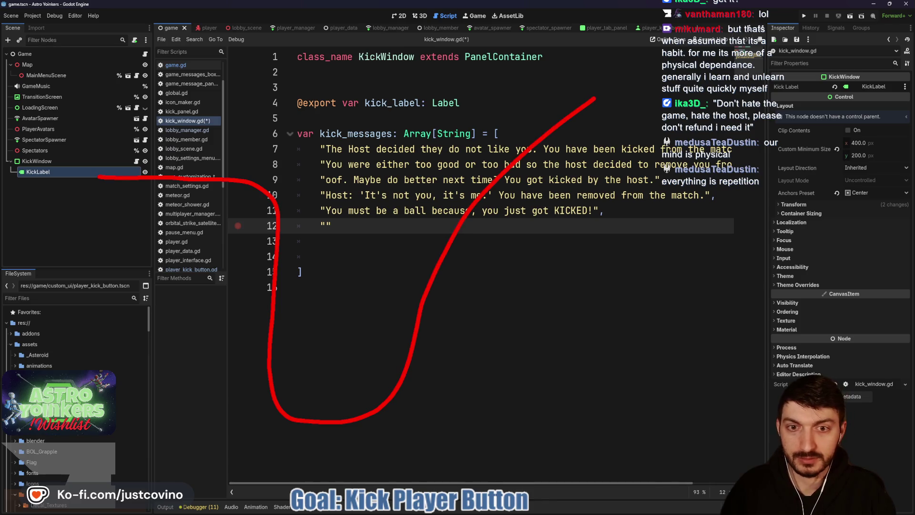
pyautogui.moveTo(161, 251)
pyautogui.mouseDown()
pyautogui.moveTo(316, 134)
pyautogui.moveTo(328, 336)
pyautogui.moveTo(450, 338)
pyautogui.moveTo(538, 147)
pyautogui.mouseUp()
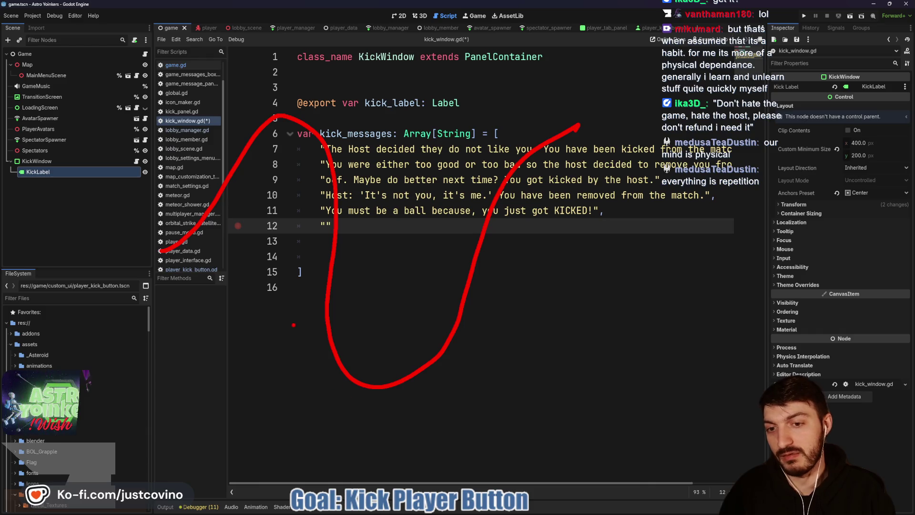
pyautogui.moveTo(292, 324); pyautogui.dragTo(558, 324)
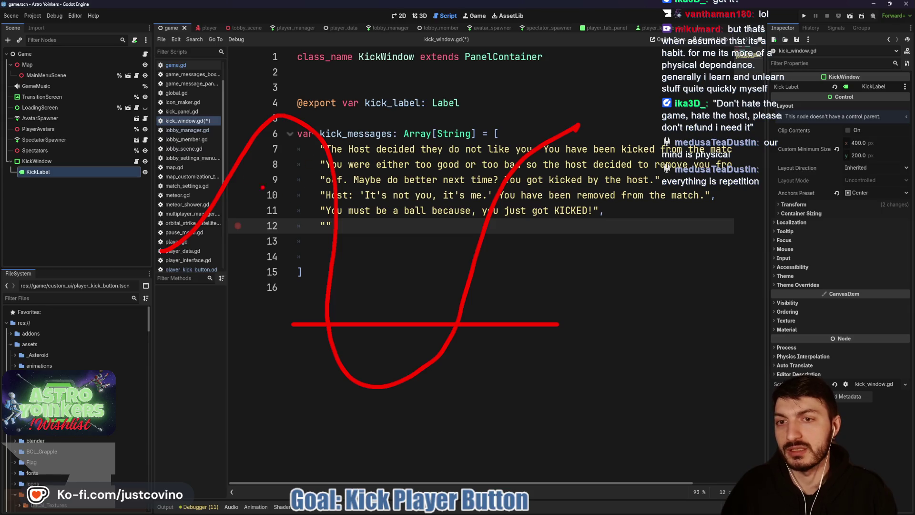
pyautogui.moveTo(291, 69)
pyautogui.mouseDown()
pyautogui.moveTo(329, 87)
pyautogui.moveTo(382, 55)
pyautogui.mouseUp()
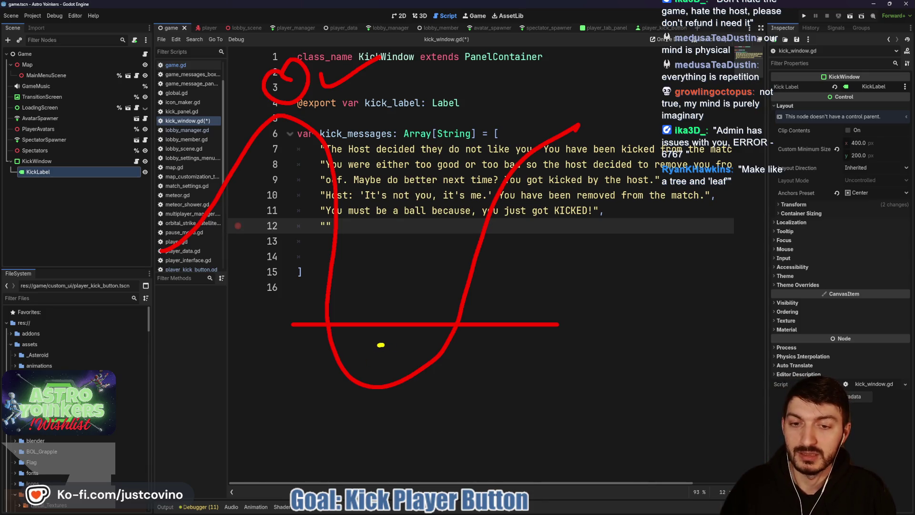
pyautogui.moveTo(381, 345); pyautogui.dragTo(382, 343)
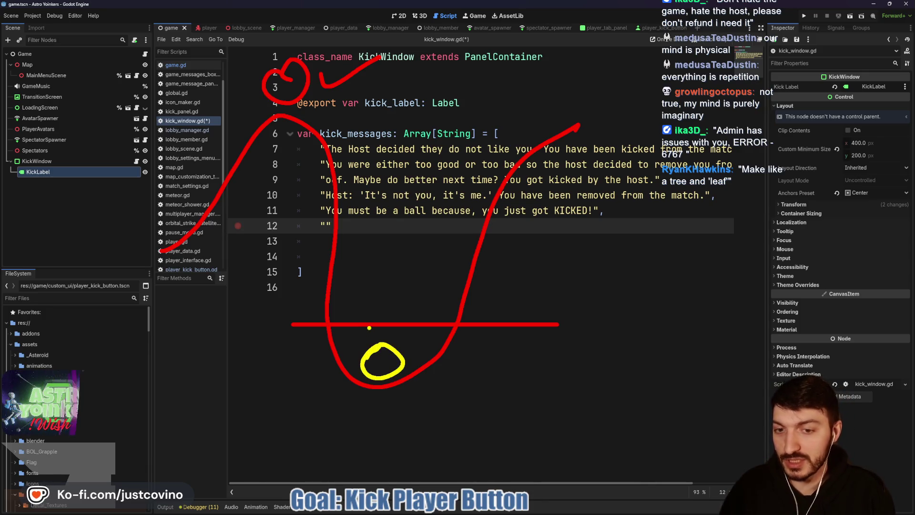
pyautogui.moveTo(300, 308); pyautogui.dragTo(466, 392)
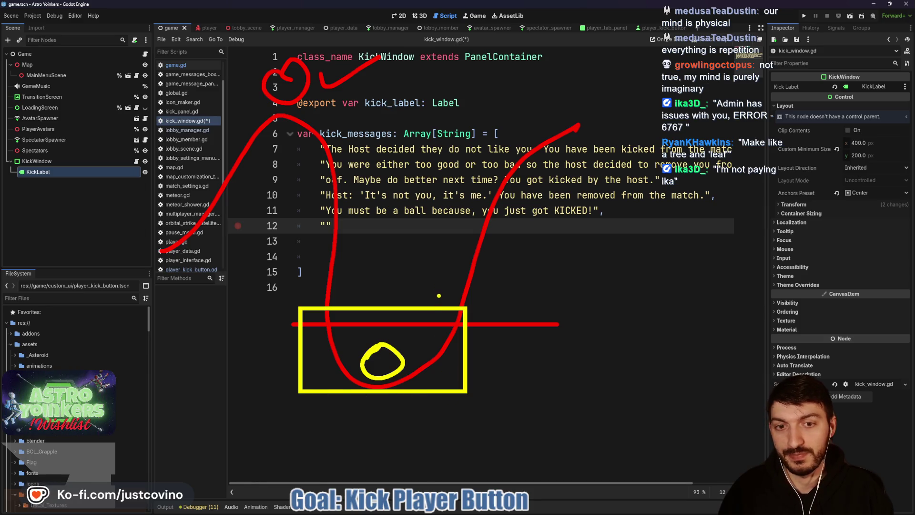
pyautogui.moveTo(439, 296); pyautogui.dragTo(485, 190)
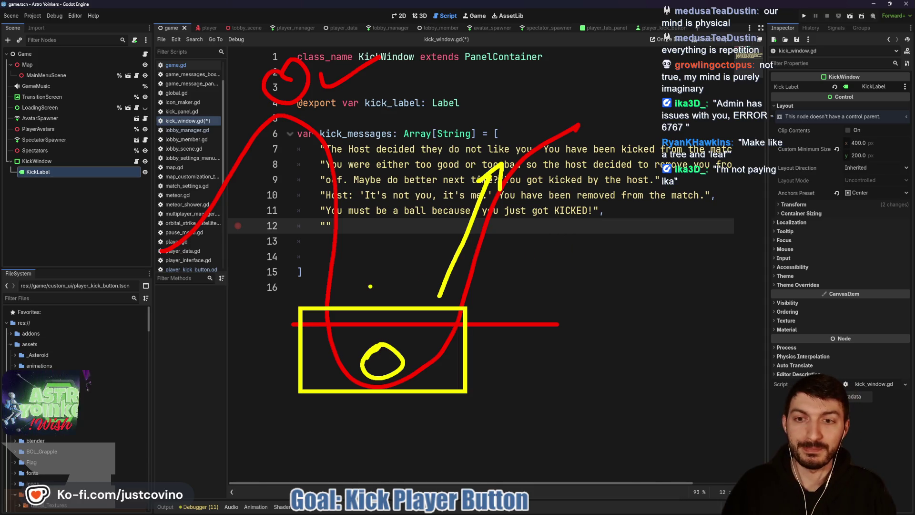
pyautogui.moveTo(287, 357)
pyautogui.mouseDown()
pyautogui.moveTo(181, 312)
pyautogui.moveTo(373, 107)
pyautogui.moveTo(397, 260)
pyautogui.mouseUp()
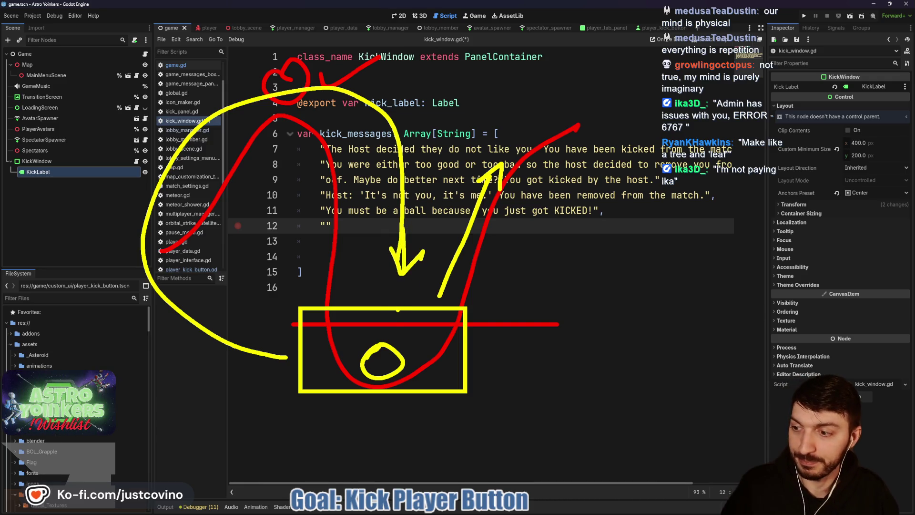
pyautogui.press('Escape')
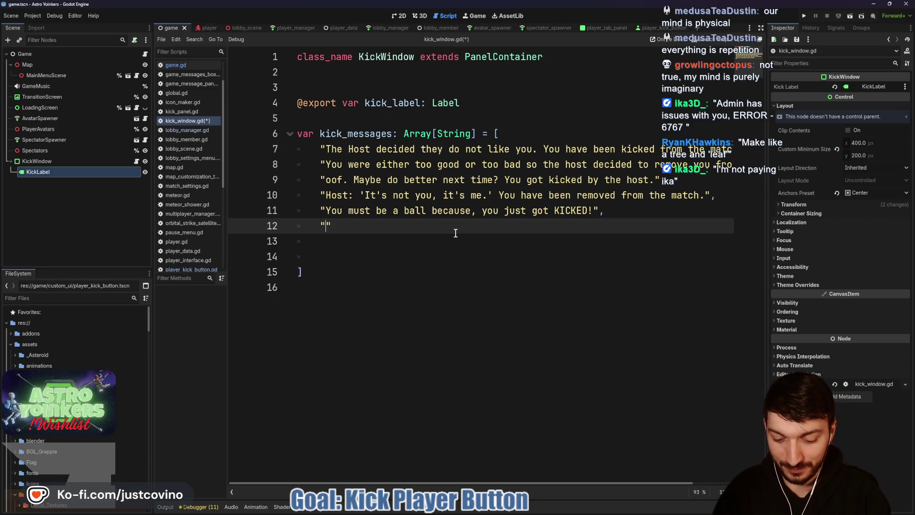
# Type 'Make like a tree and leaf... (The Host Removed You)' on line 12, add a comma and start line 13
pyautogui.write('Make like a t')
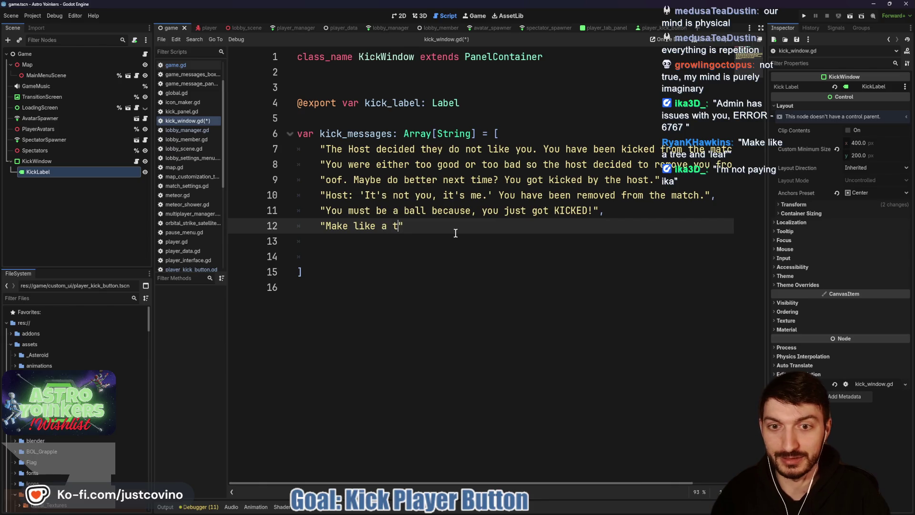
pyautogui.write('ree and leaf')
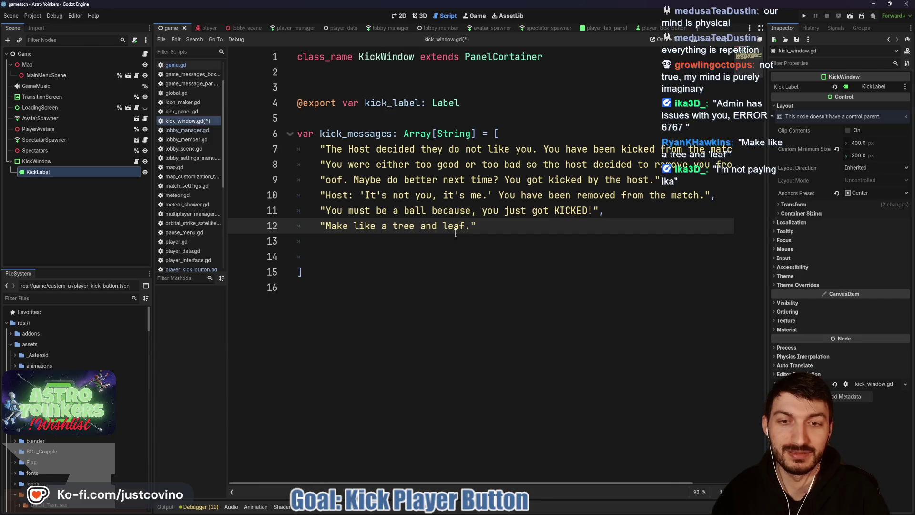
pyautogui.write('... (The Host Re')
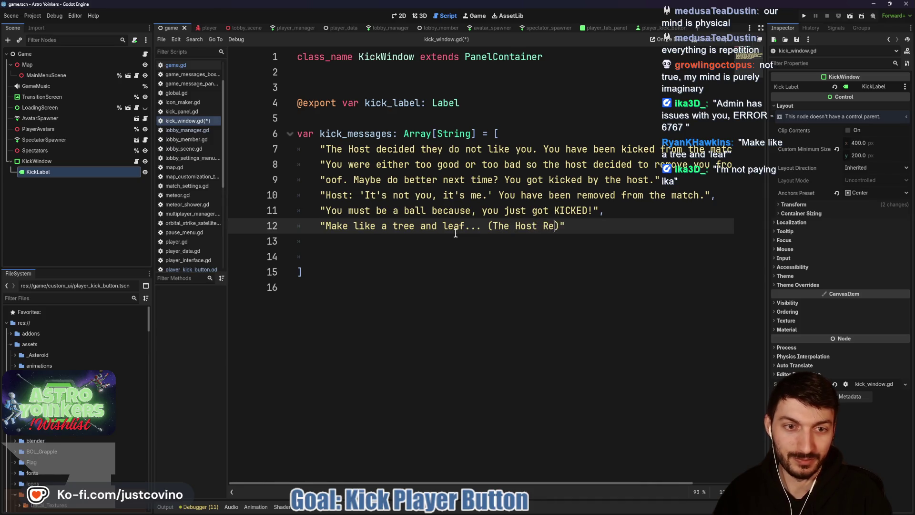
pyautogui.write('moved You')
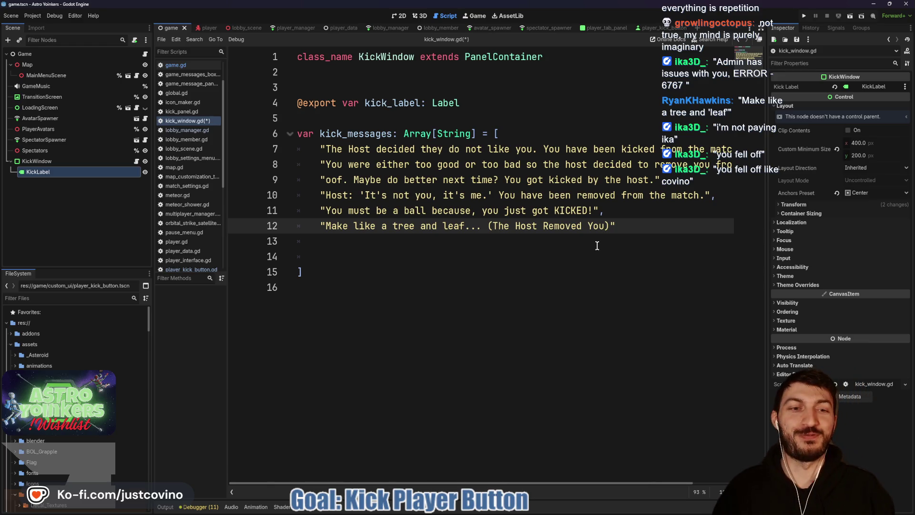
pyautogui.write(',')
pyautogui.press('Return')
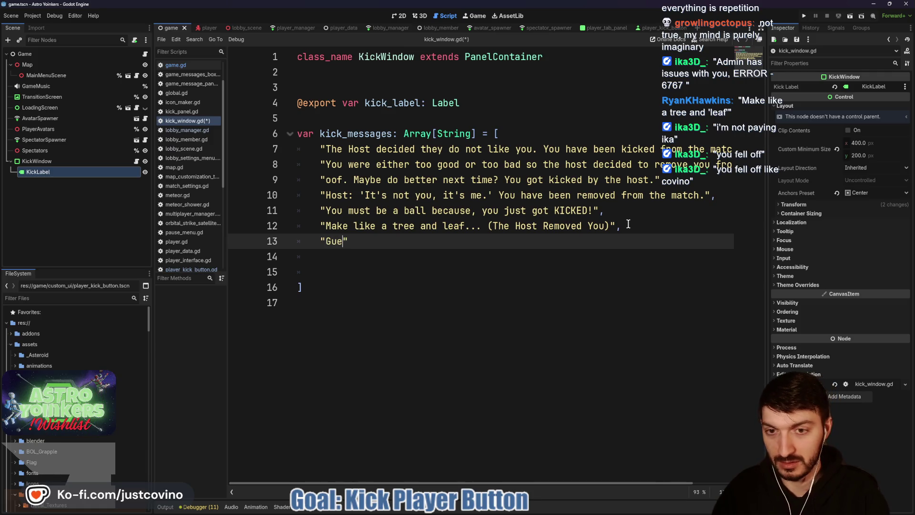
# Enter 'Guess the host found you, unyoinkable... You got kicked from the match.' on line 13, ending with a period
pyautogui.write('ss the host found you')
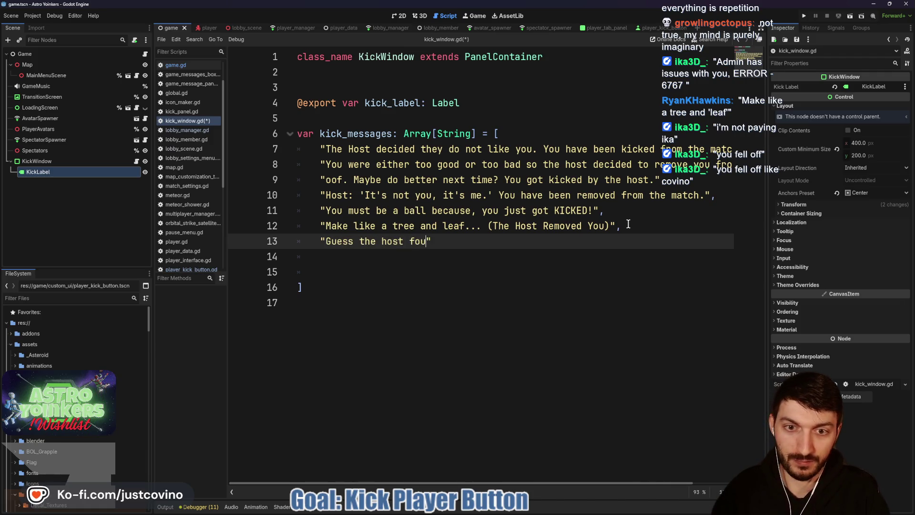
pyautogui.write(', unyoink')
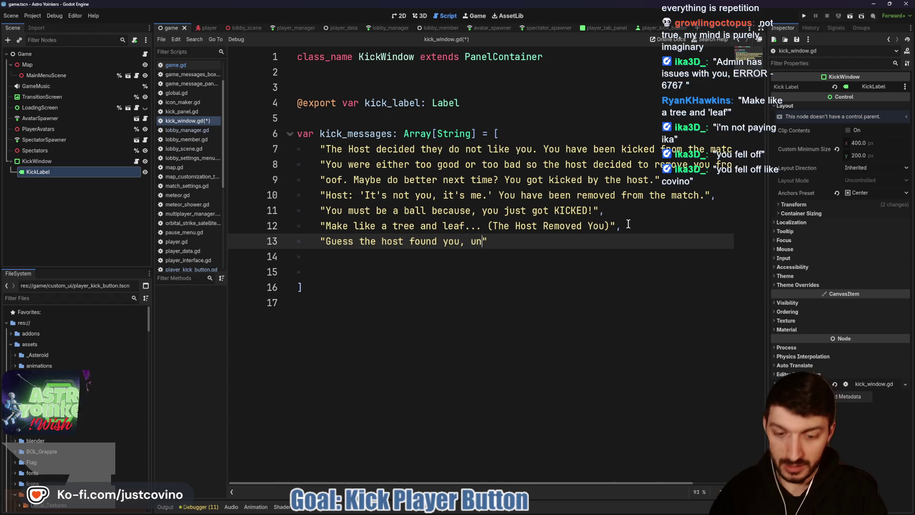
pyautogui.write('able... You')
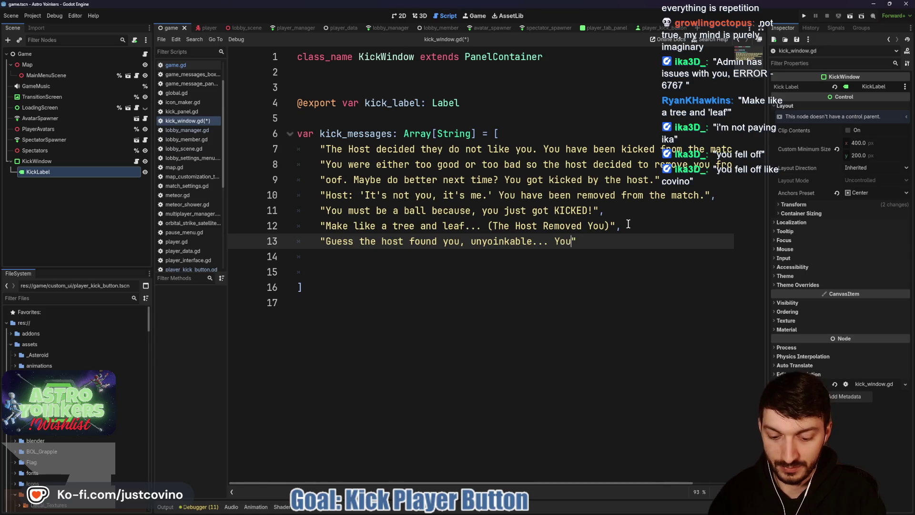
pyautogui.write(' got kicked')
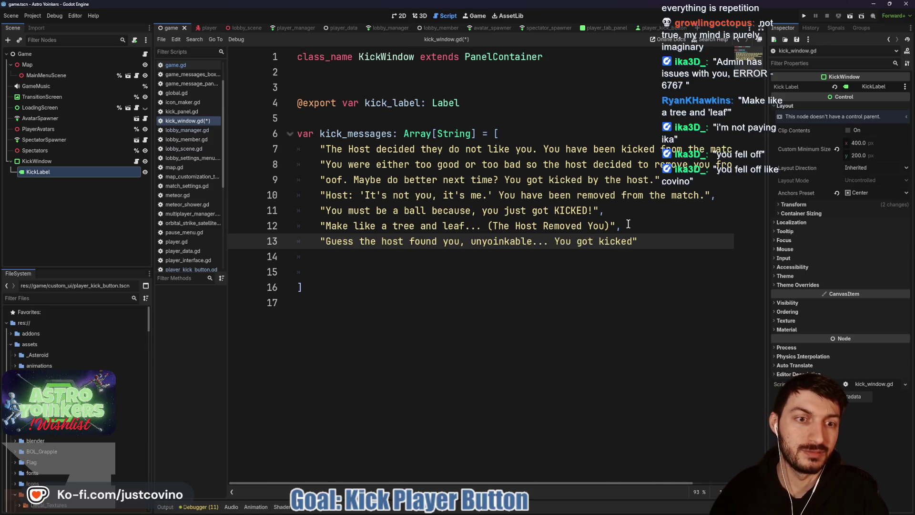
pyautogui.write(' from the match,')
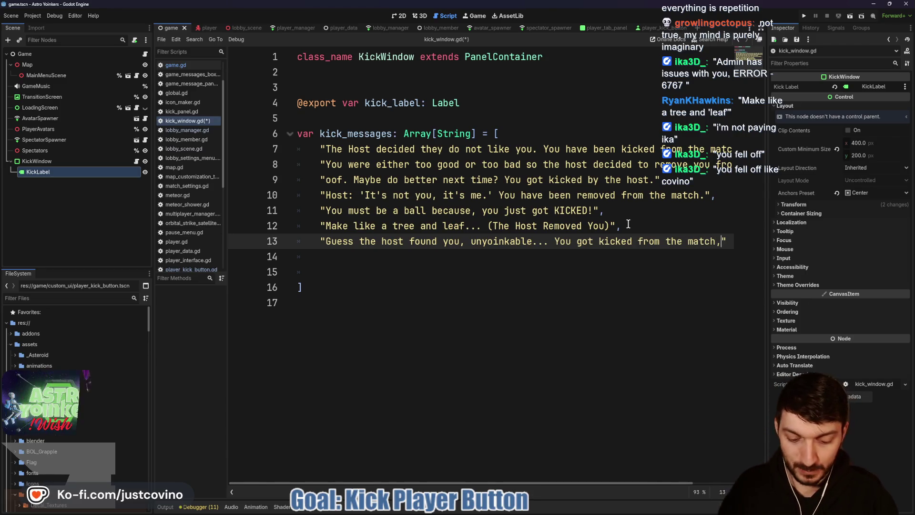
pyautogui.press('BackSpace')
pyautogui.write('.')
pyautogui.click(456, 268)
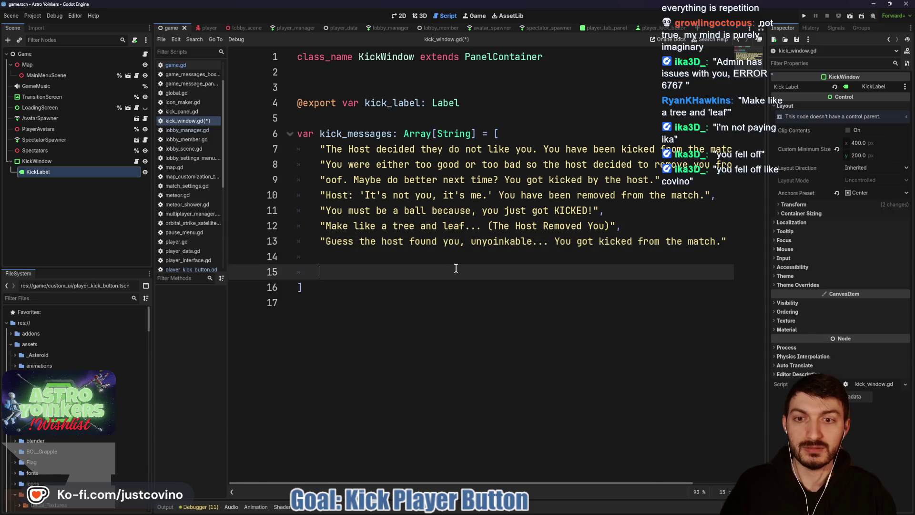
pyautogui.click(392, 256)
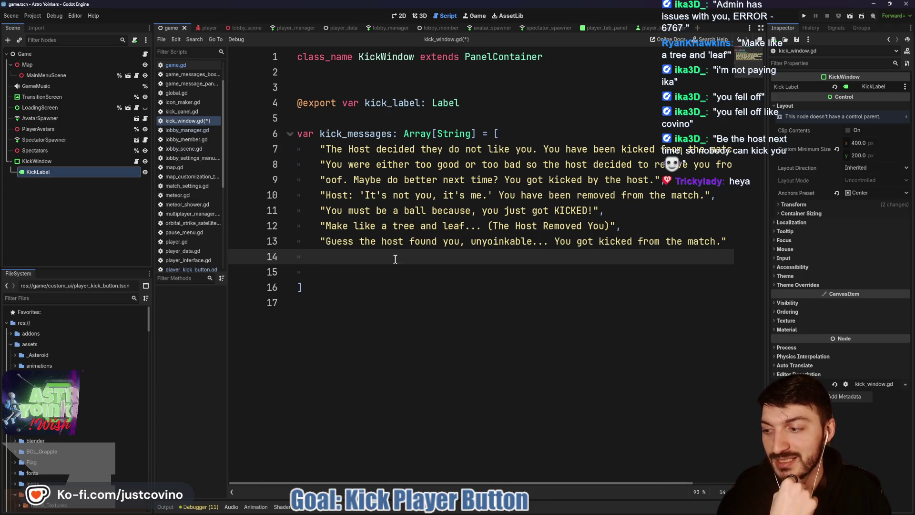
# Add the eighth message 'Be the host next time, so nobody can kick you! (:' on line 14
pyautogui.hscroll(2, 647, 258)
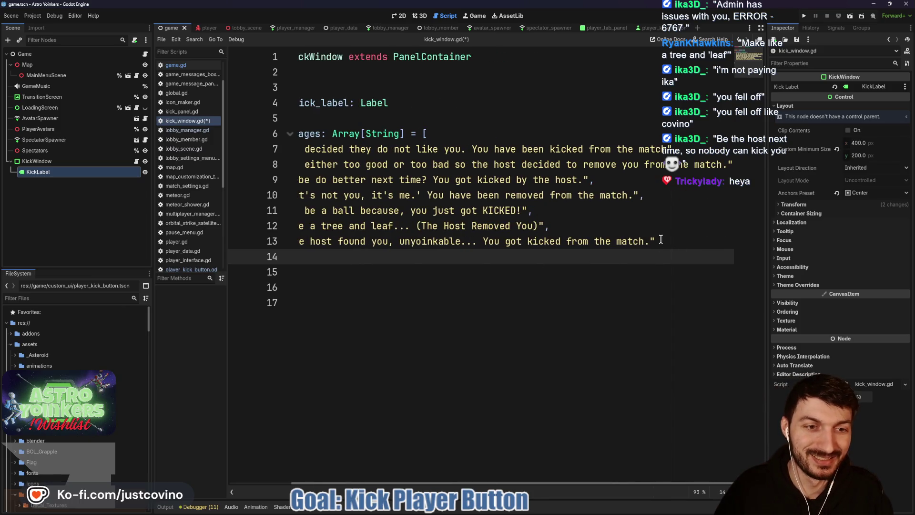
pyautogui.click(669, 242)
pyautogui.press('Return')
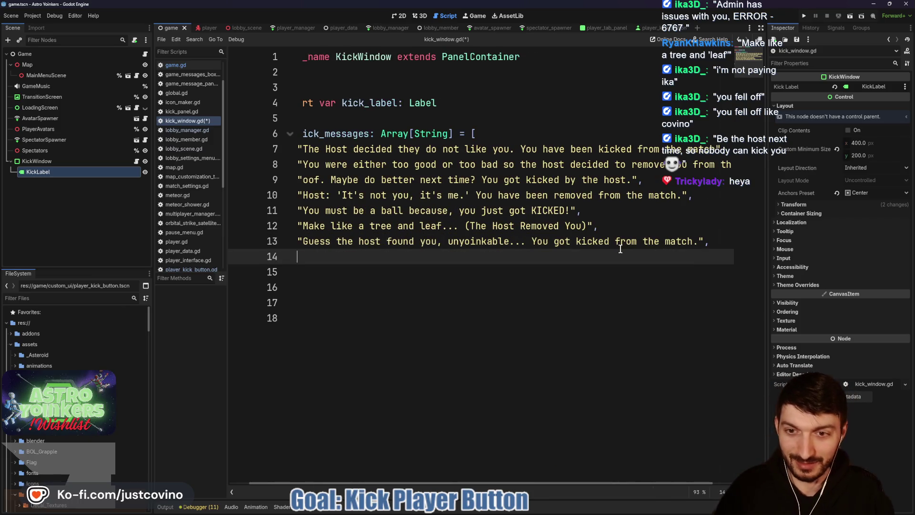
pyautogui.write('"Solution')
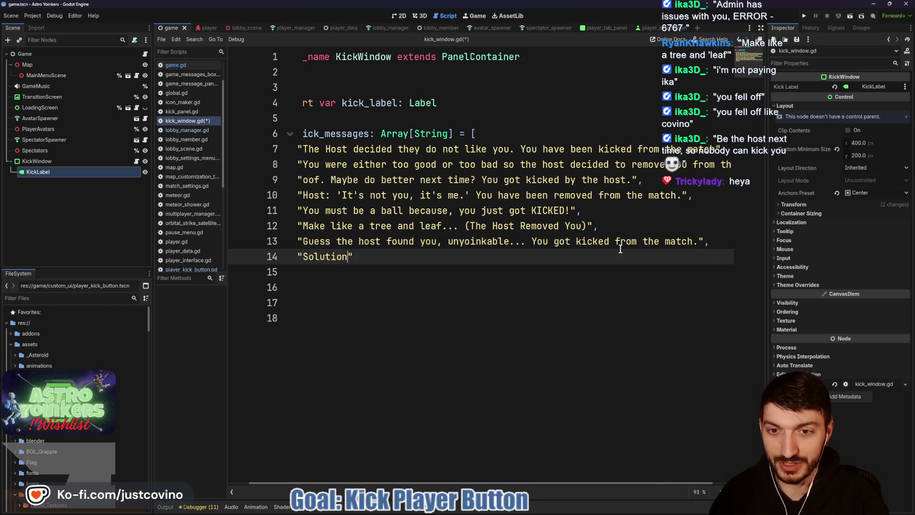
pyautogui.press('BackSpace')
pyautogui.press('BackSpace')
pyautogui.press('BackSpace')
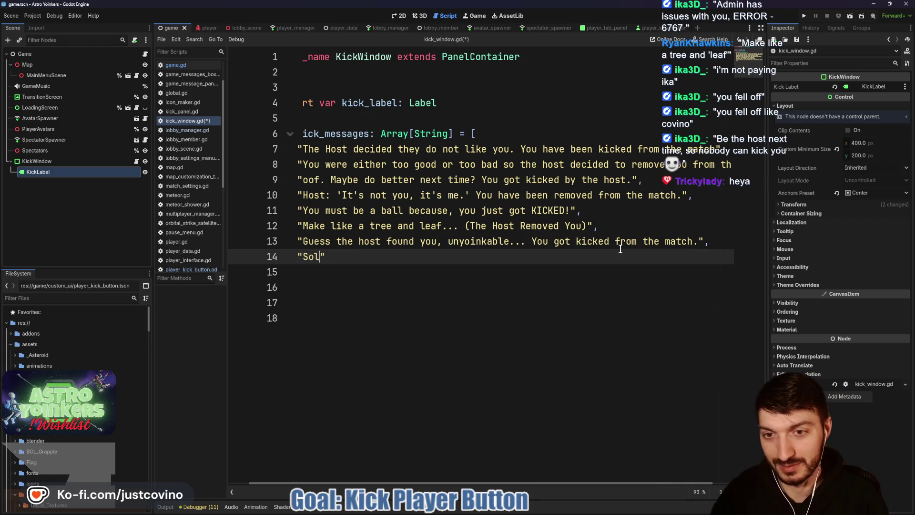
pyautogui.write('Be the host next time')
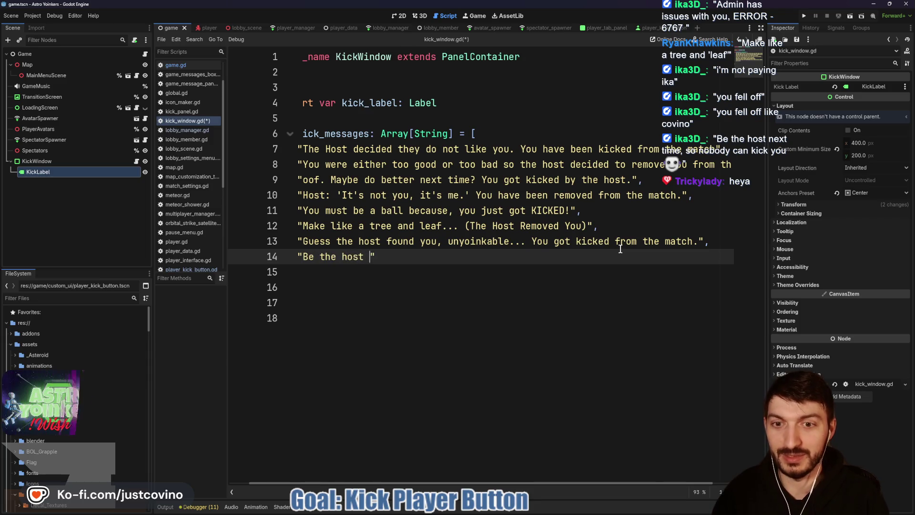
pyautogui.write(' so')
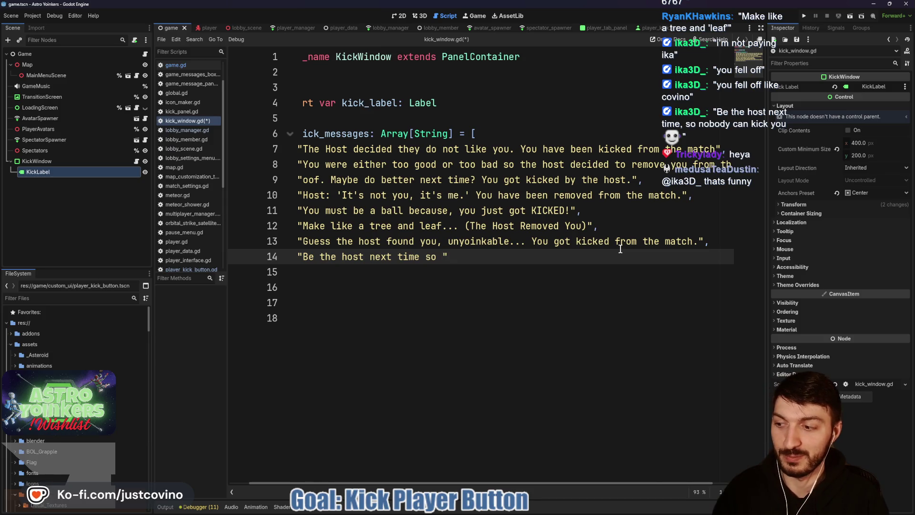
pyautogui.press('BackSpace')
pyautogui.press('BackSpace')
pyautogui.press('BackSpace')
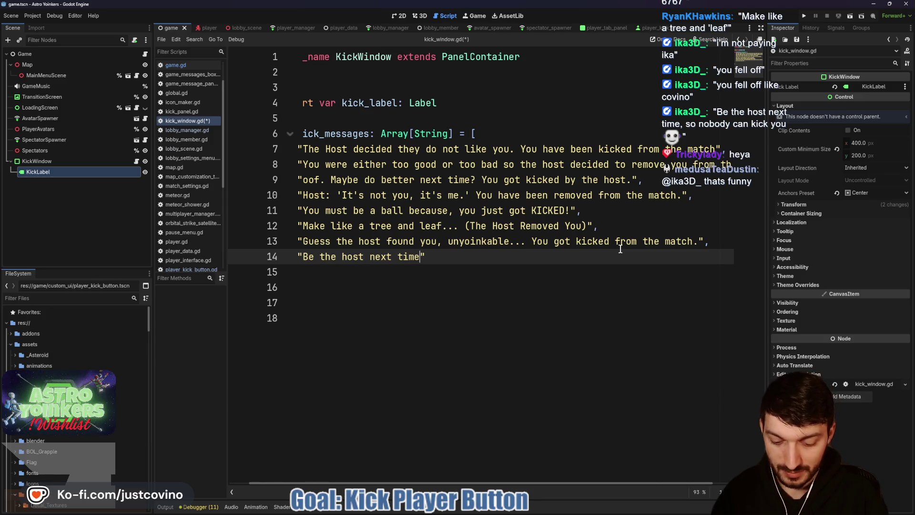
pyautogui.write(', so no')
pyautogui.press('BackSpace')
pyautogui.write('body can k')
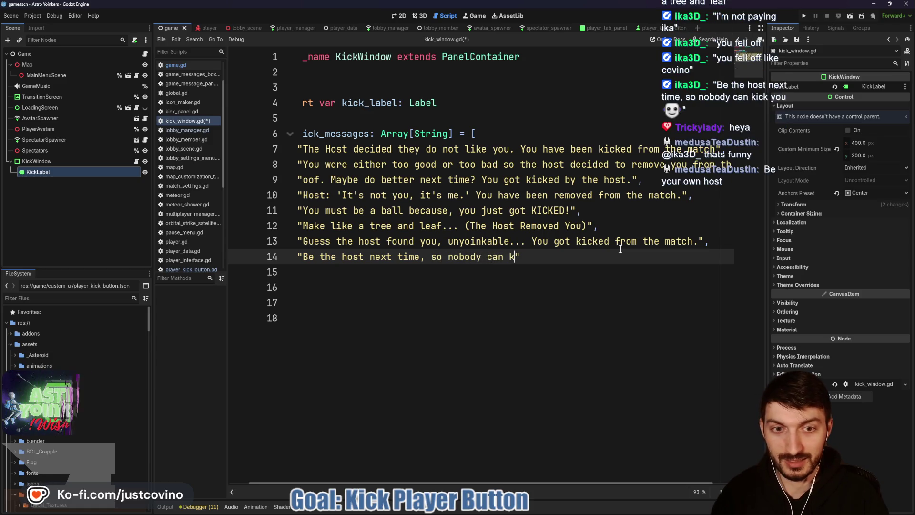
pyautogui.write('ick you!')
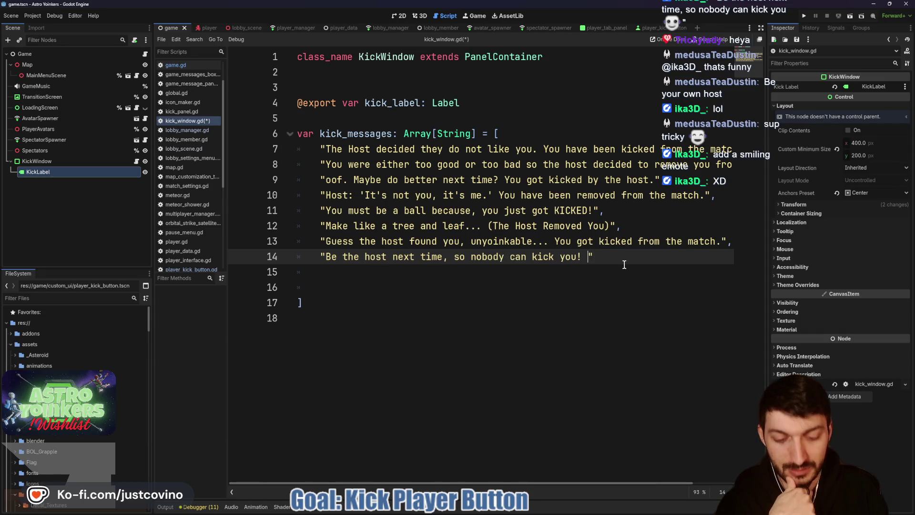
pyautogui.write(':)')
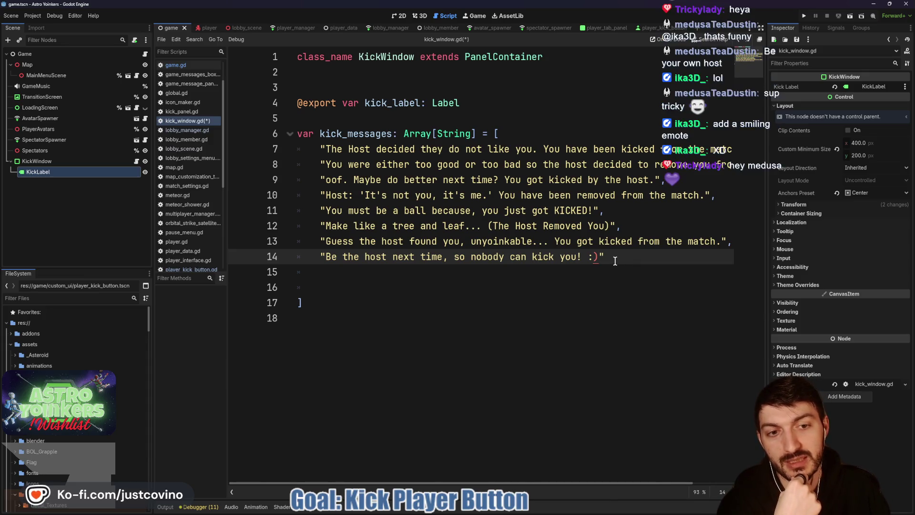
pyautogui.press('BackSpace')
pyautogui.press('Left')
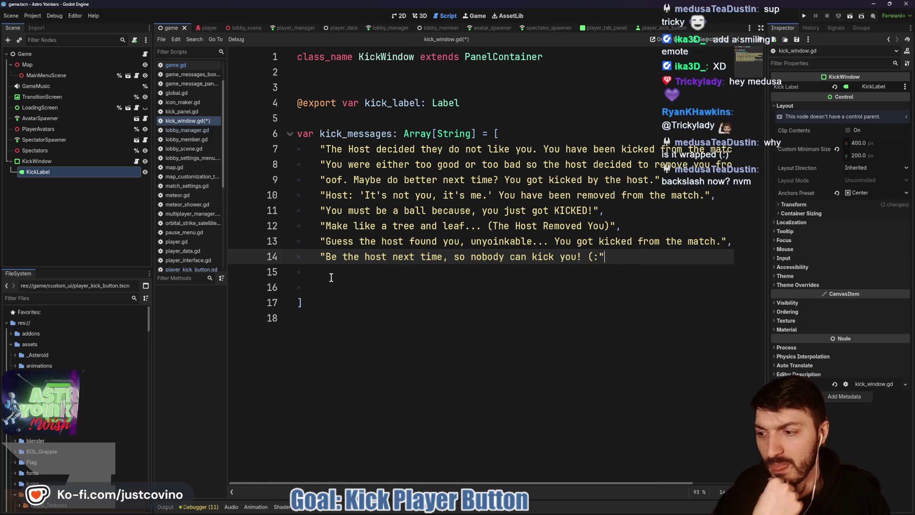
# Delete the extra blank lines before the list's closing bracket and add new lines below it
pyautogui.click(348, 278)
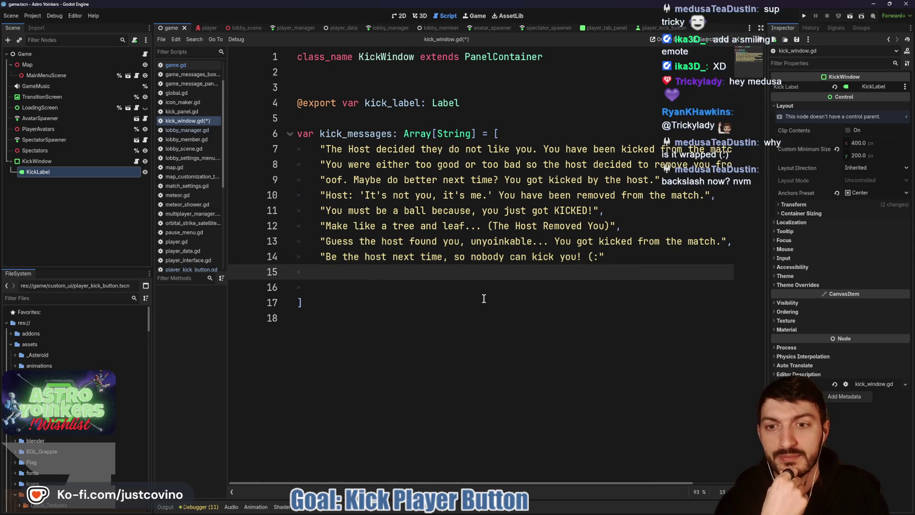
pyautogui.press('BackSpace')
pyautogui.press('BackSpace')
pyautogui.click(378, 267)
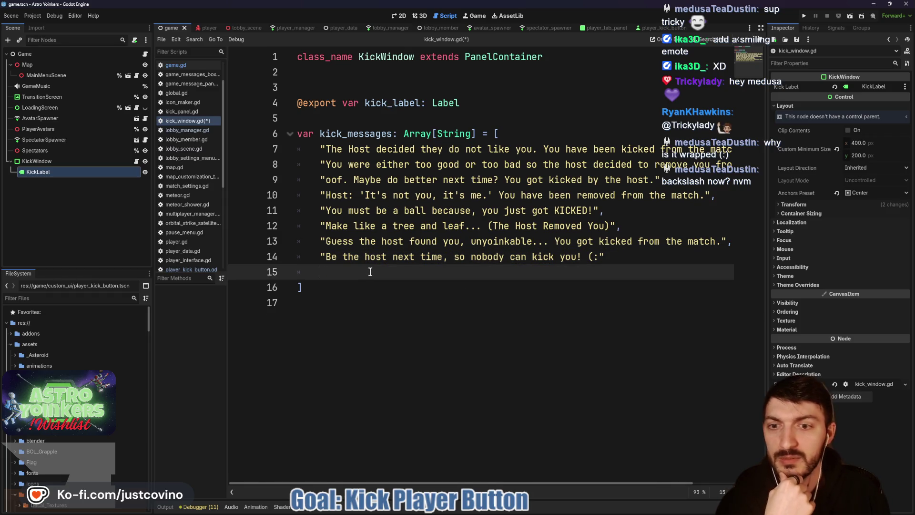
pyautogui.press('BackSpace')
pyautogui.press('BackSpace')
pyautogui.click(356, 311)
pyautogui.press('Return')
pyautogui.press('Return')
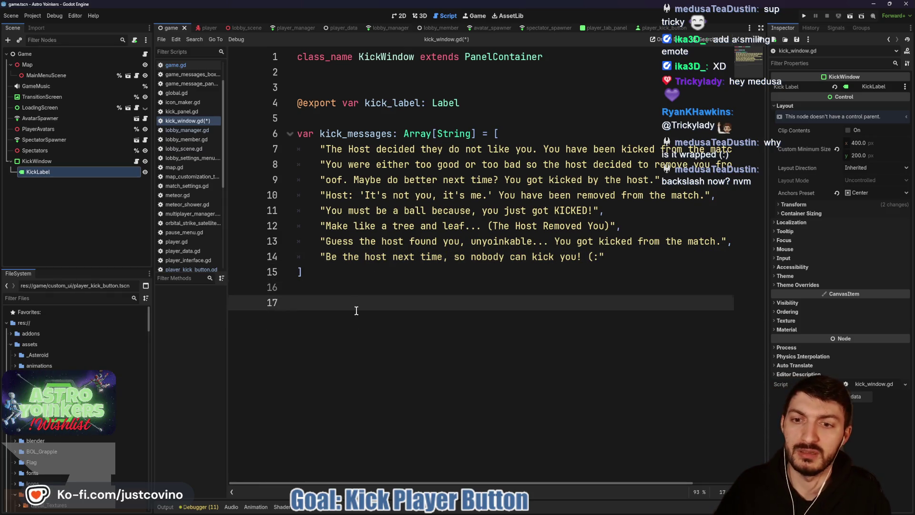
# Create a display_kick_message function setting kick_label's text to kick_messages.pick_random()
pyautogui.write('func display')
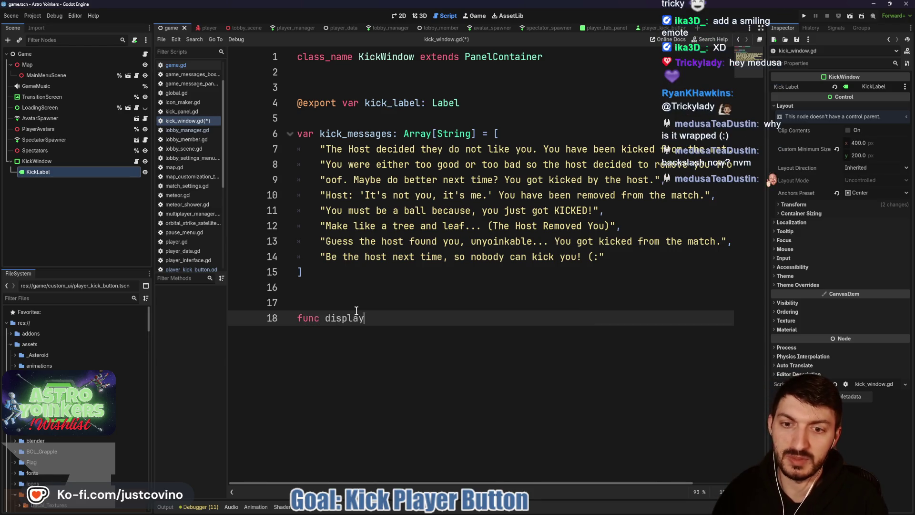
pyautogui.write('_kick_message(')
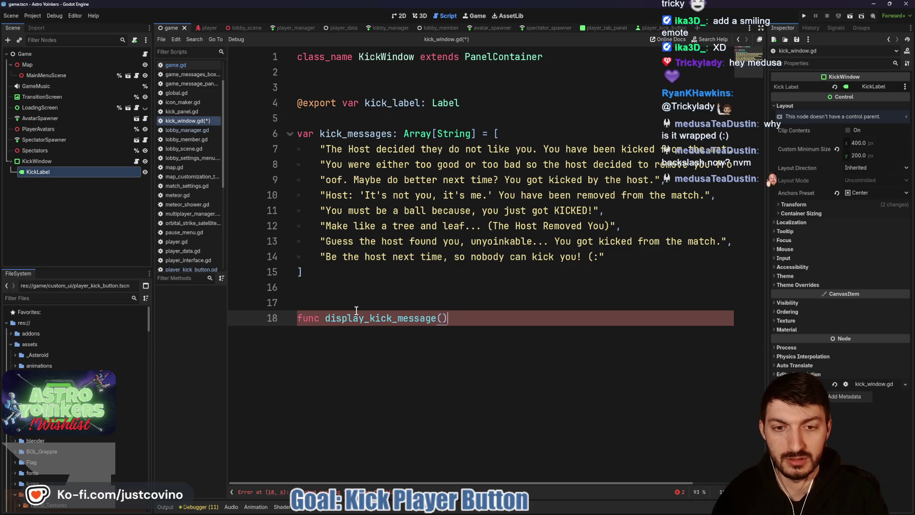
pyautogui.write('void:')
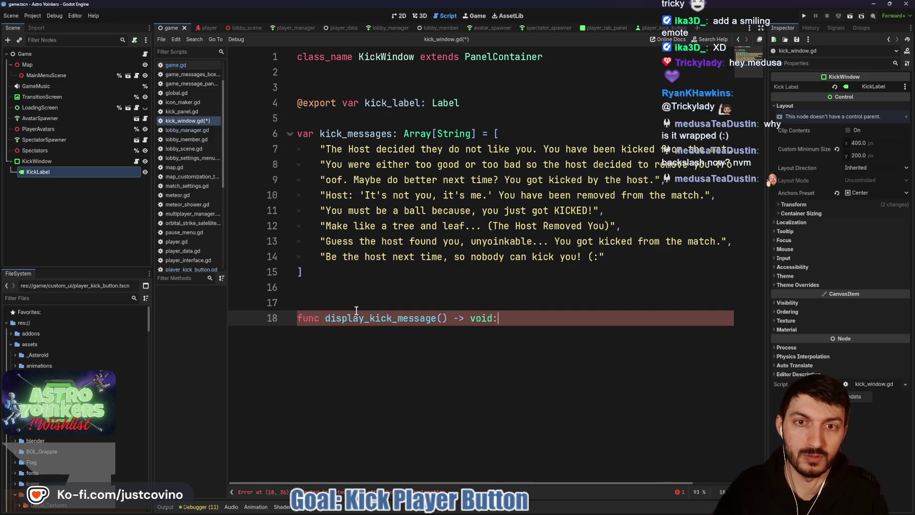
pyautogui.press('Return')
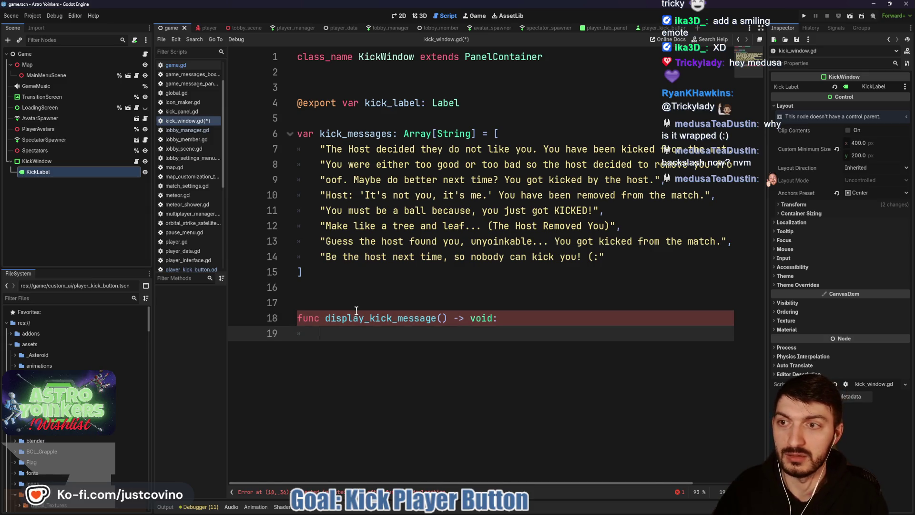
pyautogui.write('kick_label')
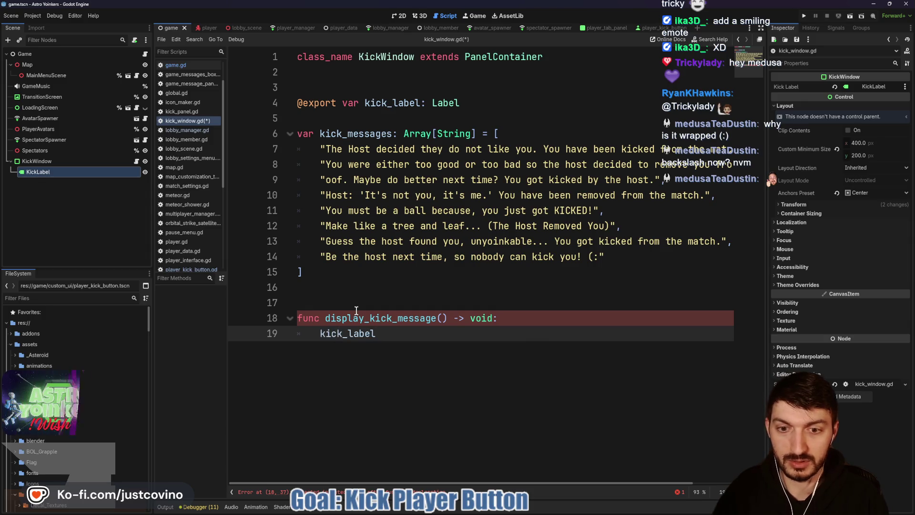
pyautogui.write('.text  = kick_messages')
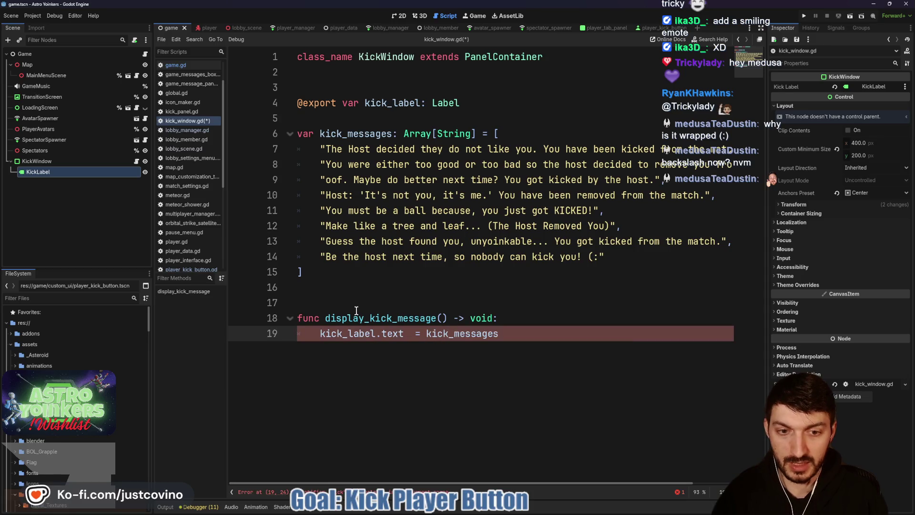
pyautogui.write('.pi')
pyautogui.press('Return')
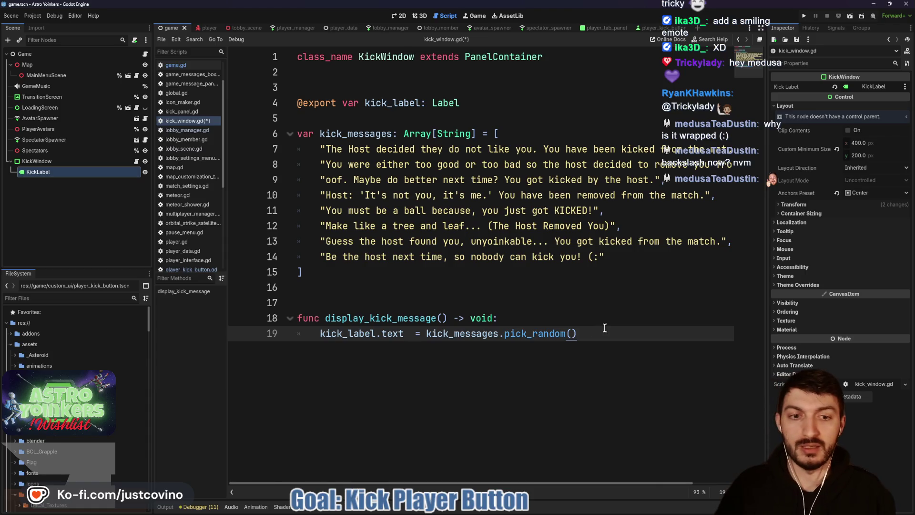
pyautogui.press('Return')
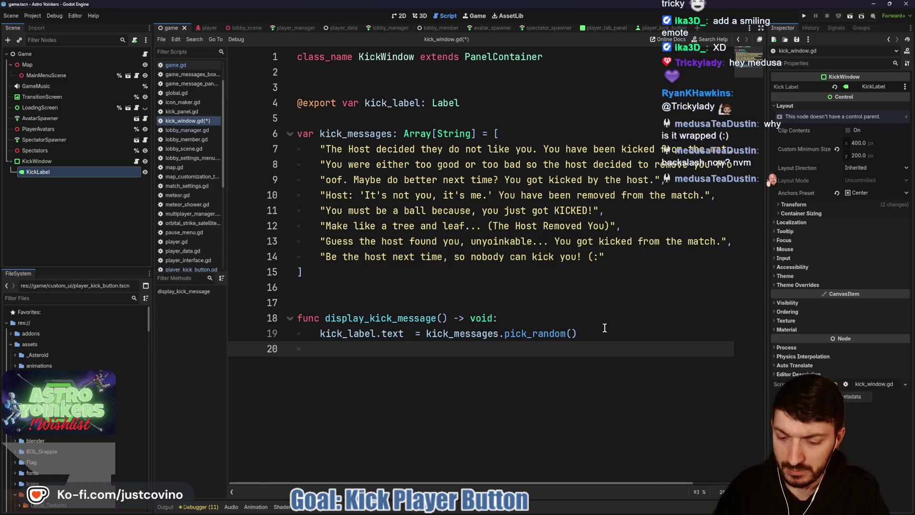
# Create a tween fading self's modulate:a to 1.0 over 0.25 seconds
pyautogui.write('var tween =crea')
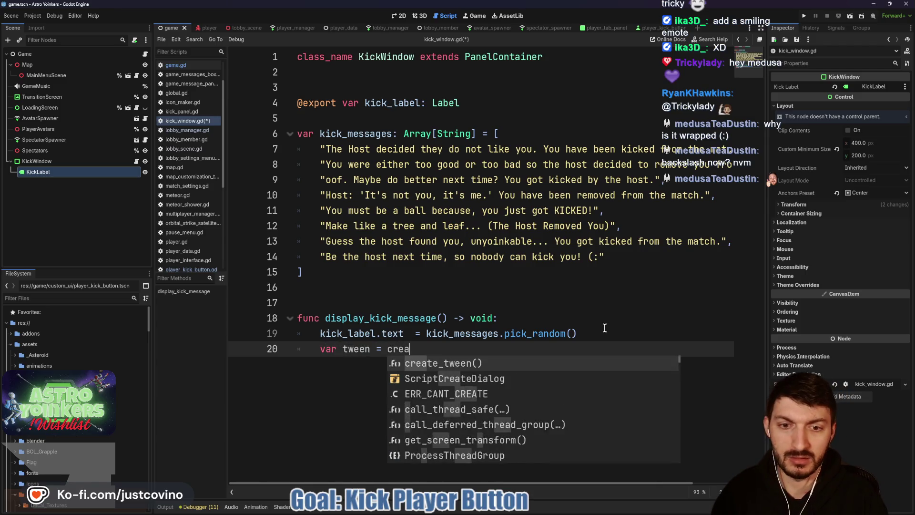
pyautogui.press('Return')
pyautogui.press('Return')
pyautogui.write('tween.tween_pro')
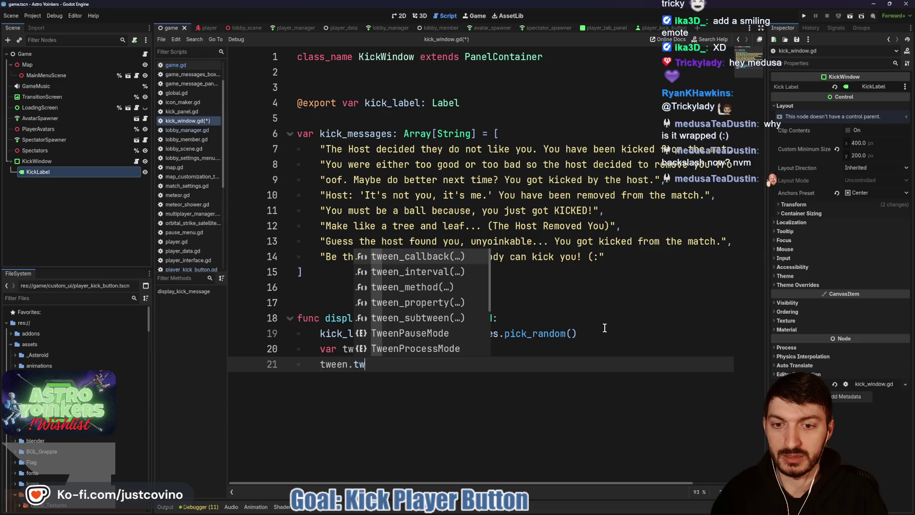
pyautogui.press('Return')
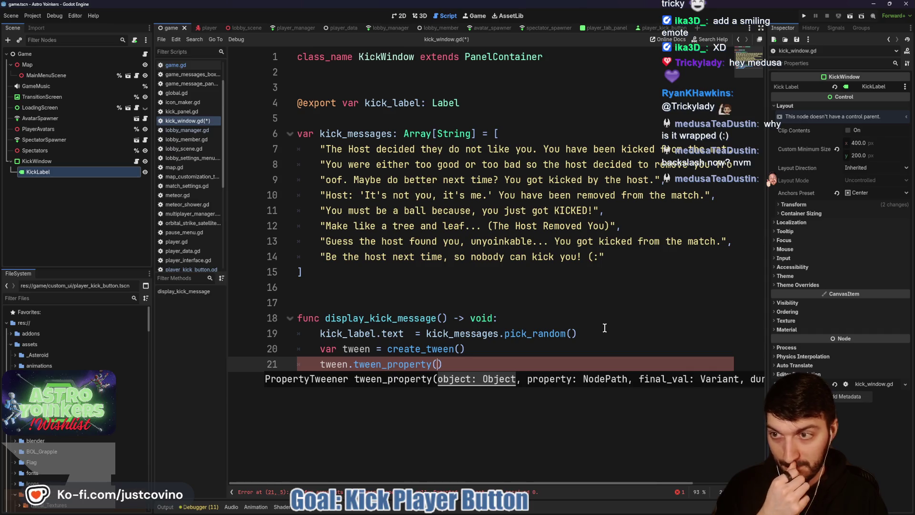
pyautogui.write('self, "modu')
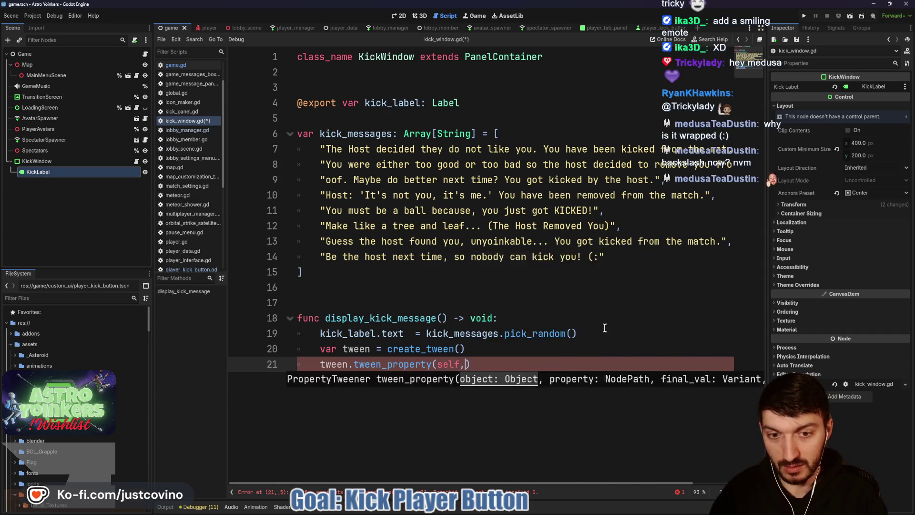
pyautogui.write('latre')
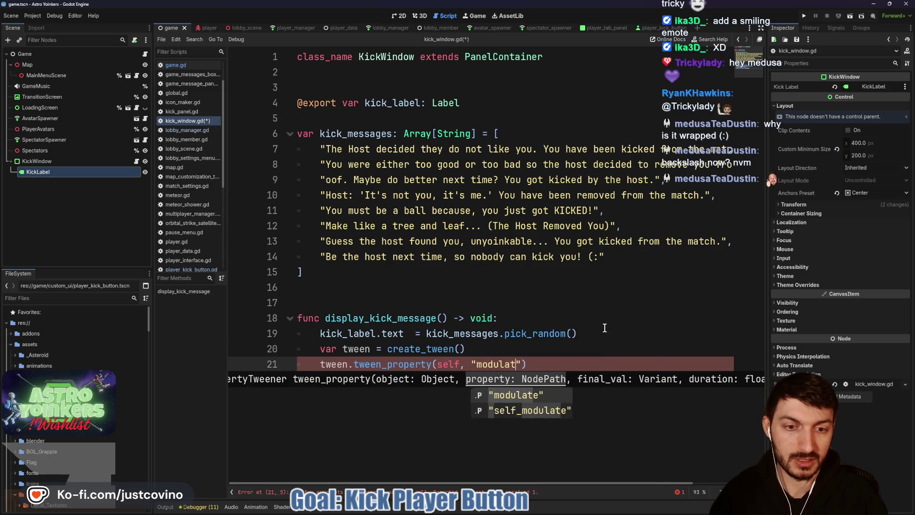
pyautogui.press('BackSpace')
pyautogui.press('BackSpace')
pyautogui.press('BackSpace')
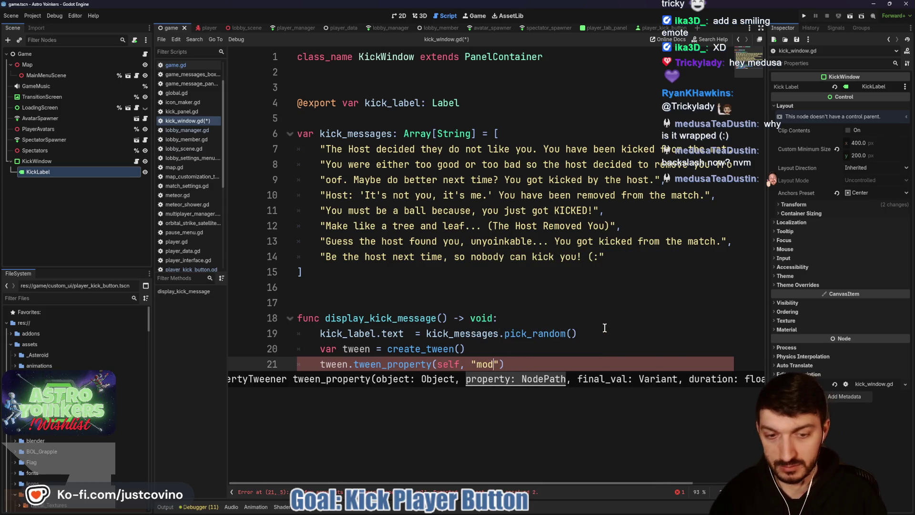
pyautogui.write('ulate:a')
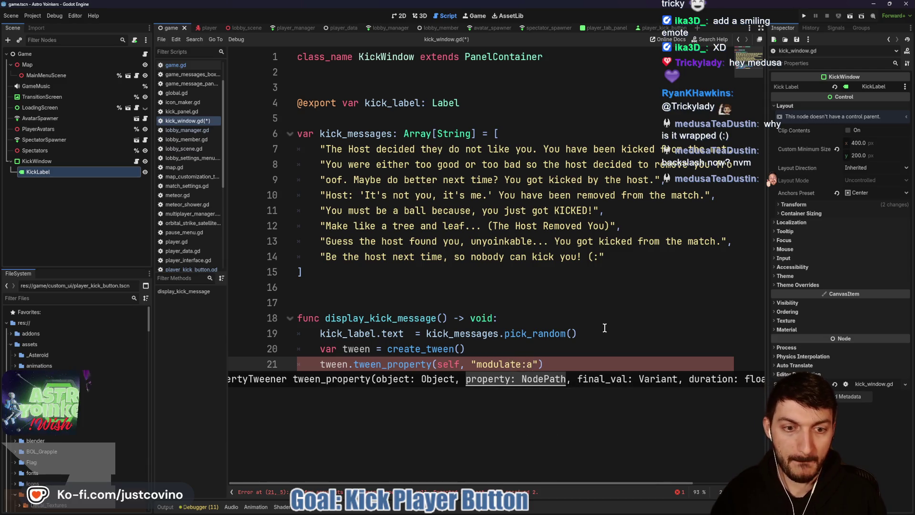
pyautogui.press('Right')
pyautogui.write(', 1.0')
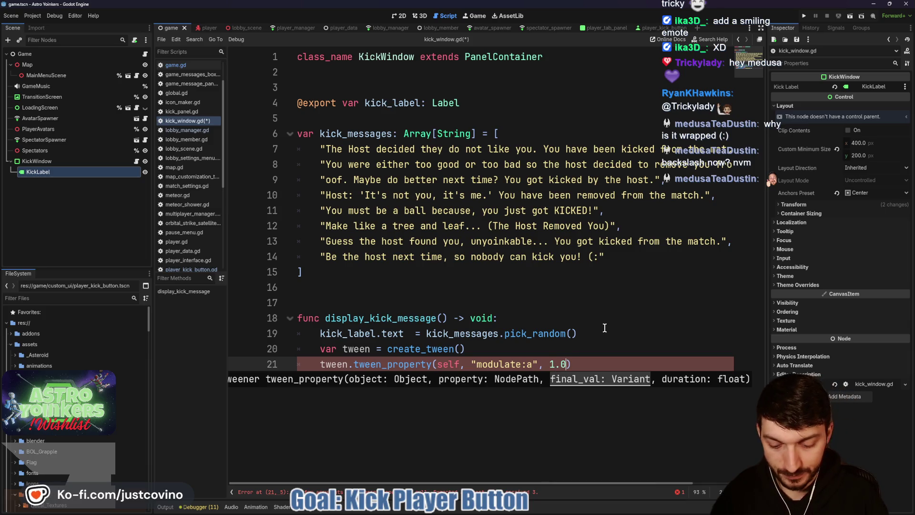
pyautogui.write(', ')
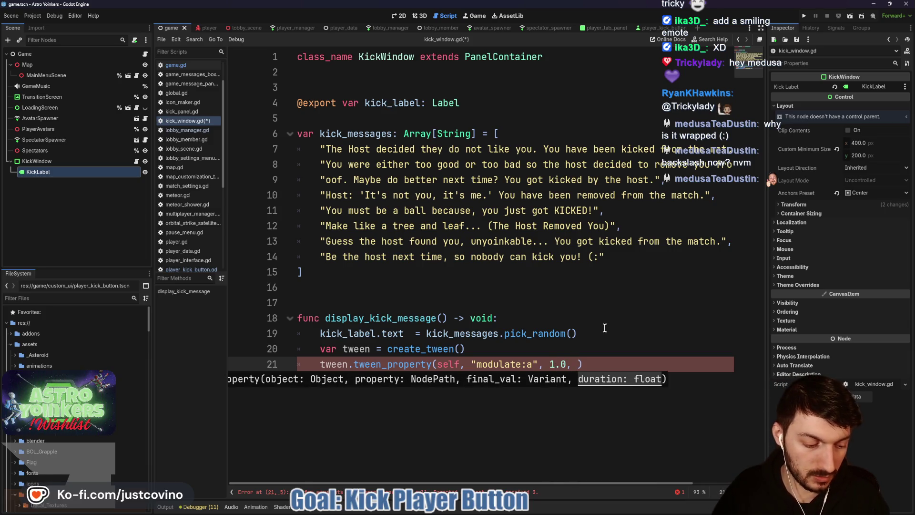
pyautogui.write('0.25')
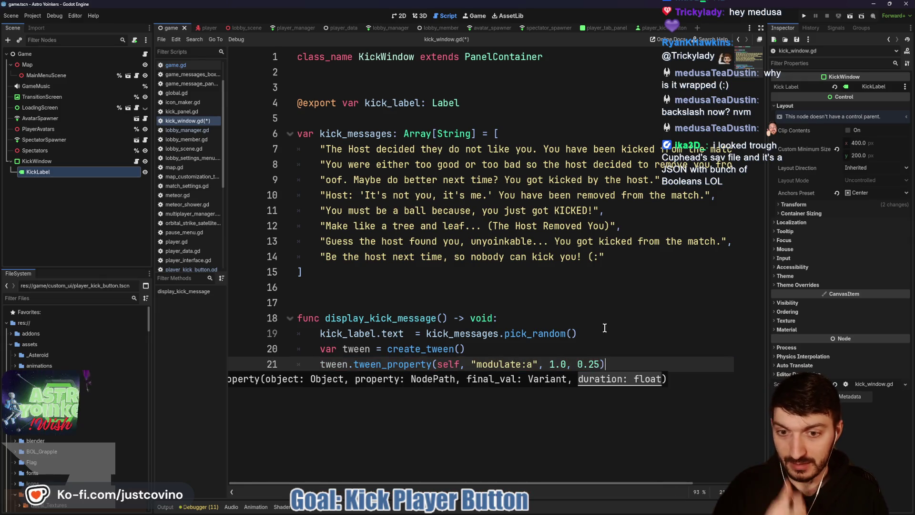
# Add a tween_interval pause after the fade-in
pyautogui.press('Return')
pyautogui.write('tween.')
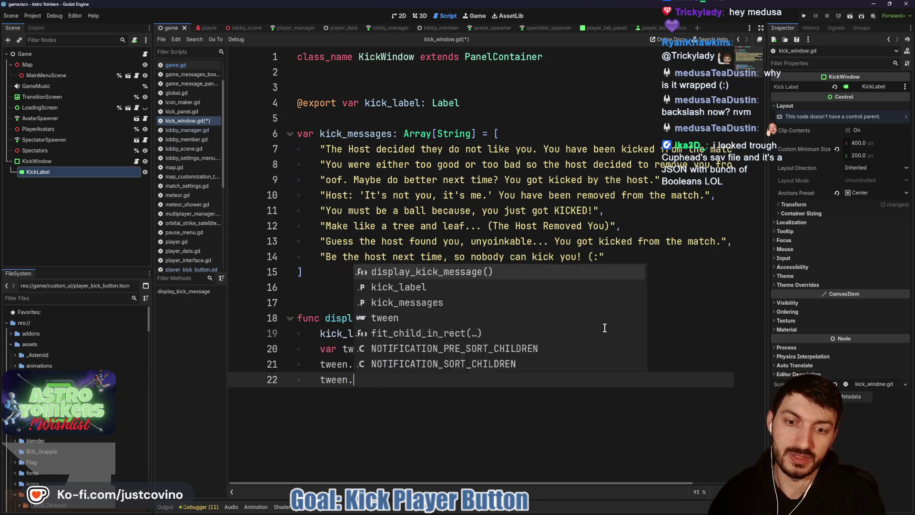
pyautogui.write('tween')
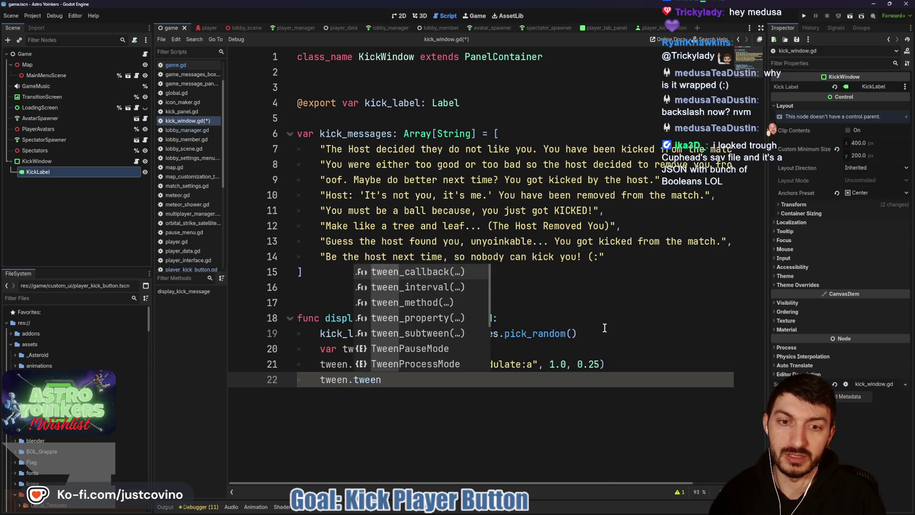
pyautogui.press('Down')
pyautogui.press('Return')
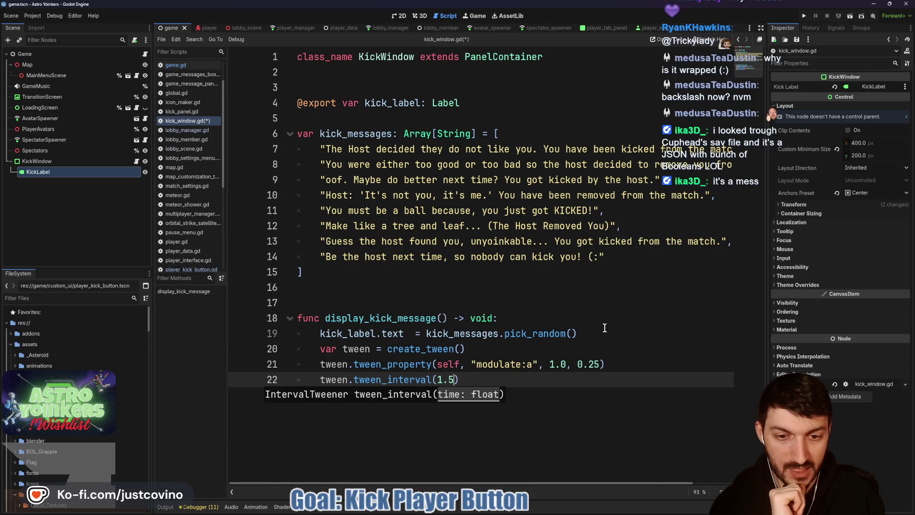
# Tween modulate:a back to 0.0 over 1.0 second and save kick_window.gd
pyautogui.press('Return')
pyautogui.write('twe')
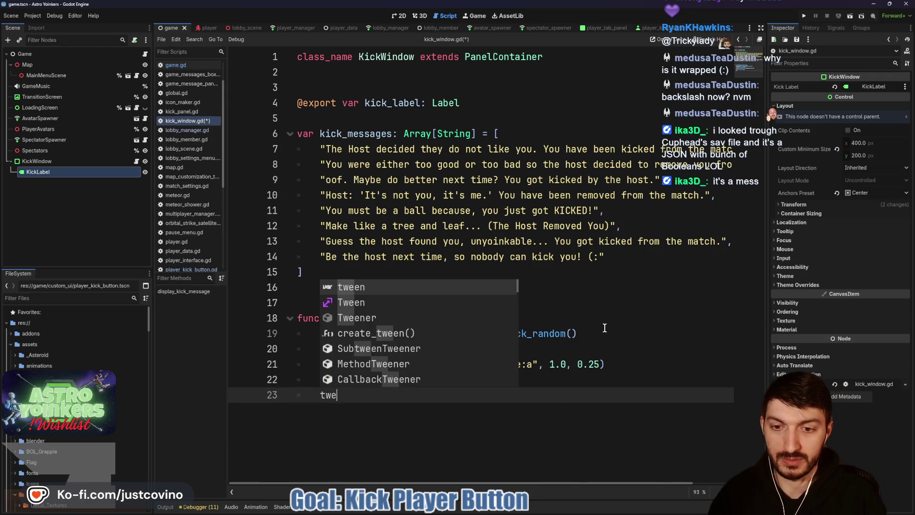
pyautogui.write('en.tween_')
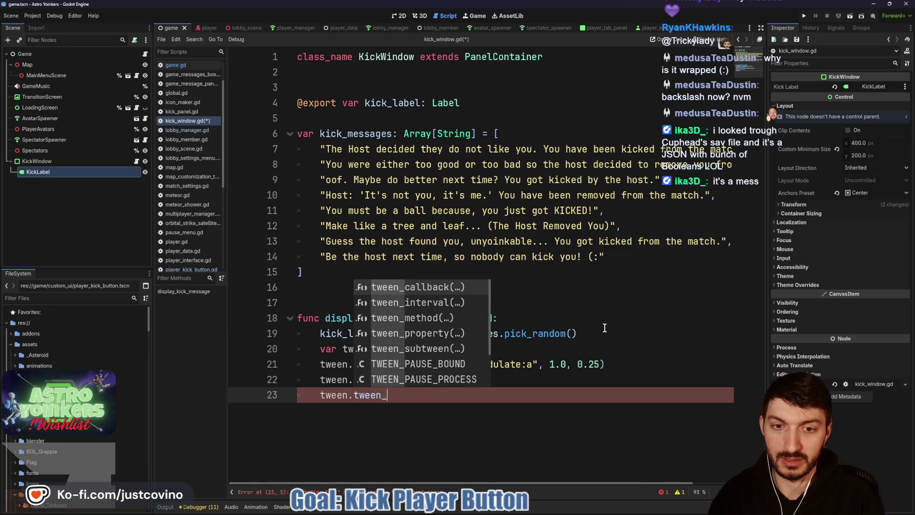
pyautogui.write('pro')
pyautogui.press('Return')
pyautogui.write('self,')
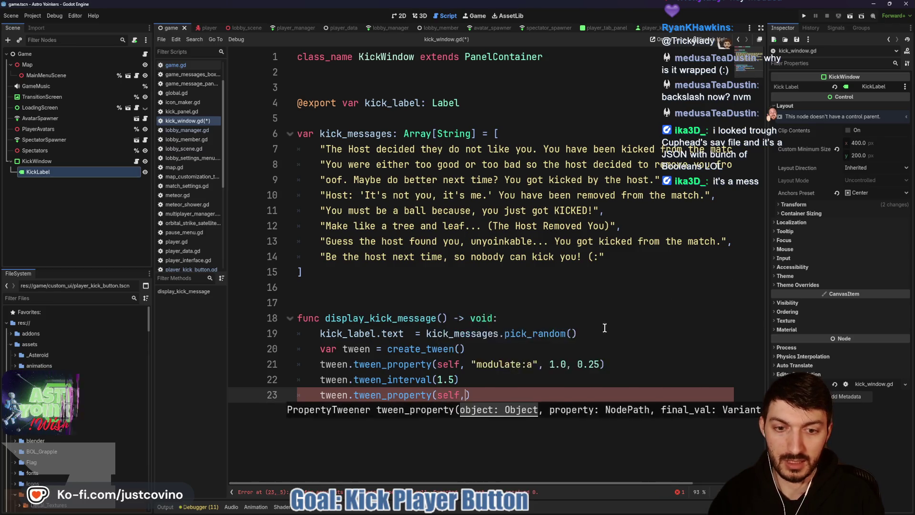
pyautogui.write(' modulate:a')
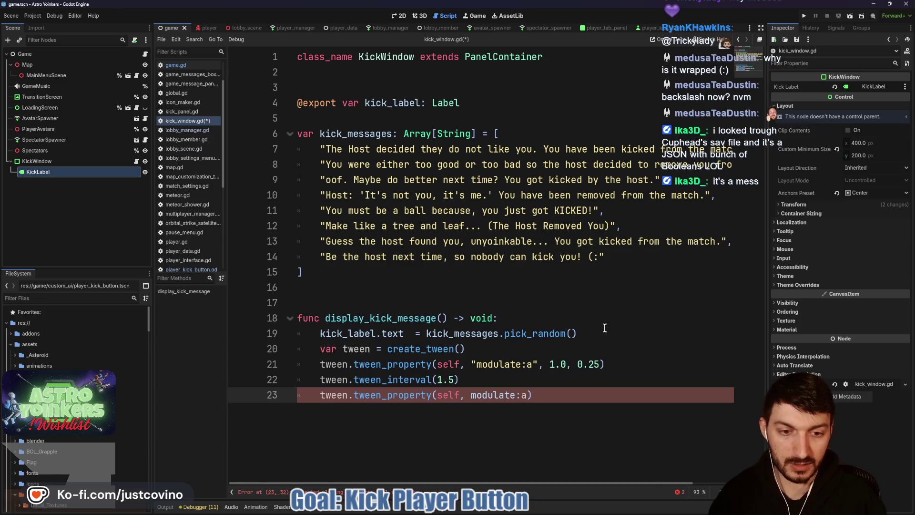
pyautogui.moveTo(527, 395); pyautogui.dragTo(472, 396)
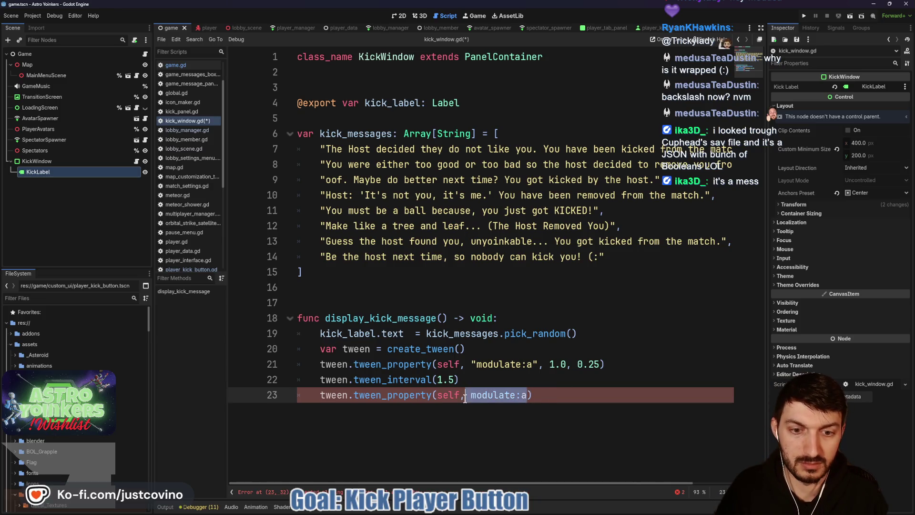
pyautogui.write('"')
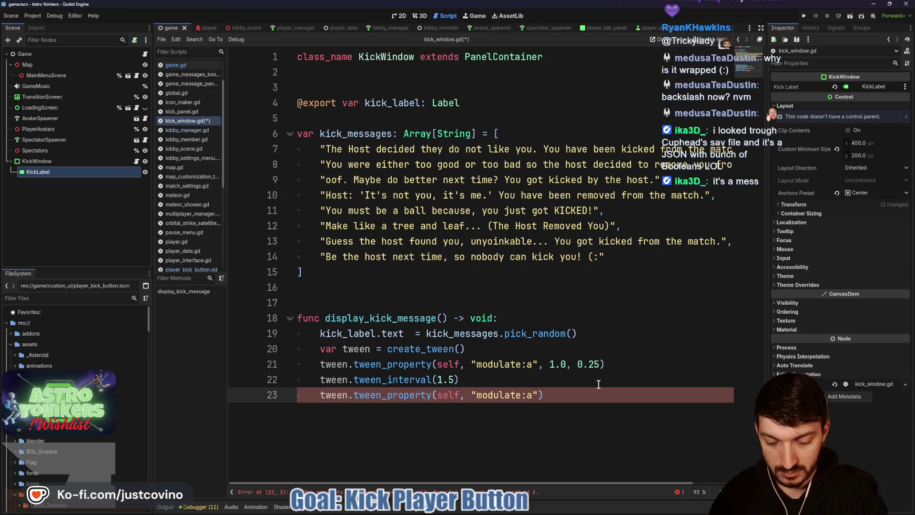
pyautogui.write(', 0.0, 0.5')
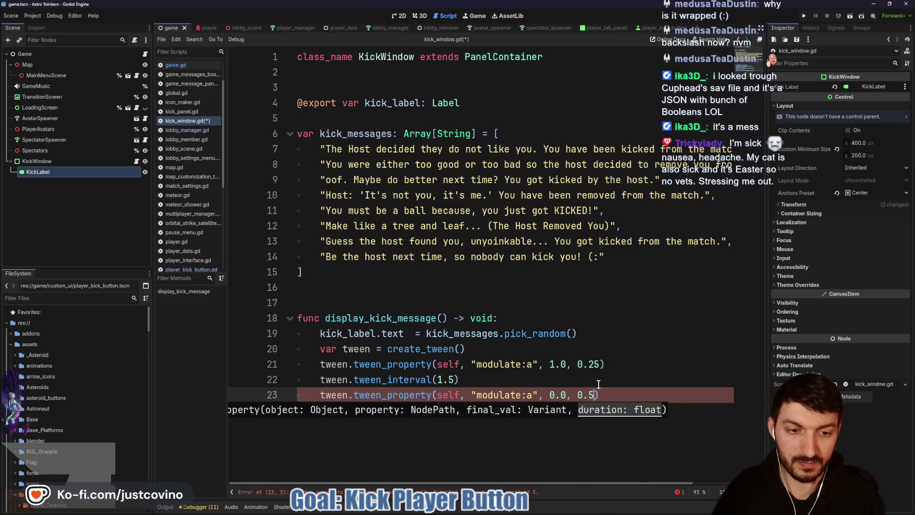
pyautogui.press('BackSpace')
pyautogui.write('1.0')
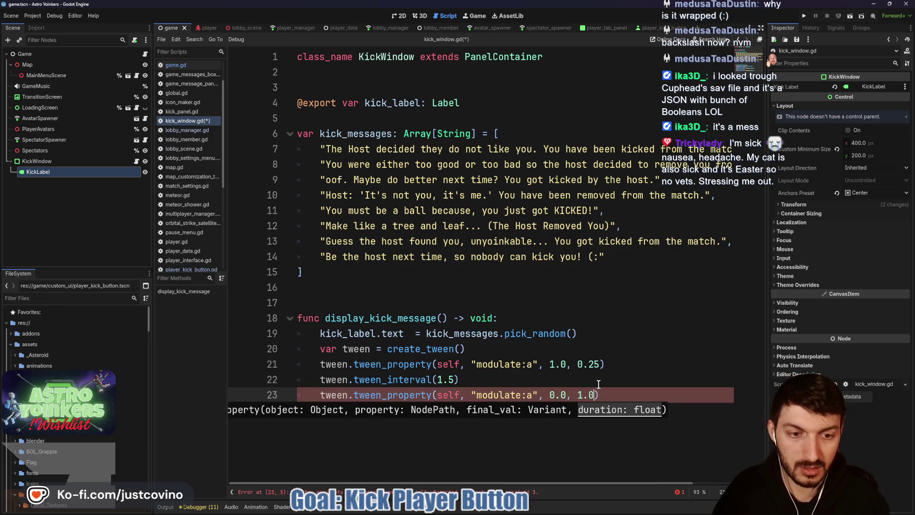
pyautogui.hotkey('ctrl', 's')
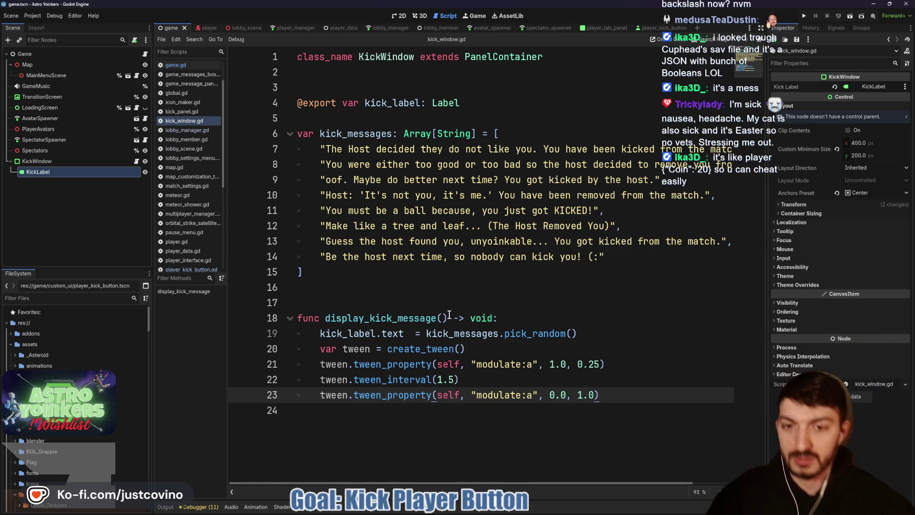
# Drag KickWindow's Visibility > Modulate alpha down to 0 and save the game scene
pyautogui.click(37, 161)
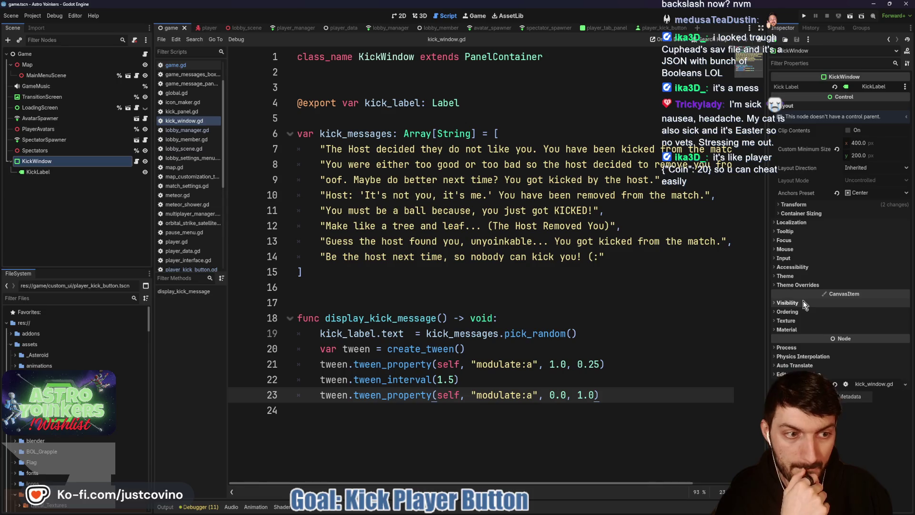
pyautogui.click(844, 303)
pyautogui.click(848, 327)
pyautogui.moveTo(854, 273); pyautogui.dragTo(815, 271)
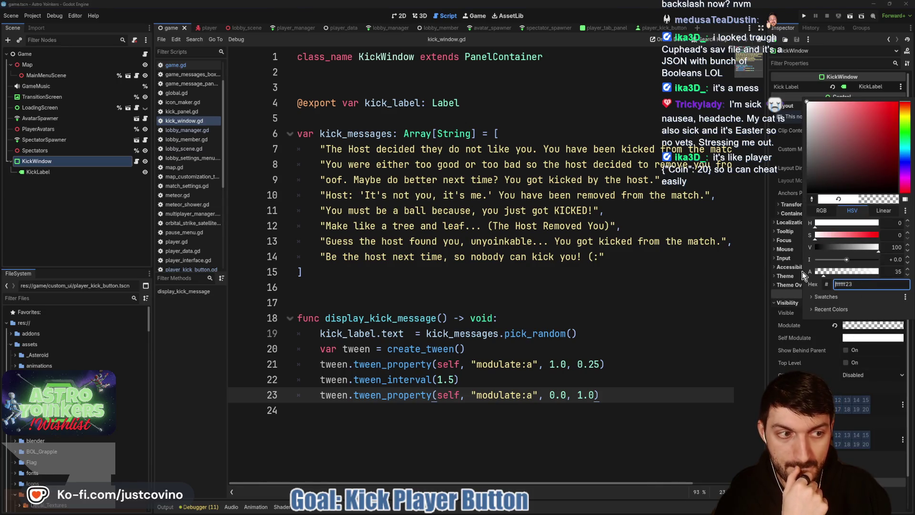
pyautogui.click(590, 317)
pyautogui.click(453, 297)
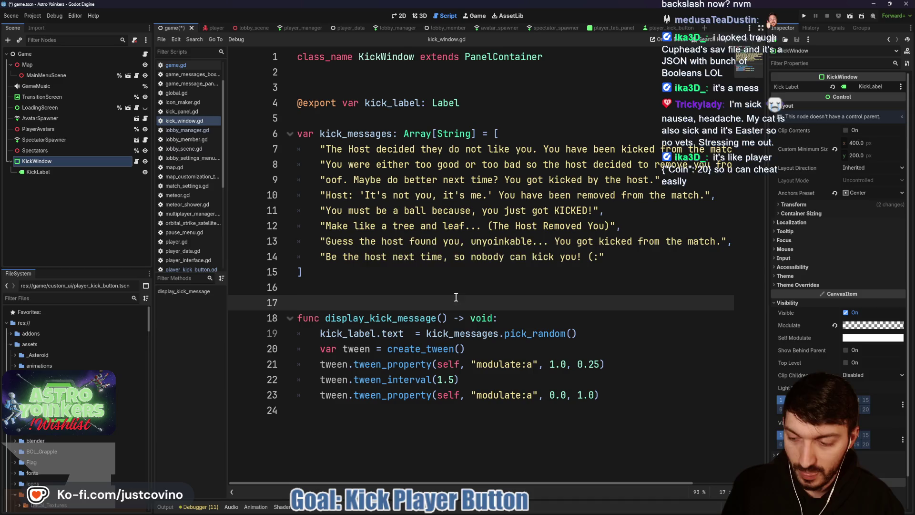
pyautogui.hotkey('ctrl', 's')
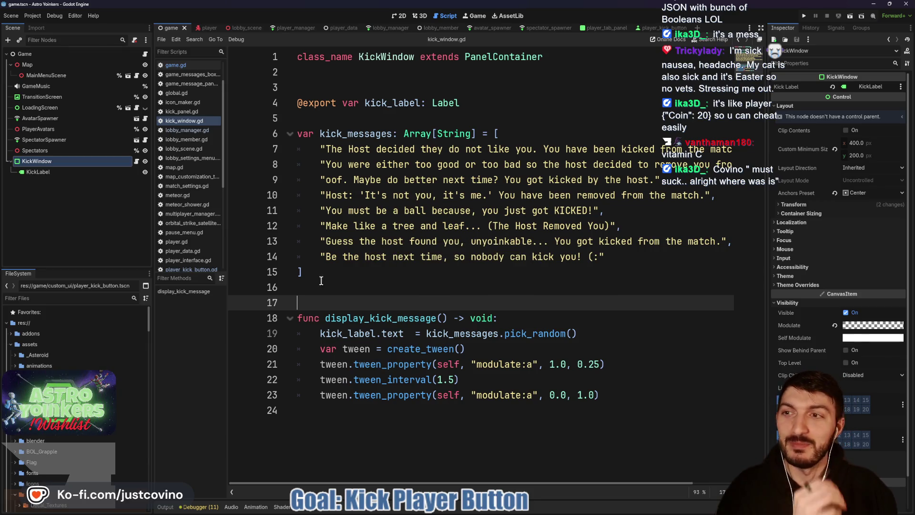
# Open the Game node's game.gd script, scroll through its code, and put the caret on empty line 88
pyautogui.click(145, 55)
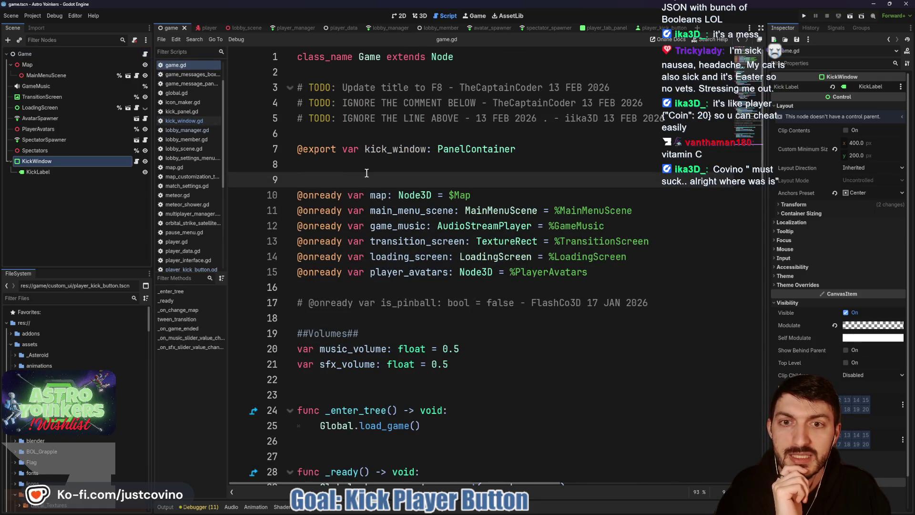
pyautogui.scroll(-9, 366, 173)
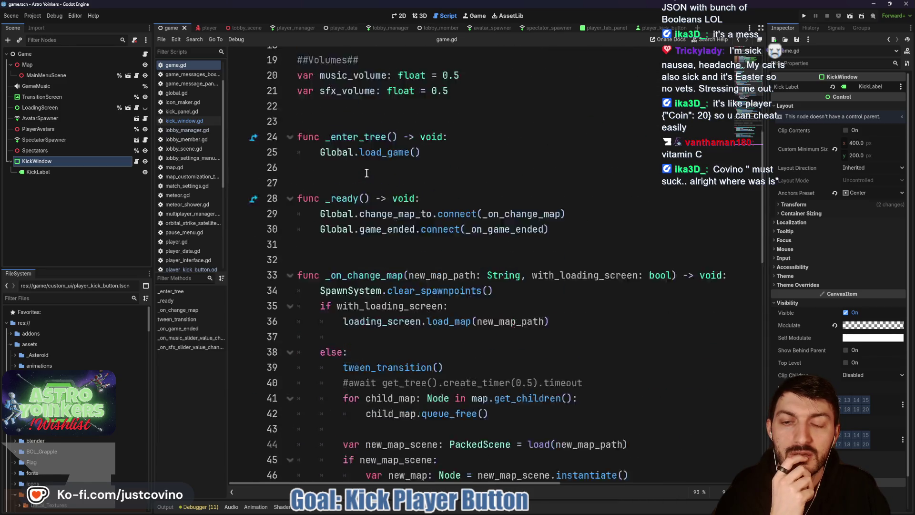
pyautogui.scroll(-9, 367, 173)
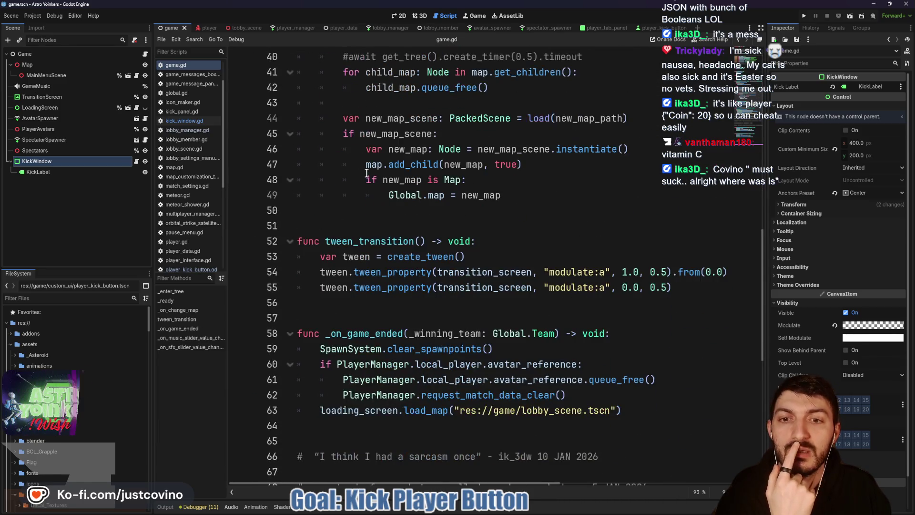
pyautogui.scroll(-4, 366, 173)
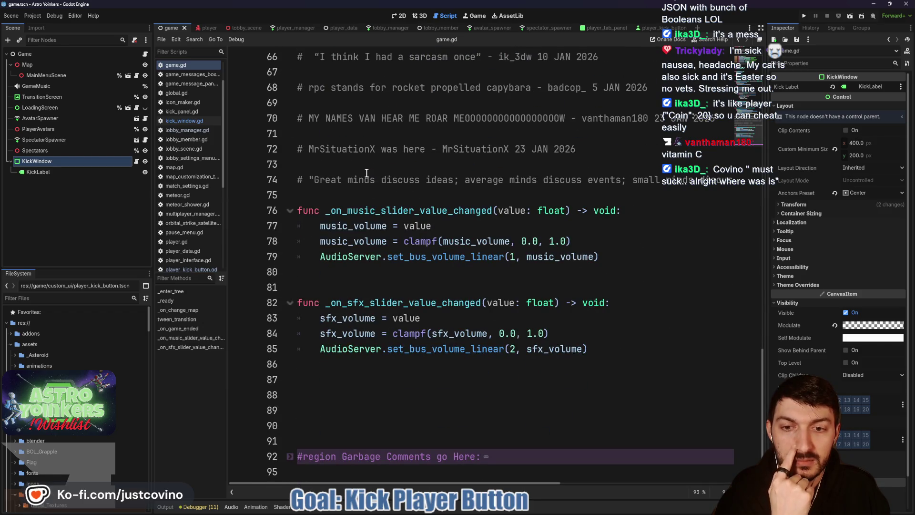
pyautogui.scroll(18, 366, 173)
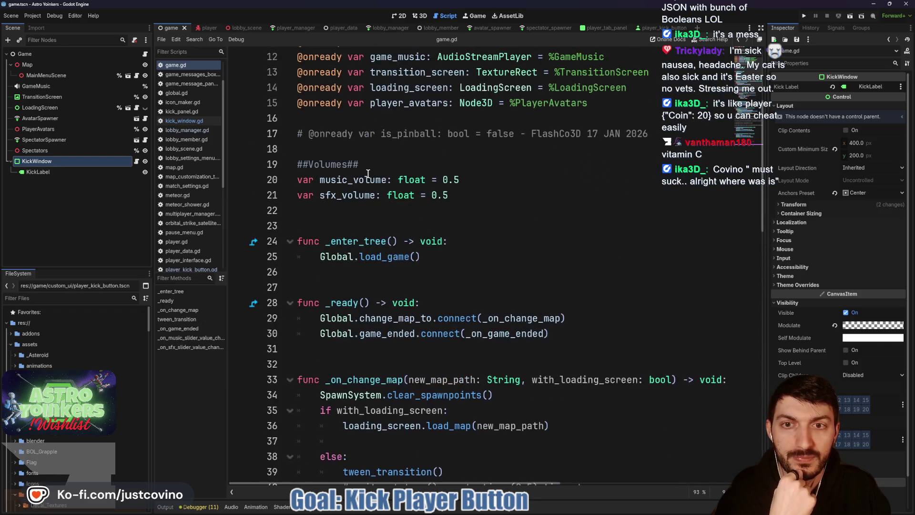
pyautogui.scroll(-18, 368, 173)
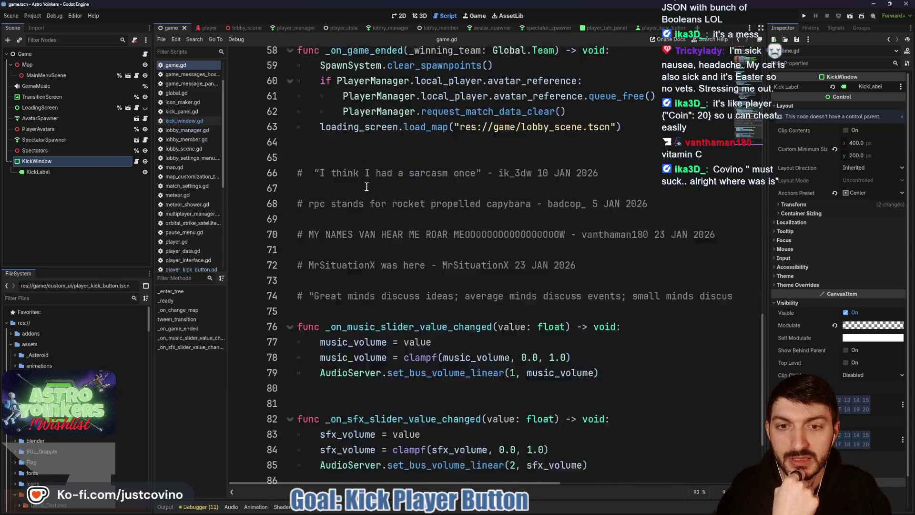
pyautogui.click(330, 390)
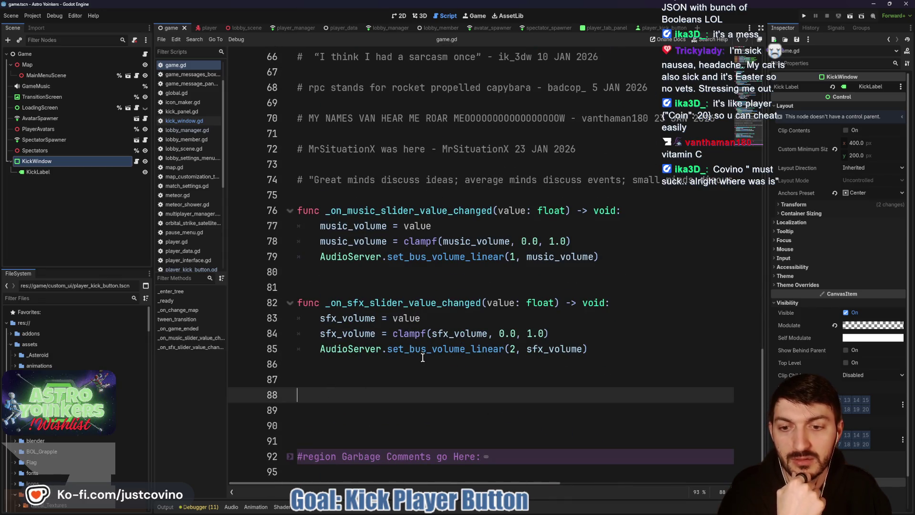
# Write func display_kick_message() -> void: calling kick_window.display_kick_message(), and save game.gd
pyautogui.write('func')
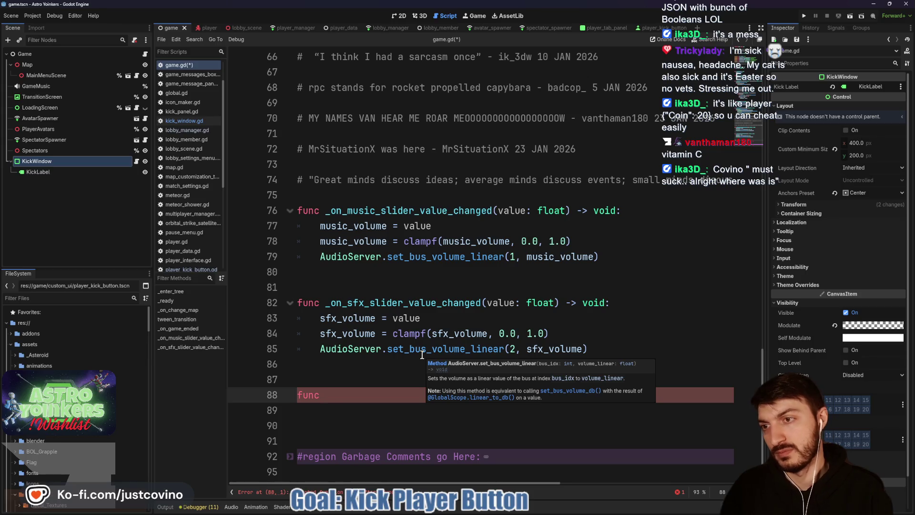
pyautogui.write(' display_kick_message(')
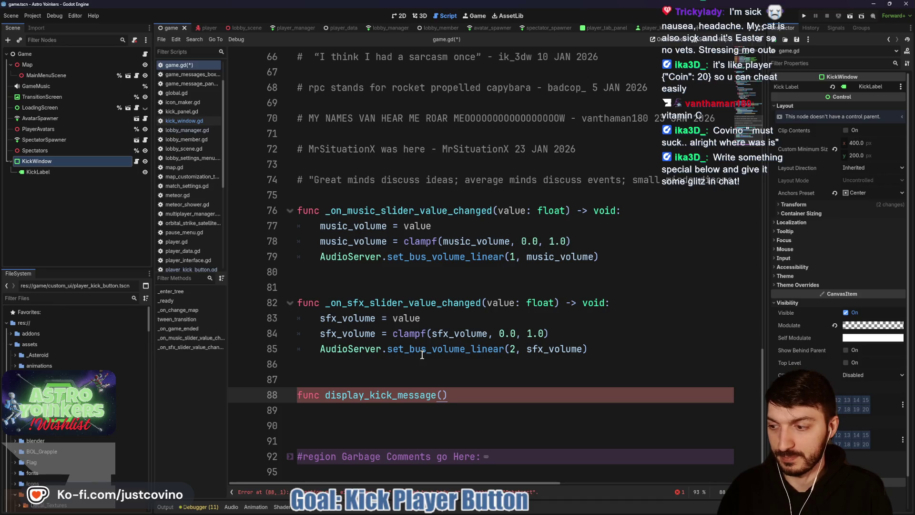
pyautogui.write(') -> ')
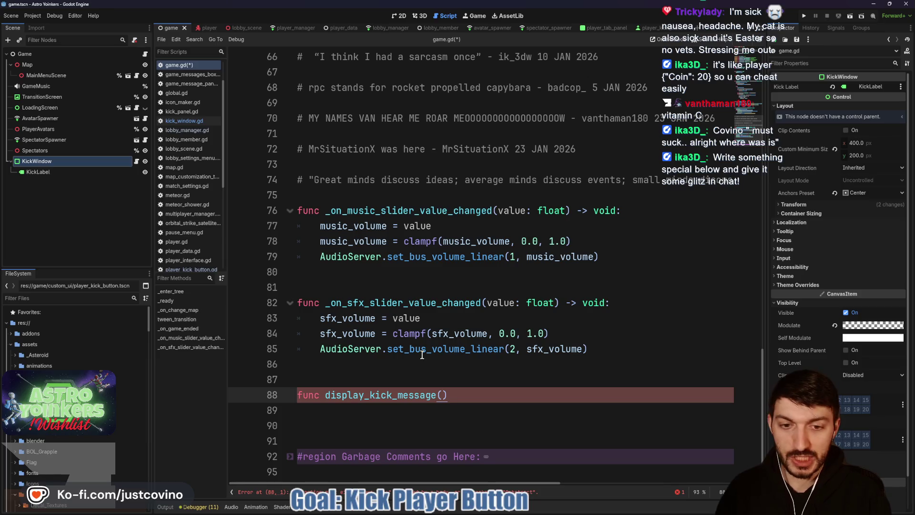
pyautogui.write('void:')
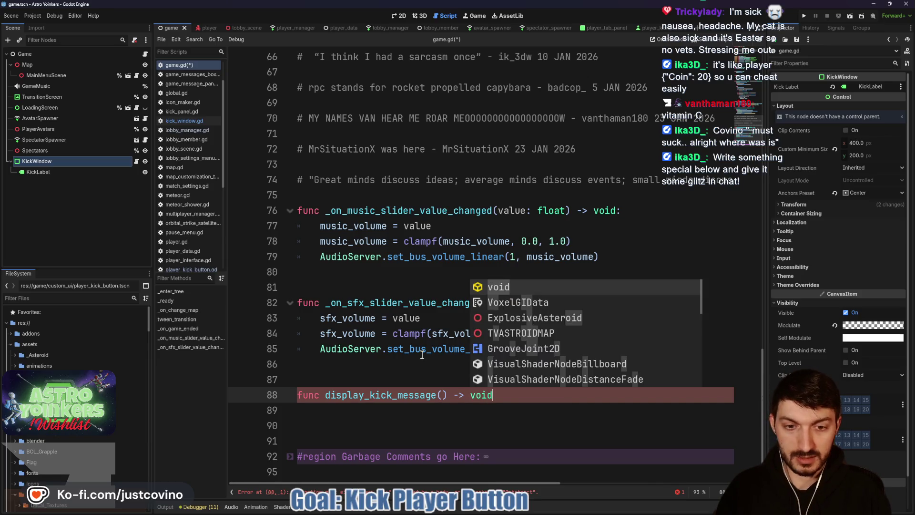
pyautogui.press('Return')
pyautogui.write('ick_window.displ')
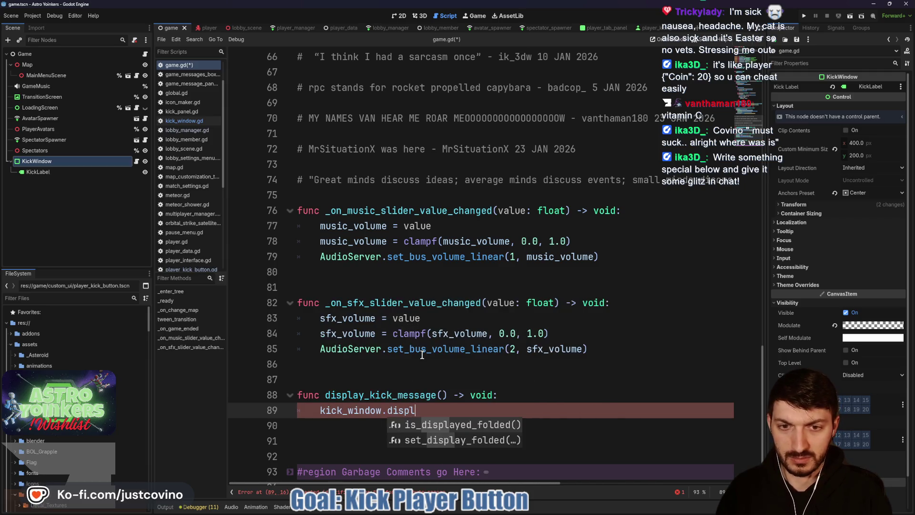
pyautogui.write('ay_kick_mes')
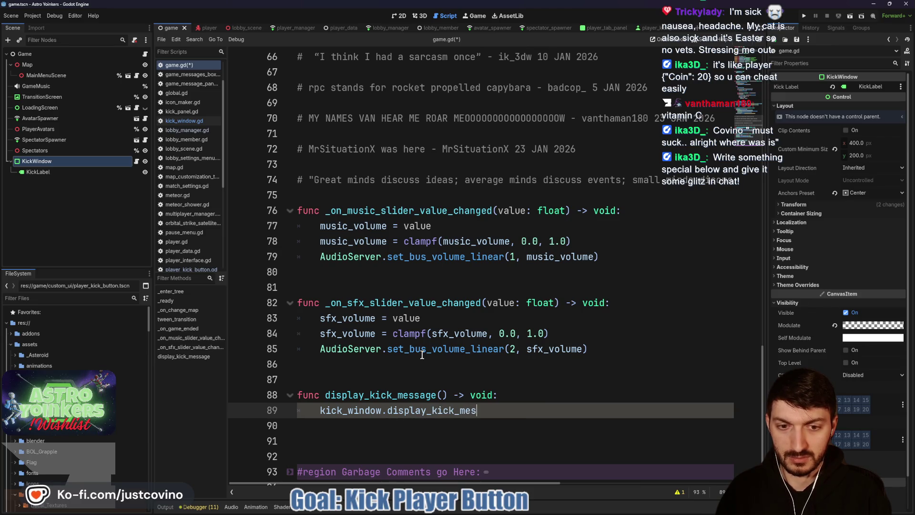
pyautogui.write('sage()')
pyautogui.hotkey('ctrl', 's')
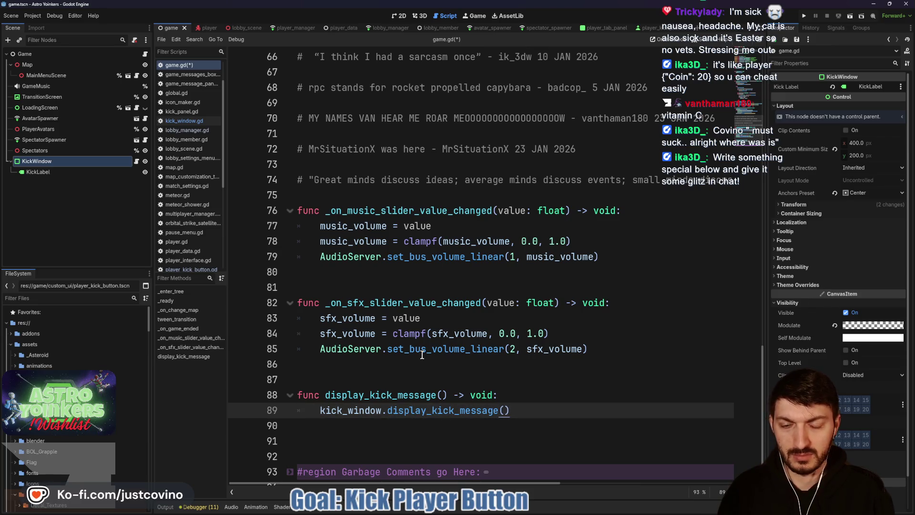
# Check the KickWindow script, then select the display_kick_message function name back in game.gd
pyautogui.click(359, 380)
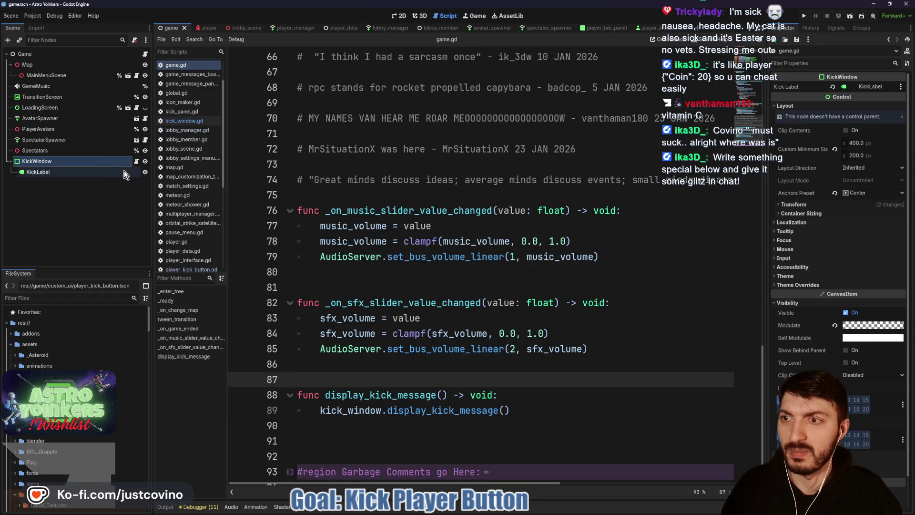
pyautogui.click(137, 162)
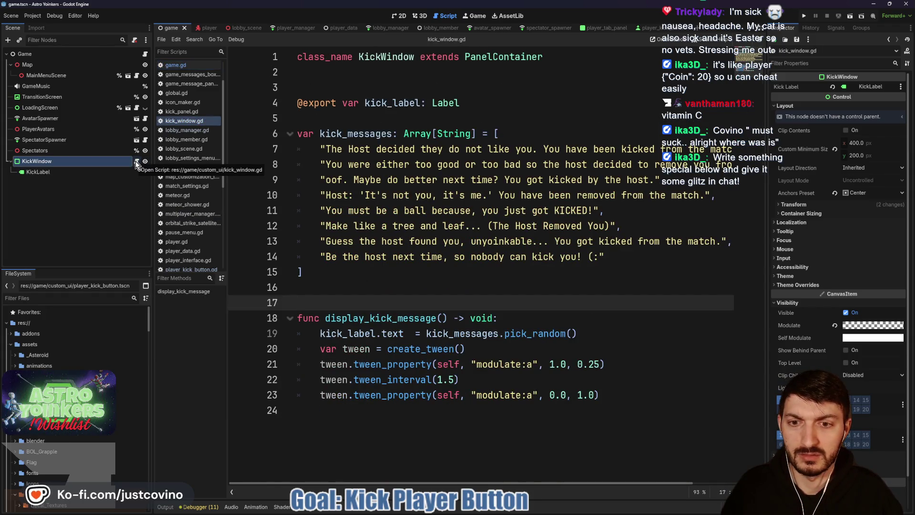
pyautogui.hotkey('alt', 'Left')
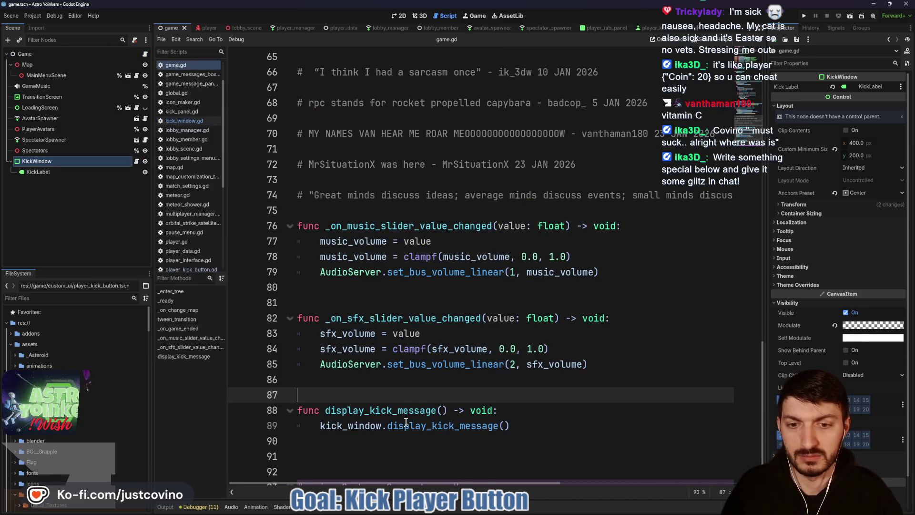
pyautogui.click(540, 430)
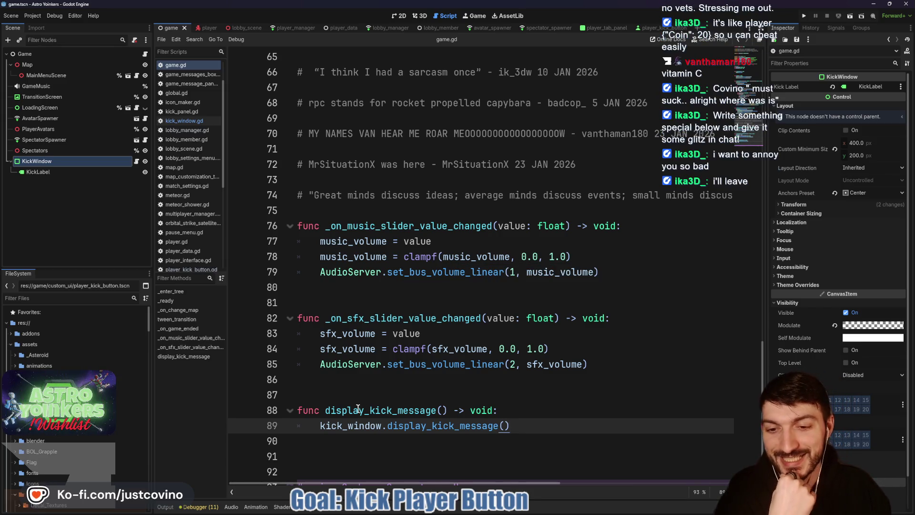
pyautogui.click(346, 396)
pyautogui.doubleClick(407, 410)
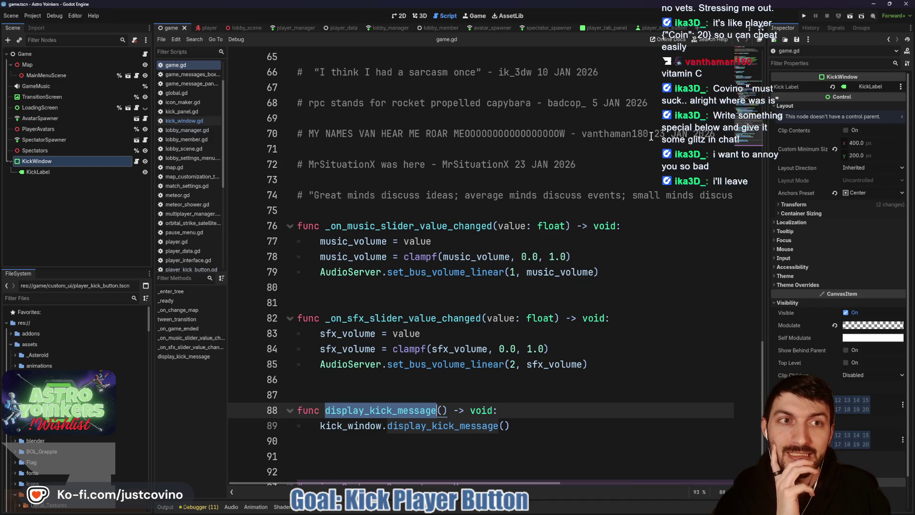
pyautogui.click(657, 29)
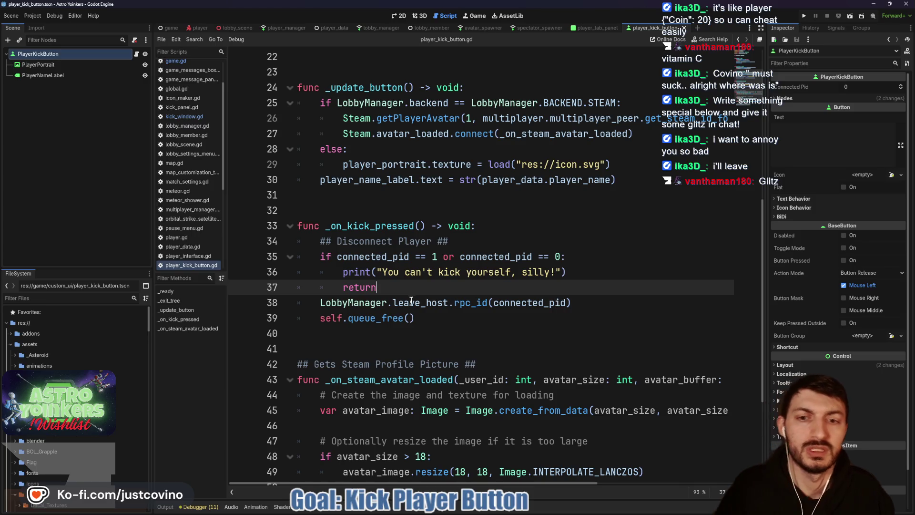
# In lobby_manager.gd's leave_host, add and then delete a Game.current.display_kick_message() line, and save
pyautogui.keyDown('ctrl'); pyautogui.click(413, 302); pyautogui.keyUp('ctrl')
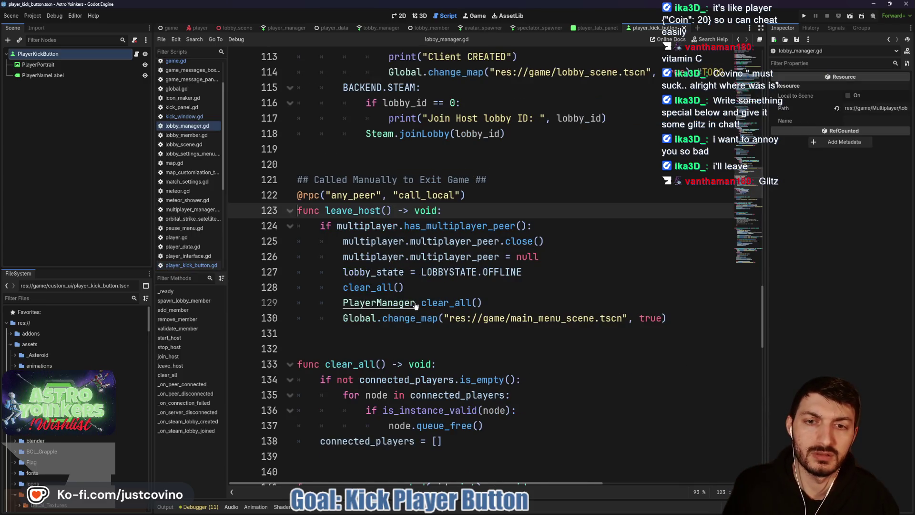
pyautogui.click(675, 312)
pyautogui.press('Return')
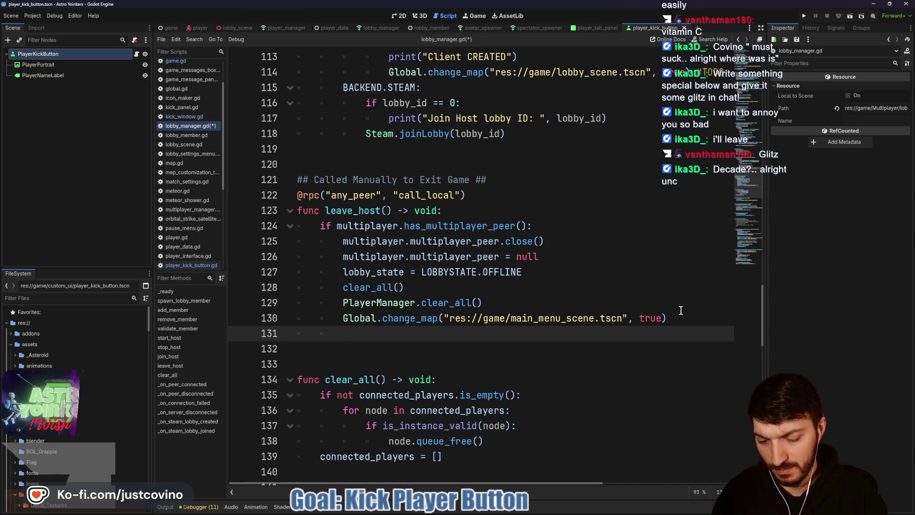
pyautogui.write('Game.cur')
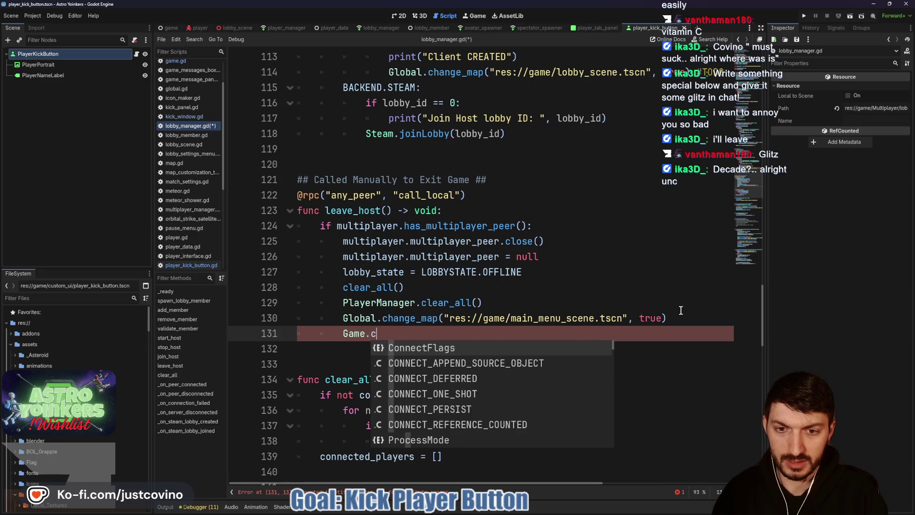
pyautogui.write('rent.display_kick')
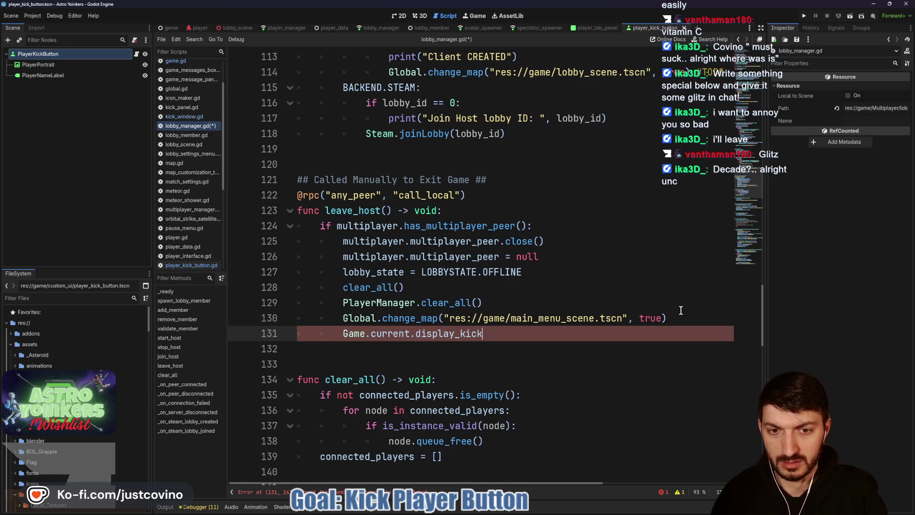
pyautogui.write('_message()')
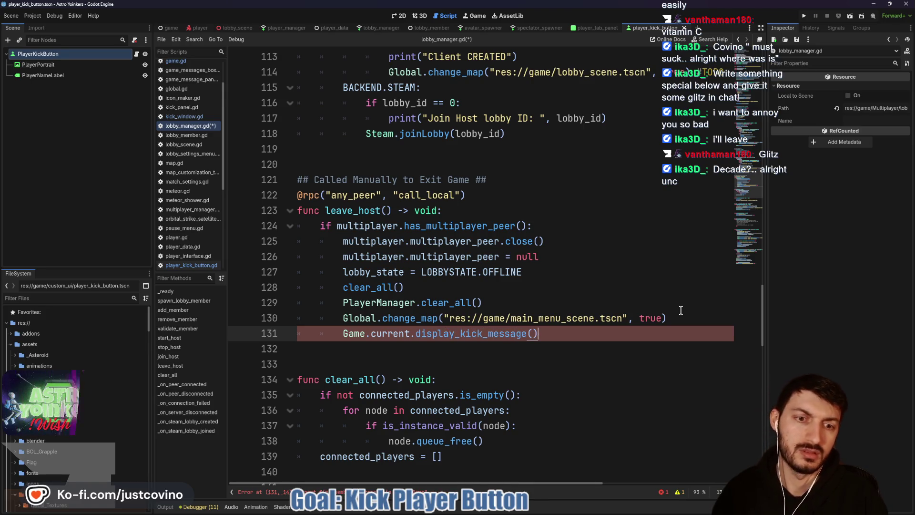
pyautogui.moveTo(560, 333); pyautogui.dragTo(339, 330)
pyautogui.press('BackSpace')
pyautogui.hotkey('ctrl', 's')
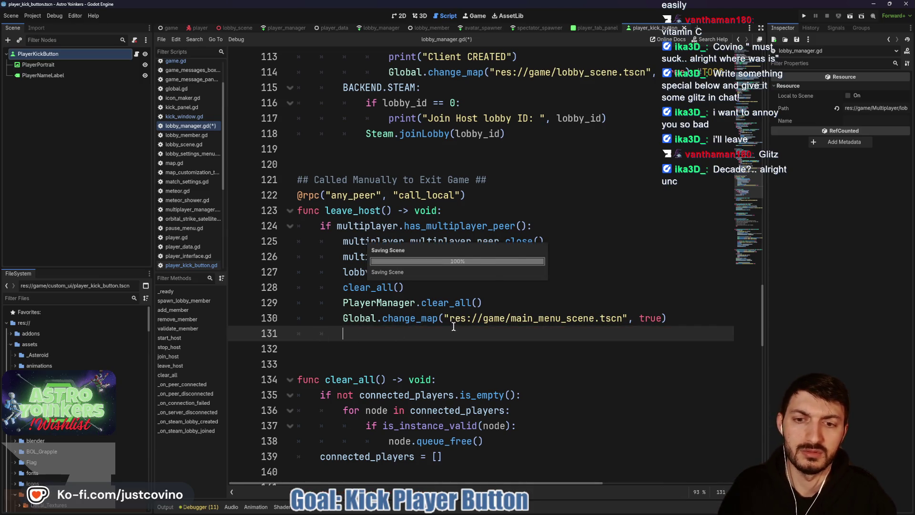
pyautogui.click(170, 30)
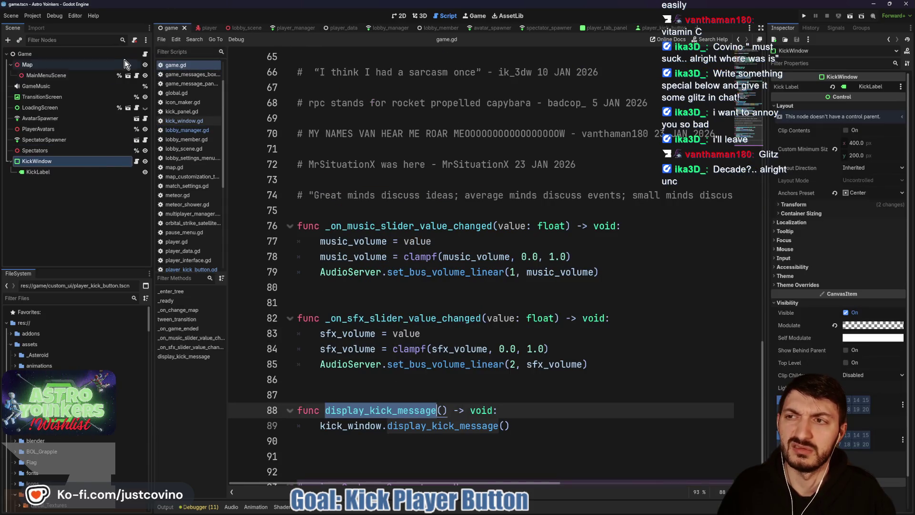
# Look through game.gd, stopping at lines 22–23, 56, and the function's end on line 89
pyautogui.scroll(20, 381, 180)
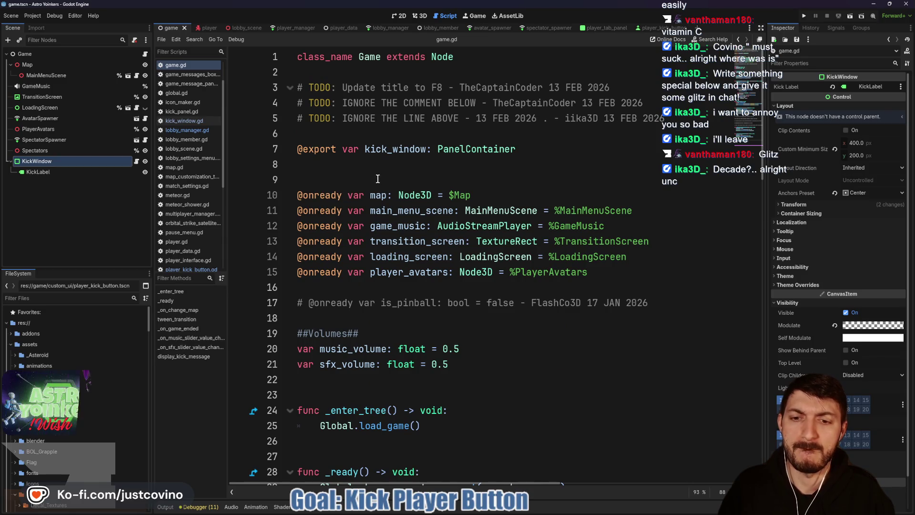
pyautogui.scroll(-3, 379, 180)
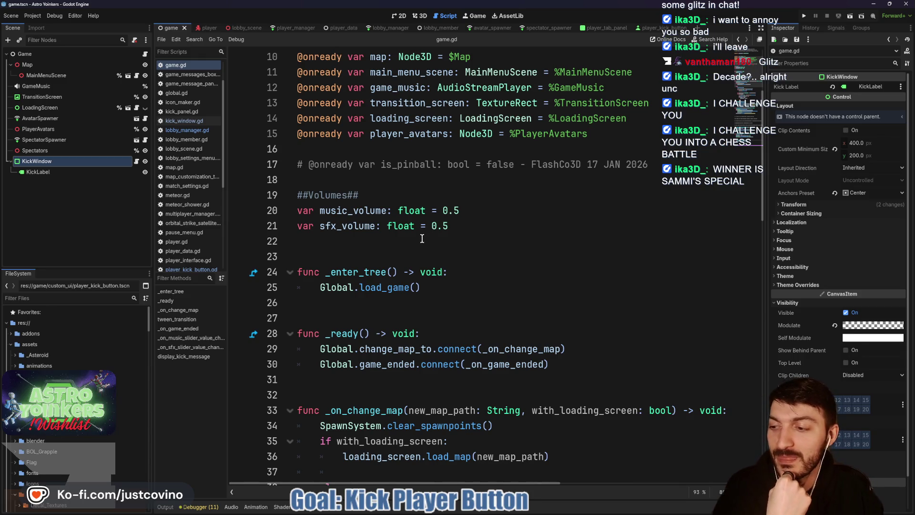
pyautogui.click(419, 242)
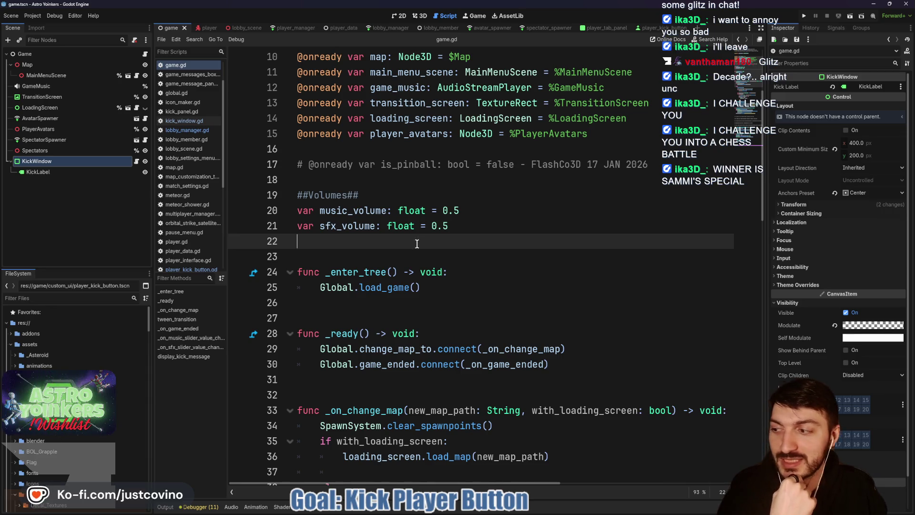
pyautogui.click(415, 251)
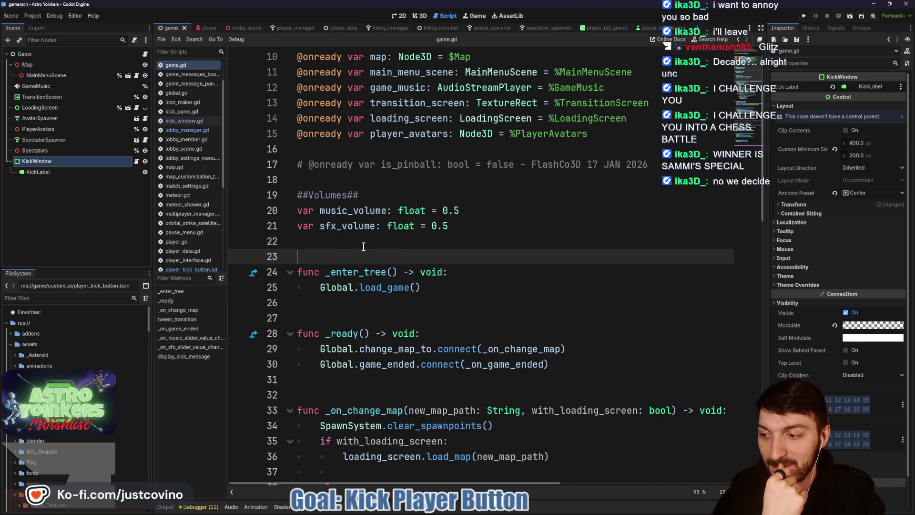
pyautogui.scroll(-3, 363, 245)
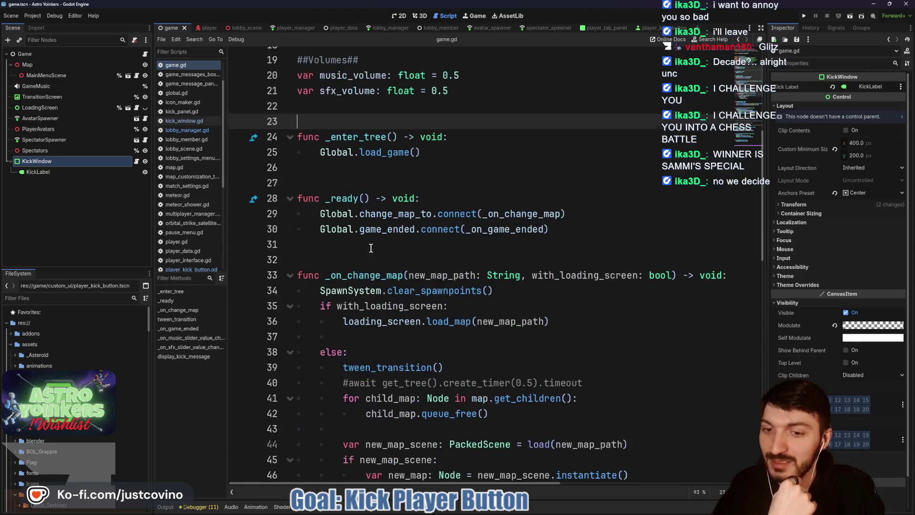
pyautogui.scroll(-8, 392, 244)
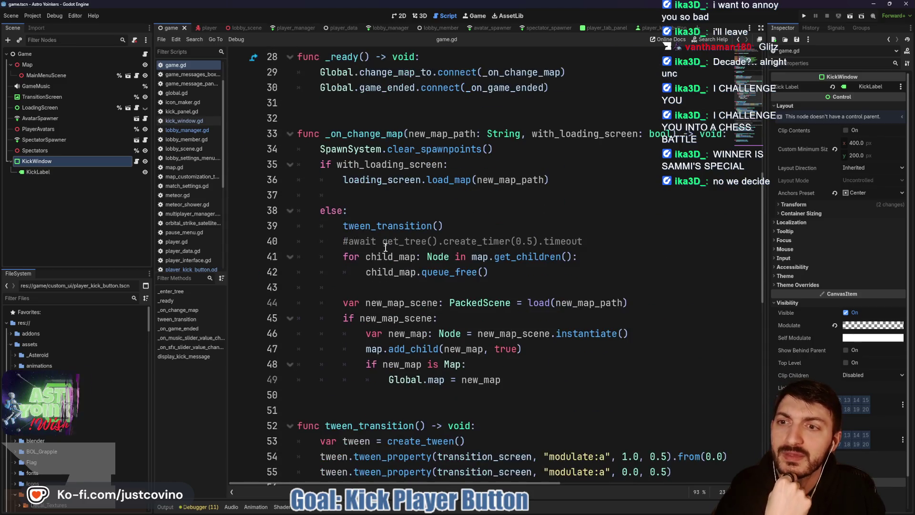
pyautogui.click(404, 258)
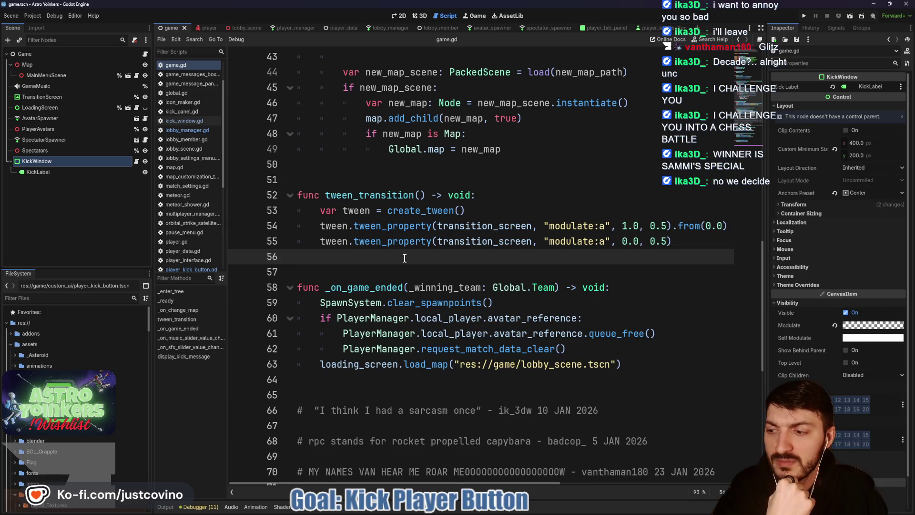
pyautogui.scroll(-8, 404, 257)
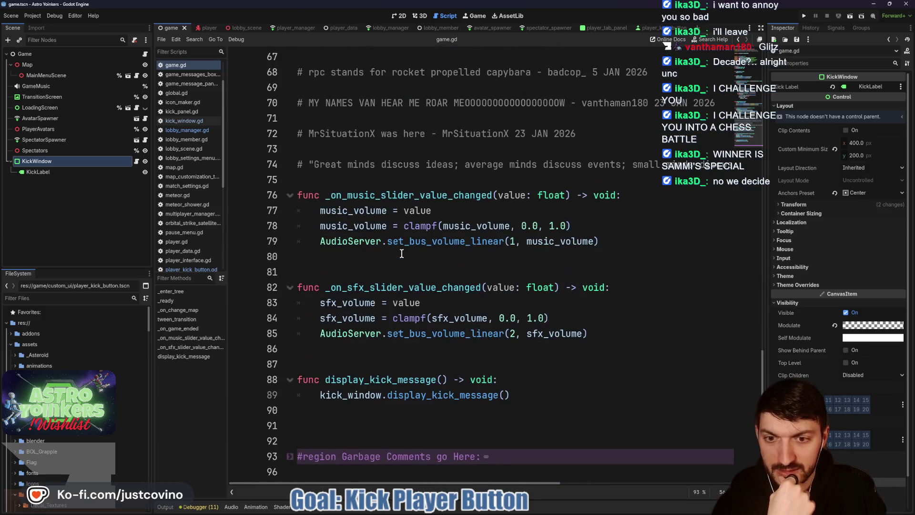
pyautogui.click(531, 396)
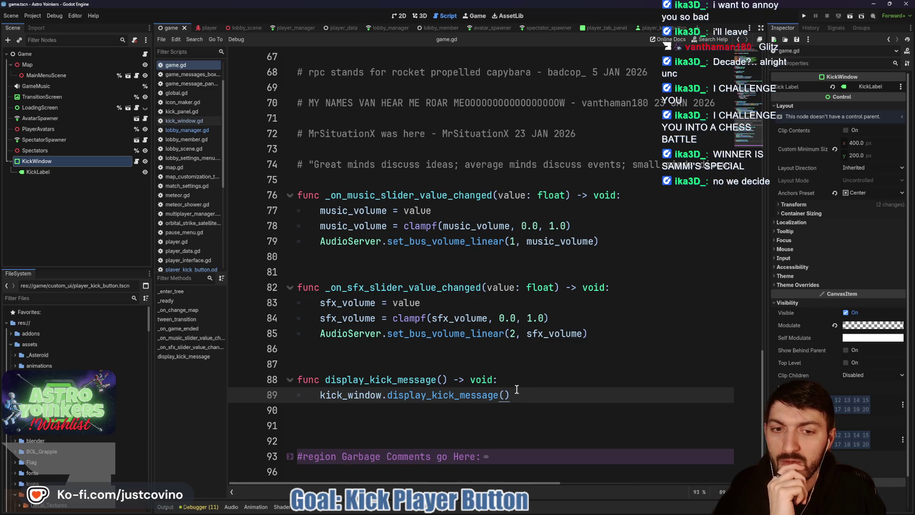
# Select the display_kick_message function on lines 88–89 and delete it
pyautogui.scroll(20, 515, 386)
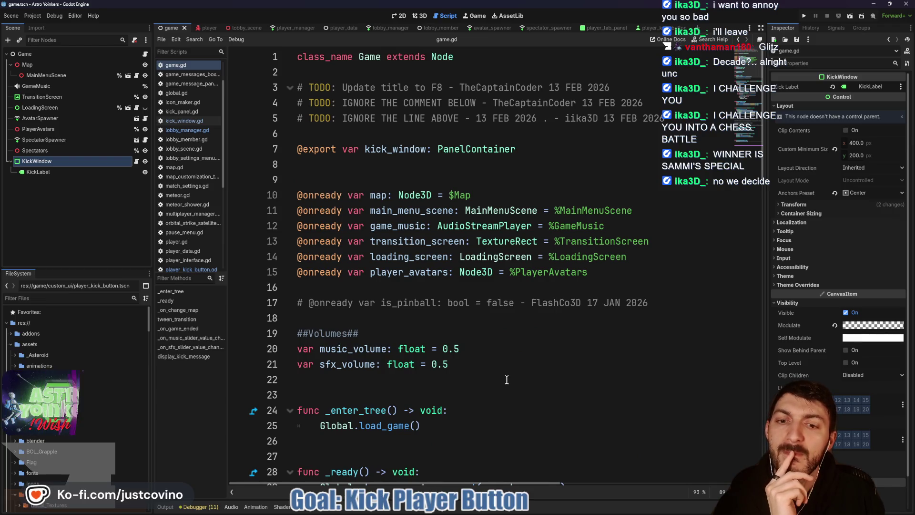
pyautogui.scroll(-8, 507, 381)
pyautogui.scroll(-13, 506, 379)
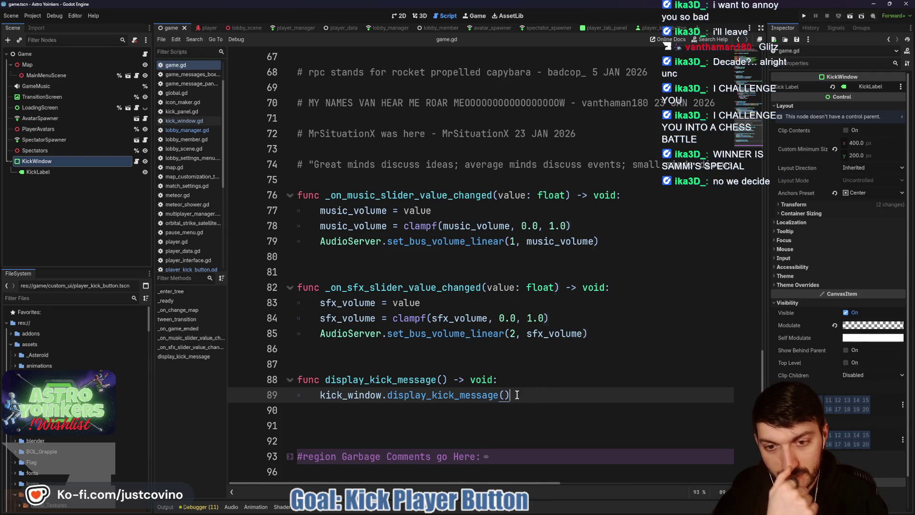
pyautogui.moveTo(532, 395); pyautogui.dragTo(392, 387)
pyautogui.press('BackSpace')
pyautogui.press('BackSpace')
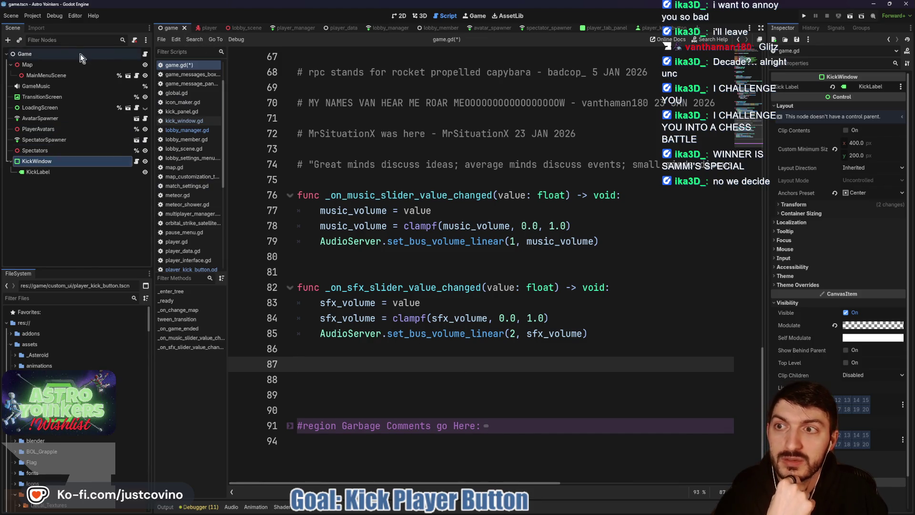
pyautogui.click(127, 76)
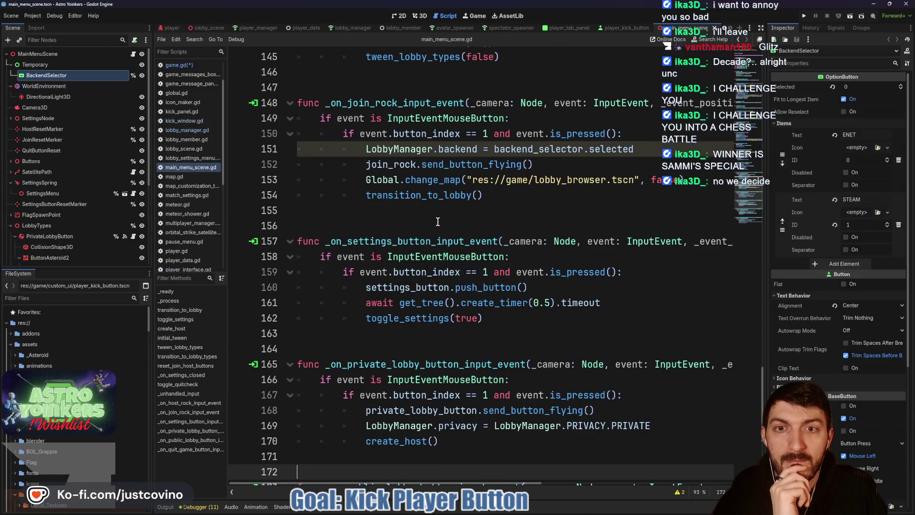
pyautogui.scroll(18, 438, 221)
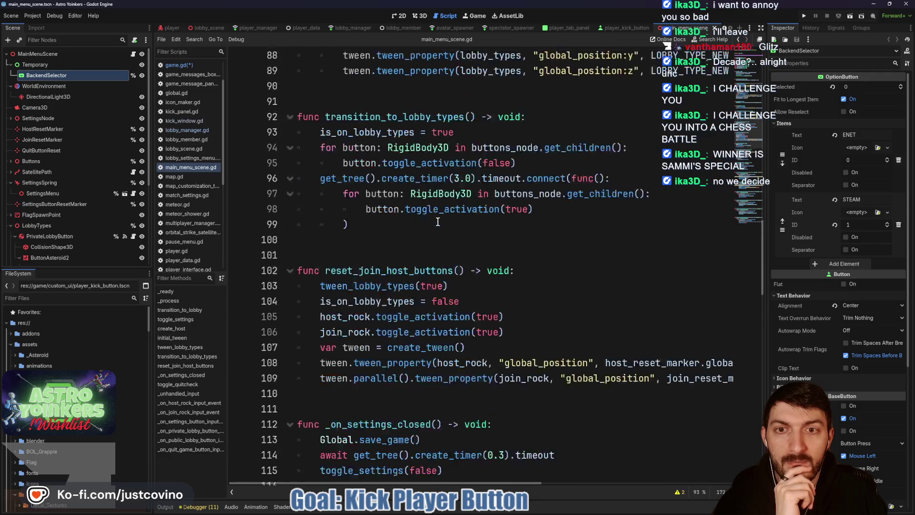
pyautogui.scroll(15, 437, 222)
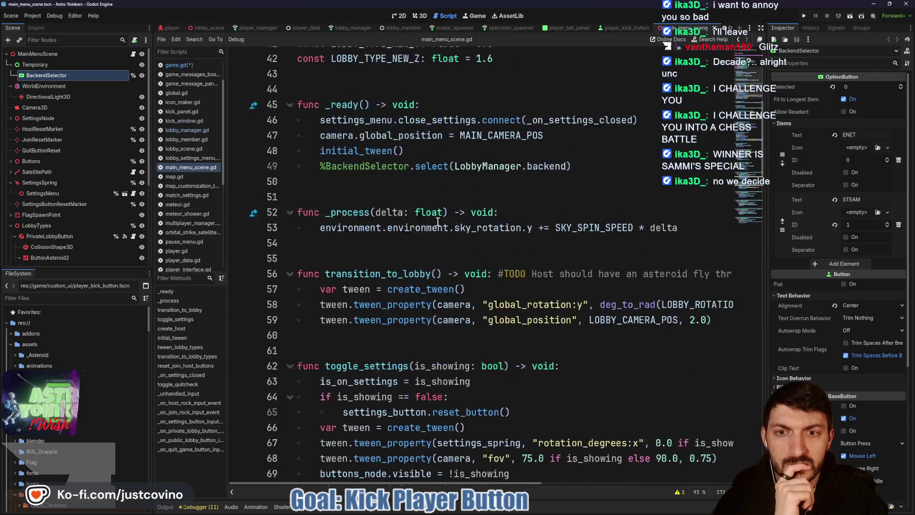
pyautogui.scroll(2, 437, 222)
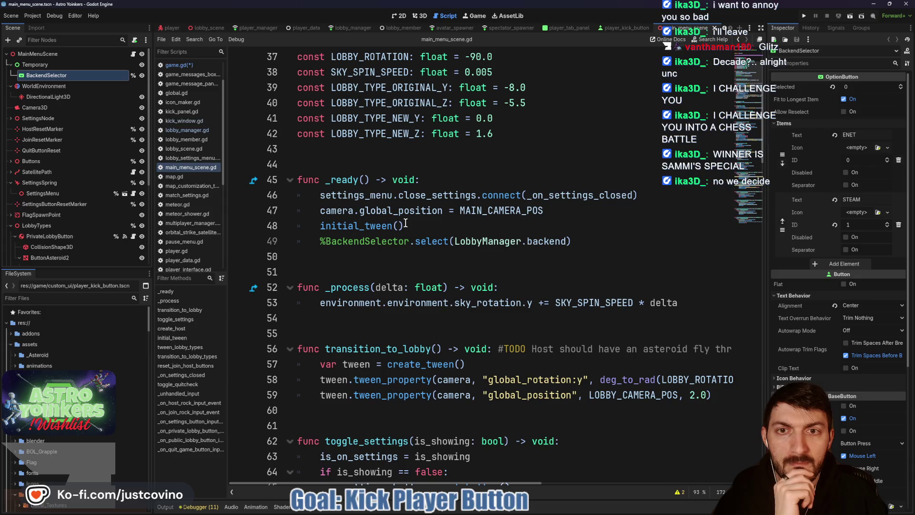
pyautogui.scroll(-5, 61, 225)
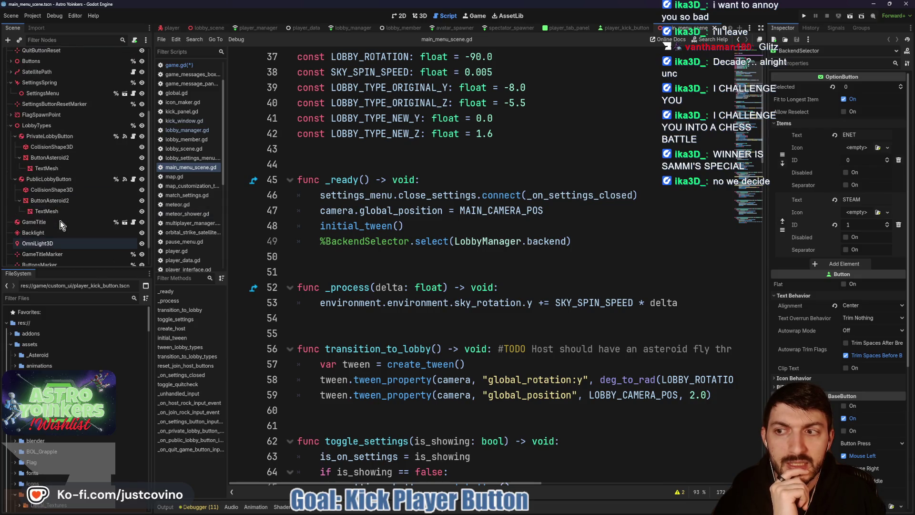
pyautogui.scroll(5, 61, 225)
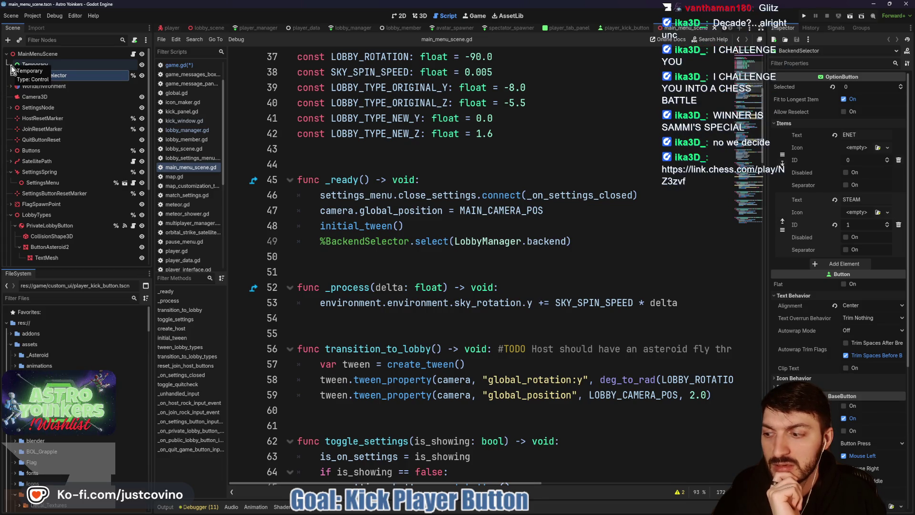
pyautogui.scroll(1, 195, 28)
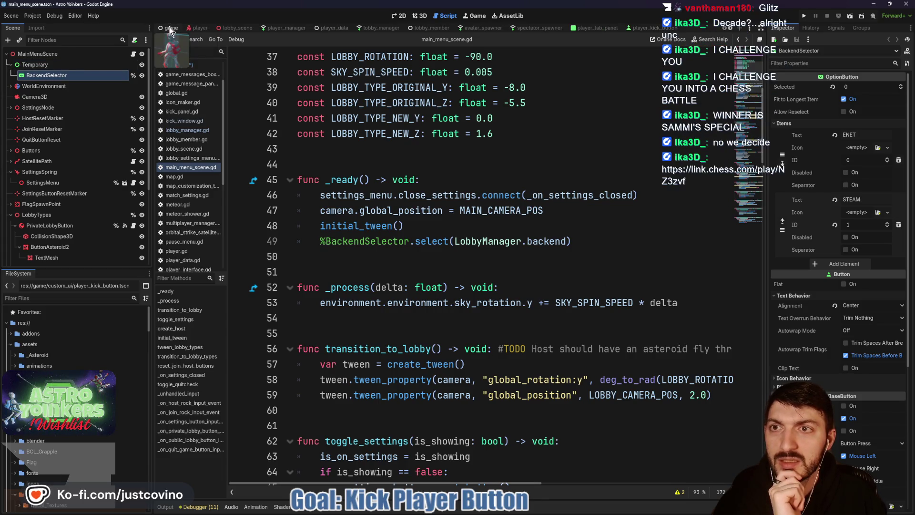
pyautogui.click(169, 27)
pyautogui.click(36, 161)
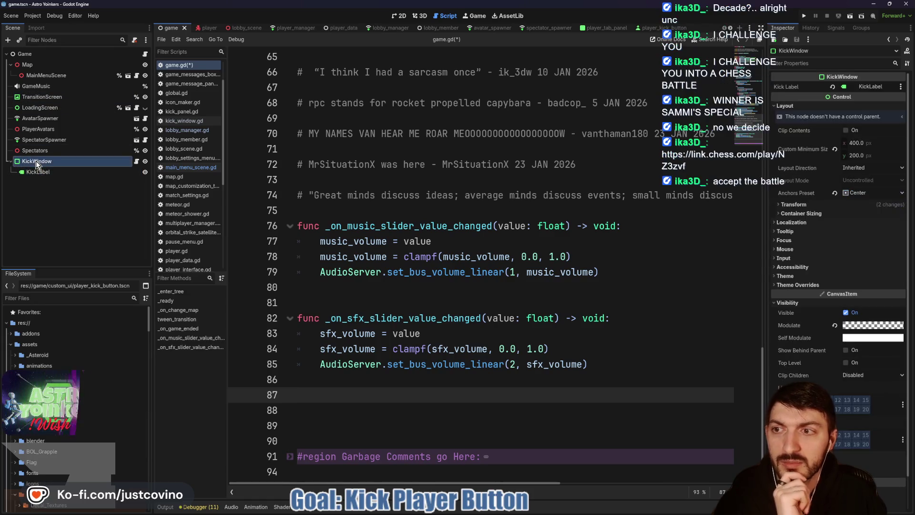
# Cut the KickWindow node from the game scene and paste it under the MainMenuScene root
pyautogui.rightClick(35, 161)
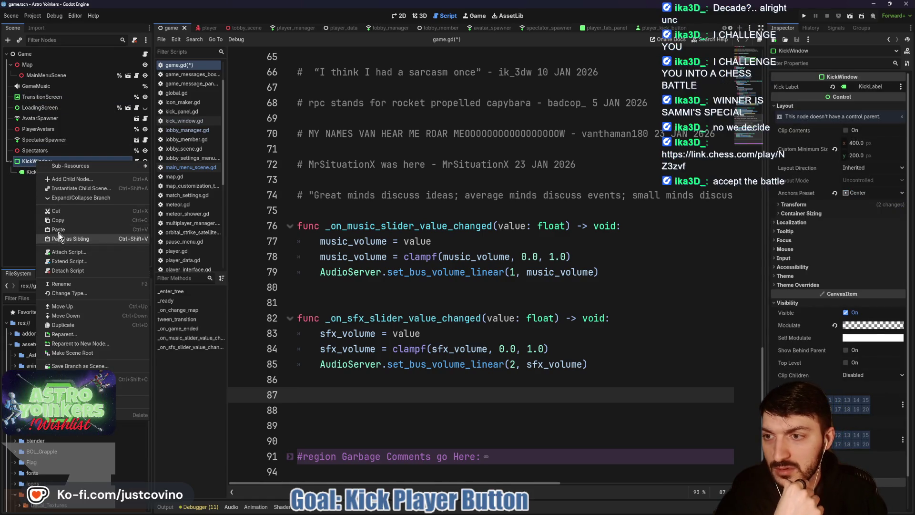
pyautogui.click(55, 210)
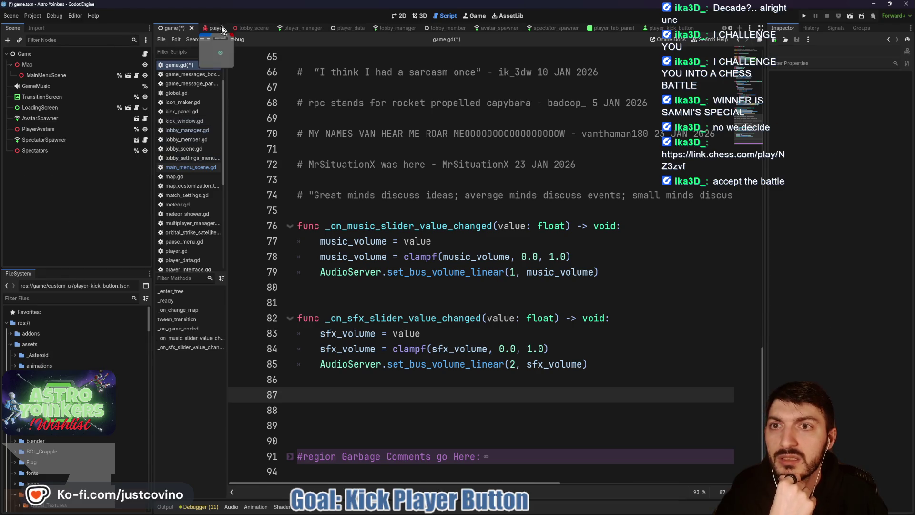
pyautogui.click(127, 76)
pyautogui.click(36, 56)
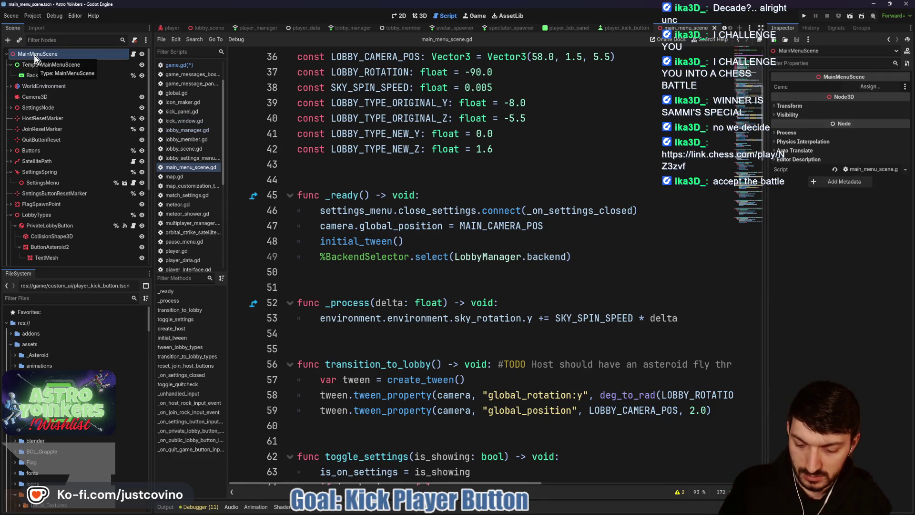
pyautogui.hotkey('ctrl', 'v')
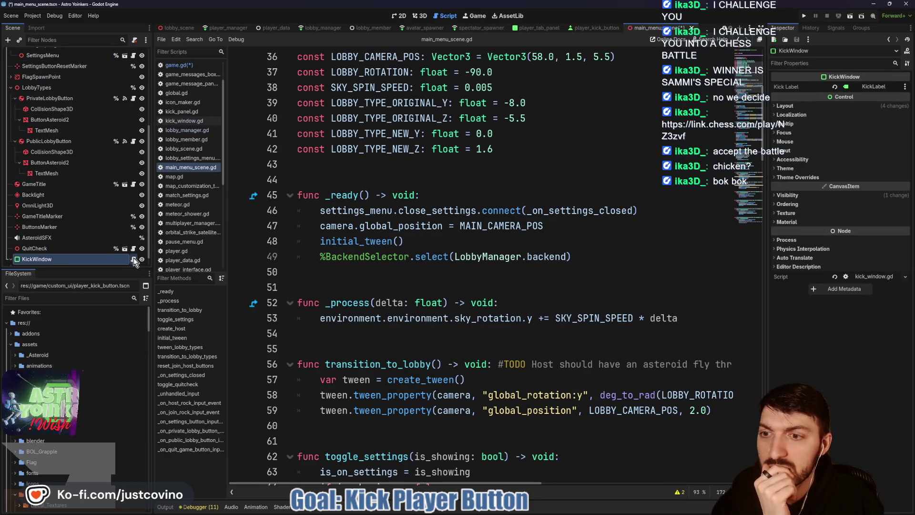
# Open the KickWindow node's script and save the project changes
pyautogui.click(134, 260)
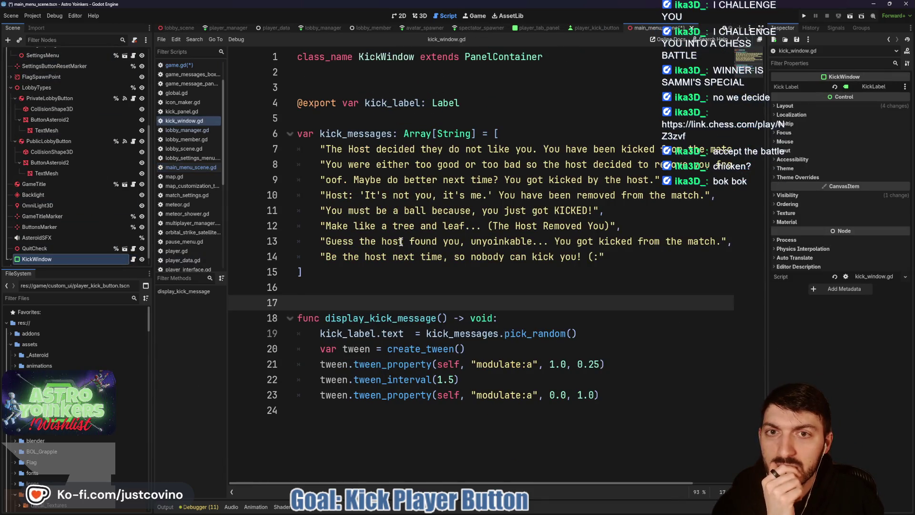
pyautogui.click(366, 285)
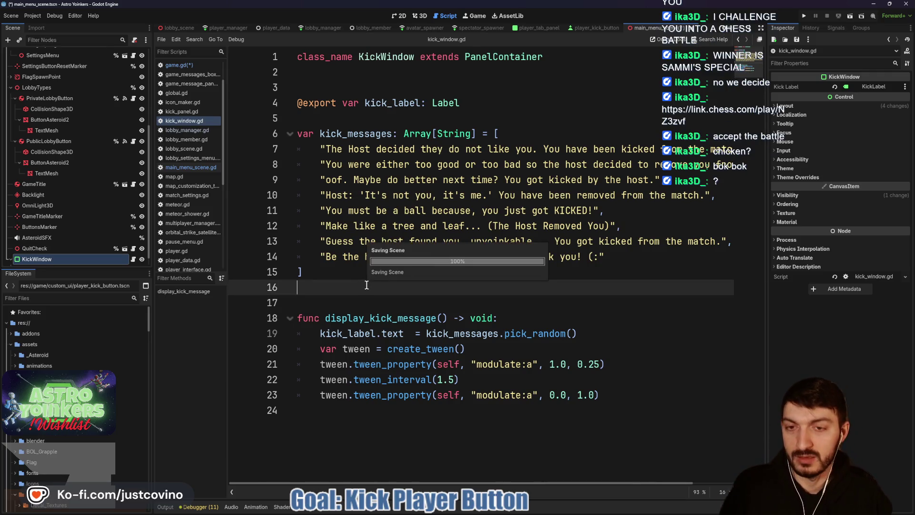
pyautogui.hotkey('ctrl', 's')
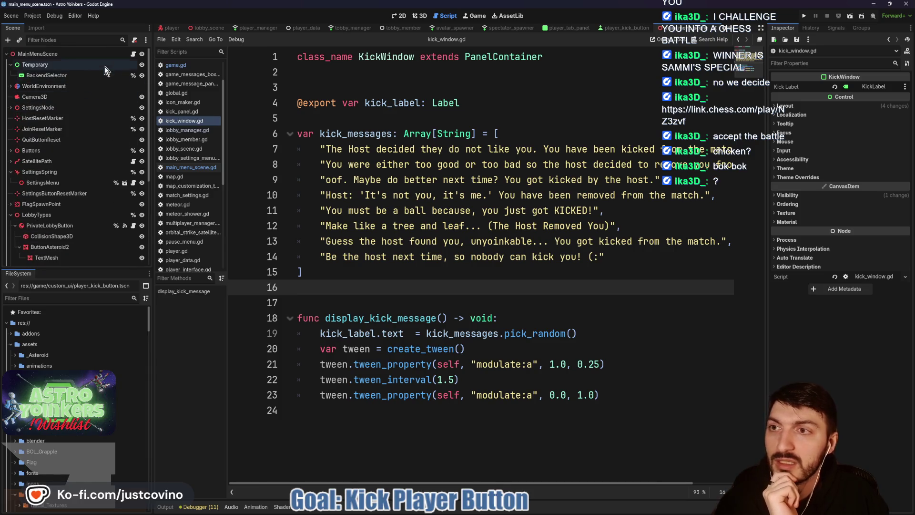
pyautogui.click(178, 28)
pyautogui.click(142, 53)
pyautogui.click(84, 56)
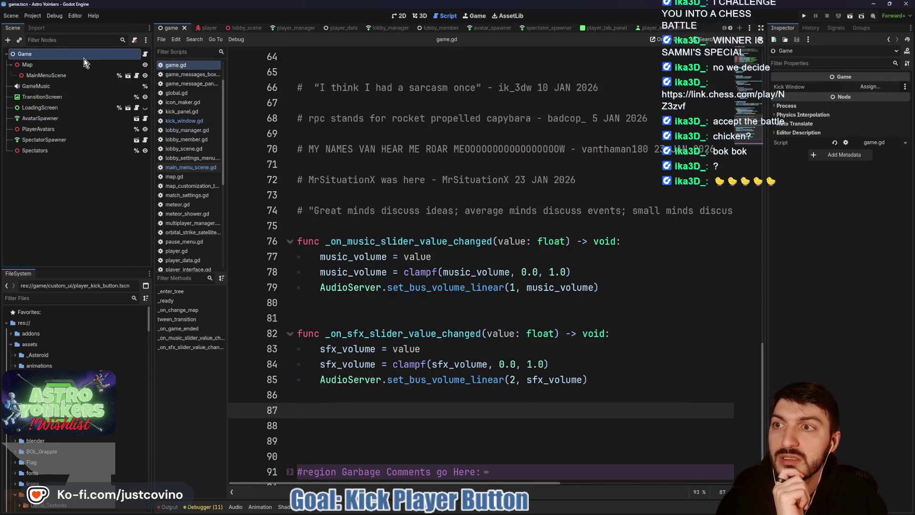
pyautogui.scroll(12, 414, 209)
pyautogui.scroll(9, 414, 210)
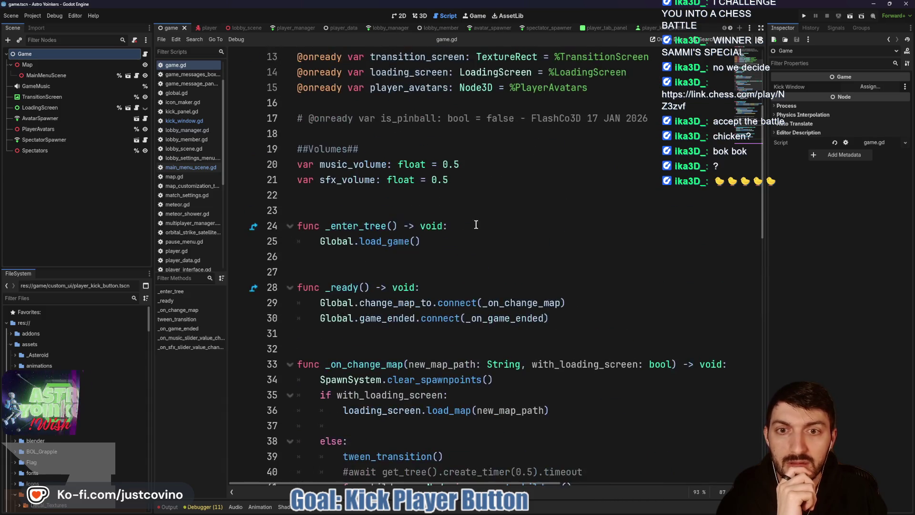
pyautogui.moveTo(530, 158); pyautogui.dragTo(255, 152)
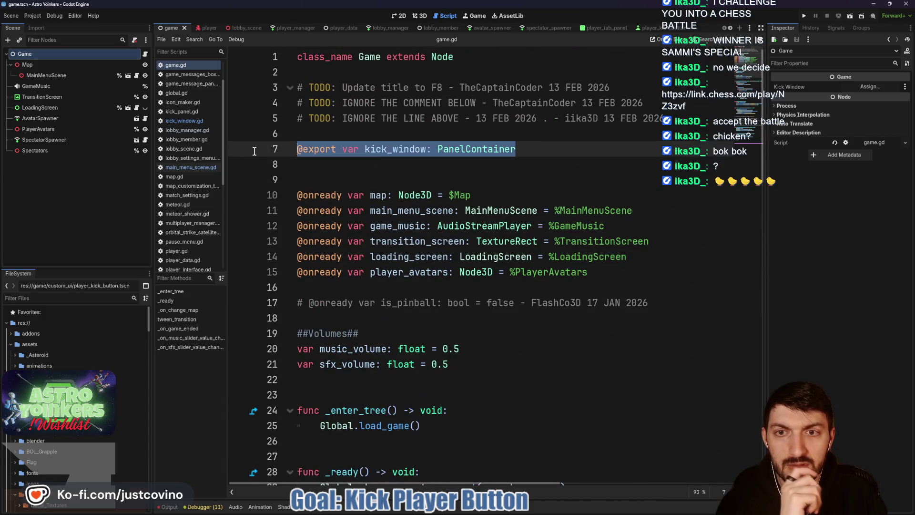
pyautogui.press('BackSpace')
pyautogui.press('BackSpace')
pyautogui.click(353, 155)
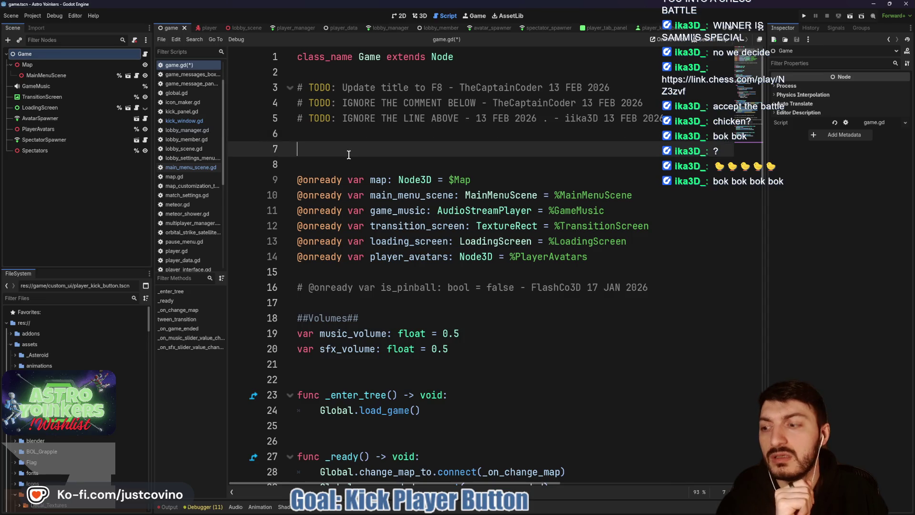
pyautogui.press('BackSpace')
pyautogui.press('BackSpace')
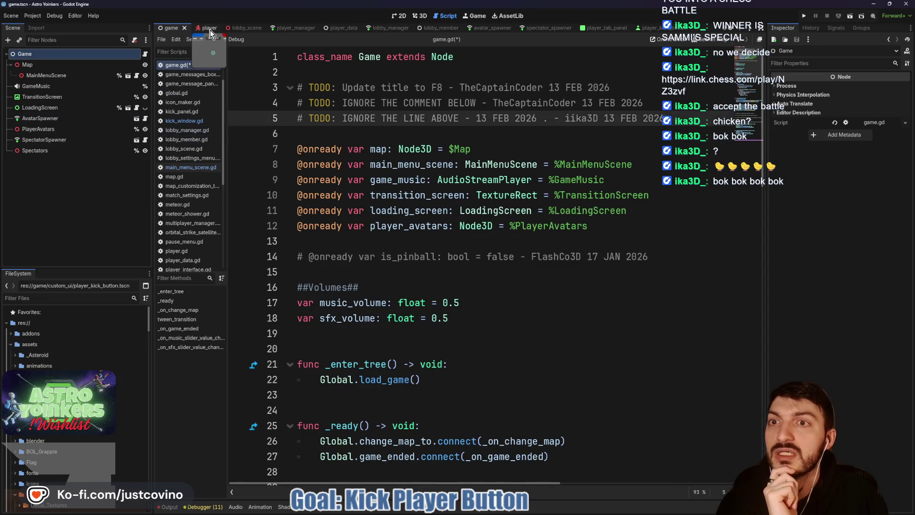
pyautogui.click(357, 134)
pyautogui.hotkey('ctrl', 's')
# Open main_menu_scene.gd from the MainMenuScene instance and unfold its #region Nodes
pyautogui.click(245, 28)
pyautogui.click(170, 30)
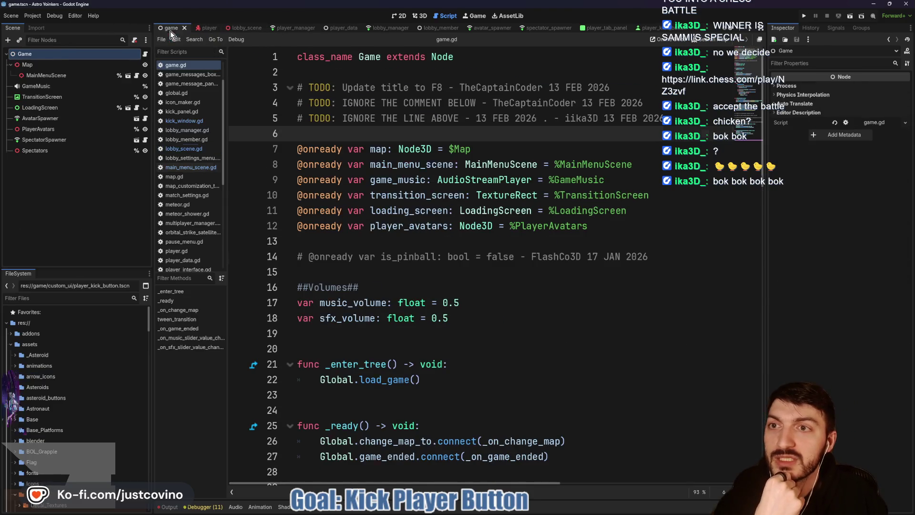
pyautogui.click(127, 75)
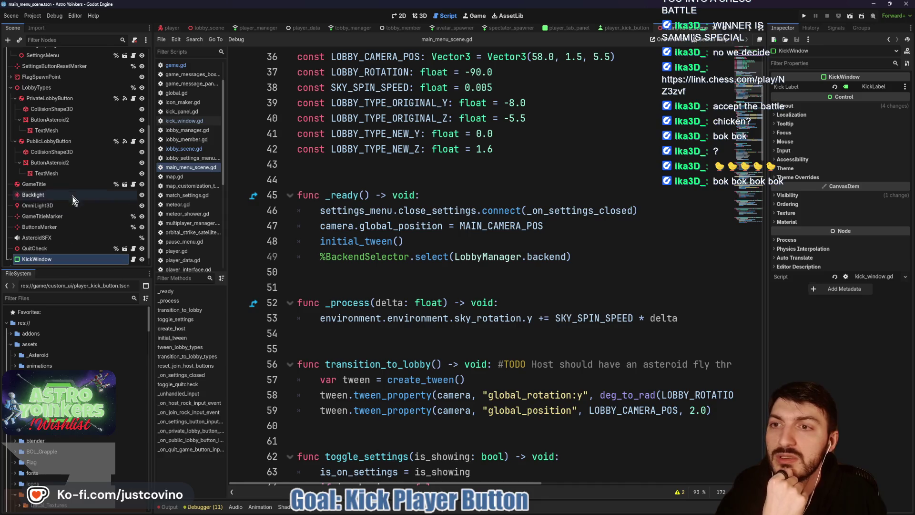
pyautogui.scroll(5, 72, 200)
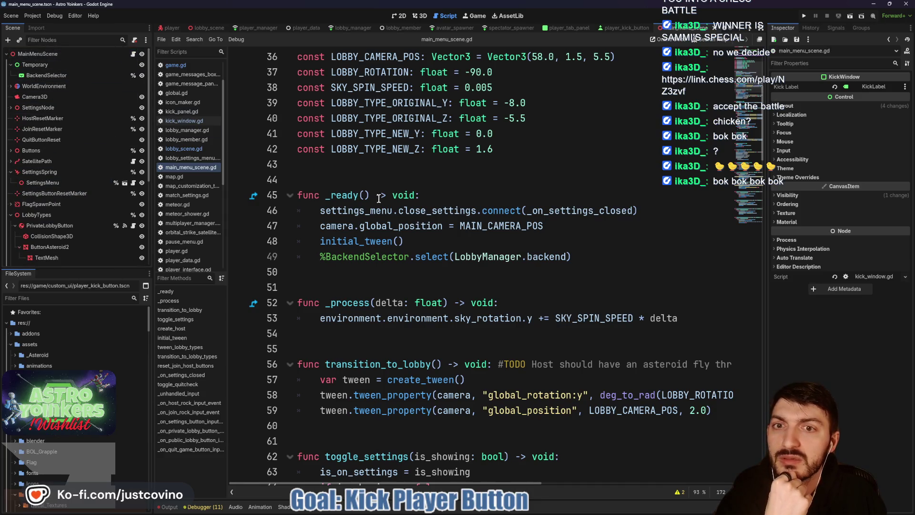
pyautogui.scroll(12, 435, 190)
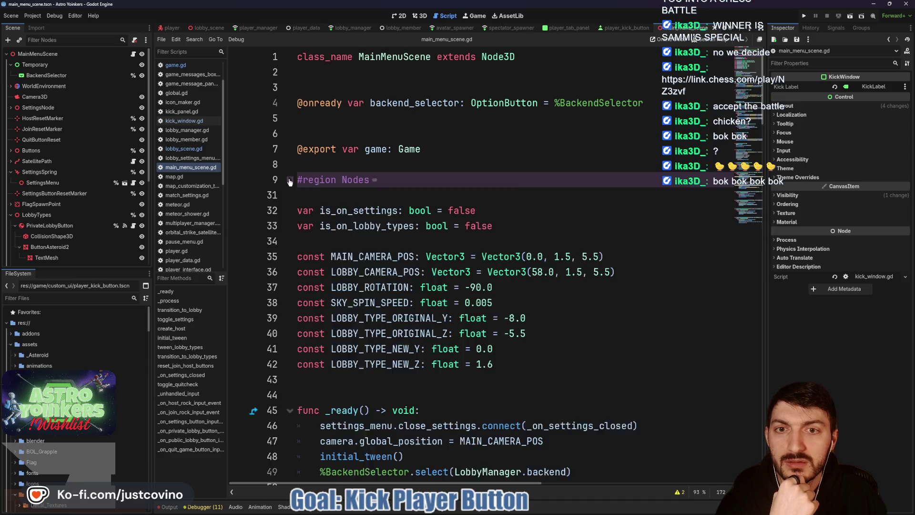
pyautogui.click(290, 180)
pyautogui.click(386, 181)
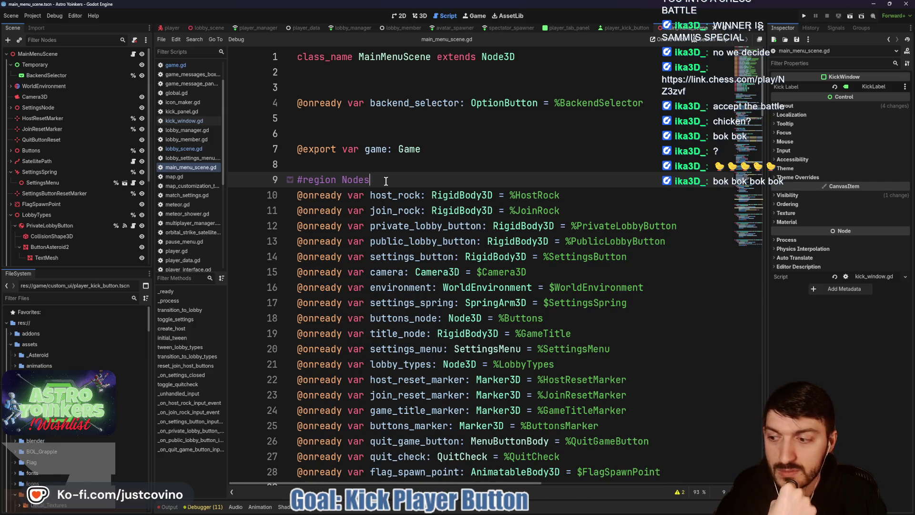
pyautogui.scroll(-5, 89, 220)
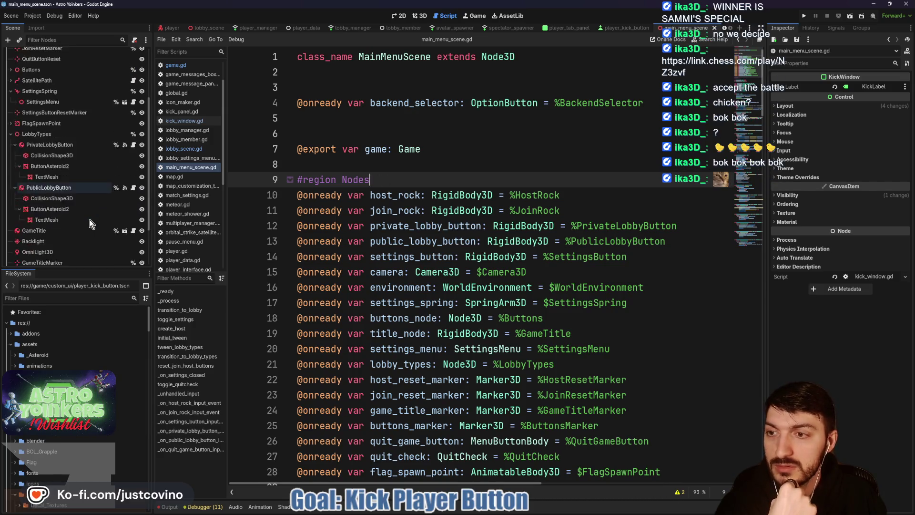
pyautogui.scroll(-2, 89, 219)
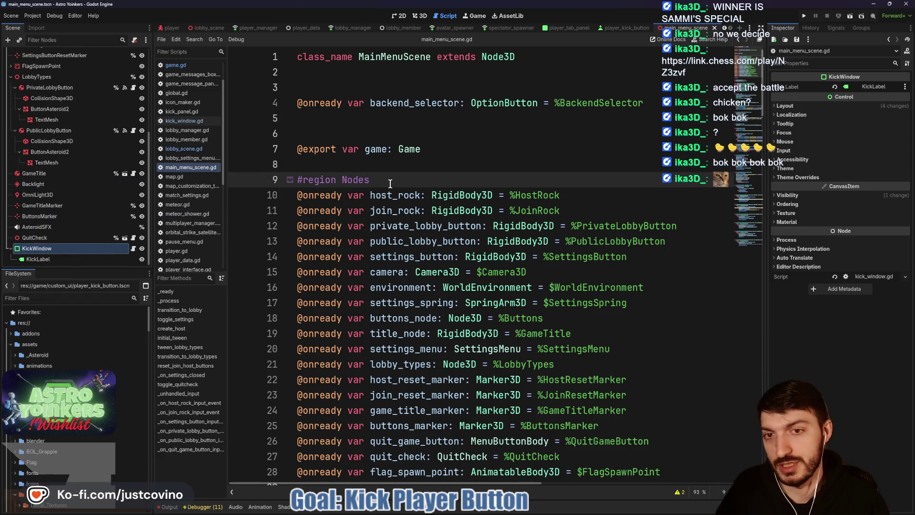
pyautogui.press('Return')
pyautogui.press('Return')
pyautogui.moveTo(51, 248); pyautogui.dragTo(397, 216)
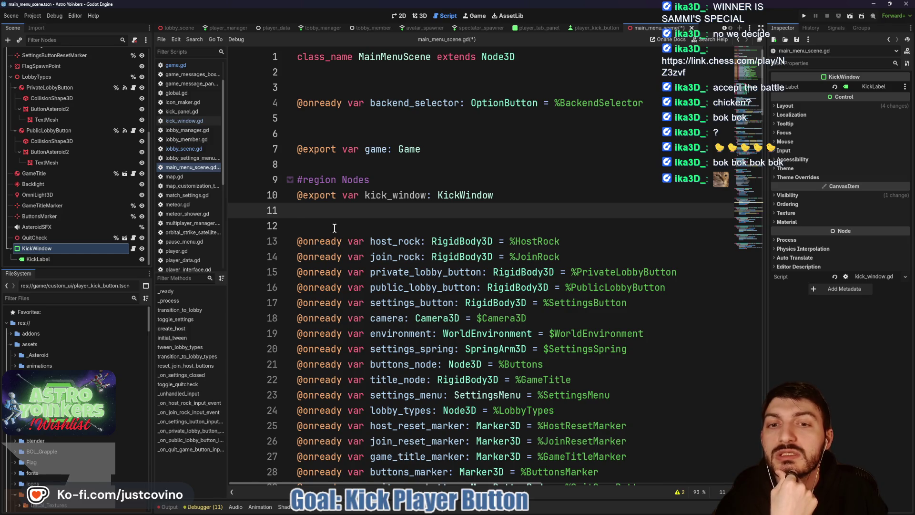
pyautogui.scroll(-13, 334, 228)
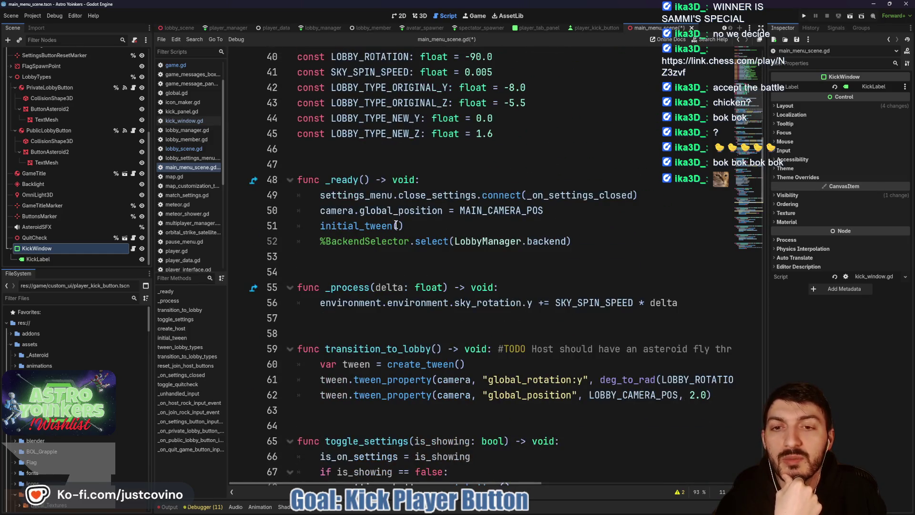
# In _ready, add 'if Global.was_kicked:' calling kick_window.display_kick_message()
pyautogui.click(463, 180)
pyautogui.press('Return')
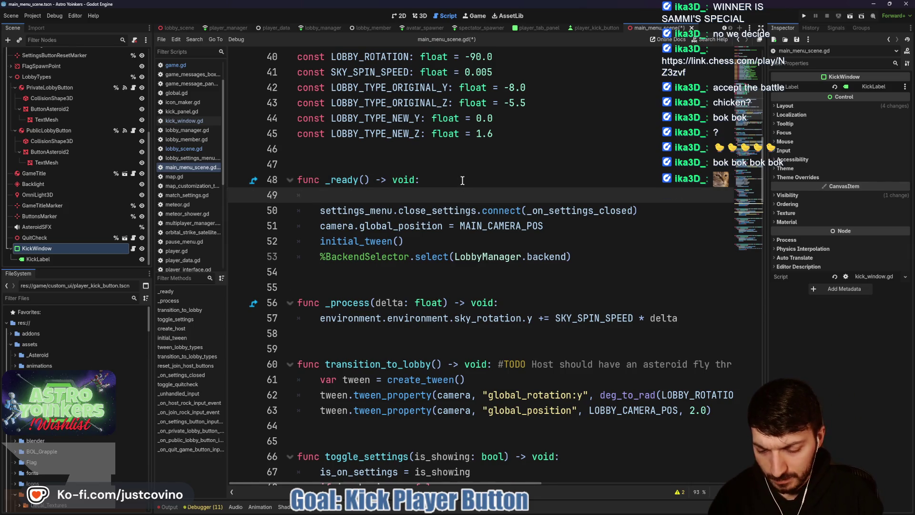
pyautogui.write('if Global.was_')
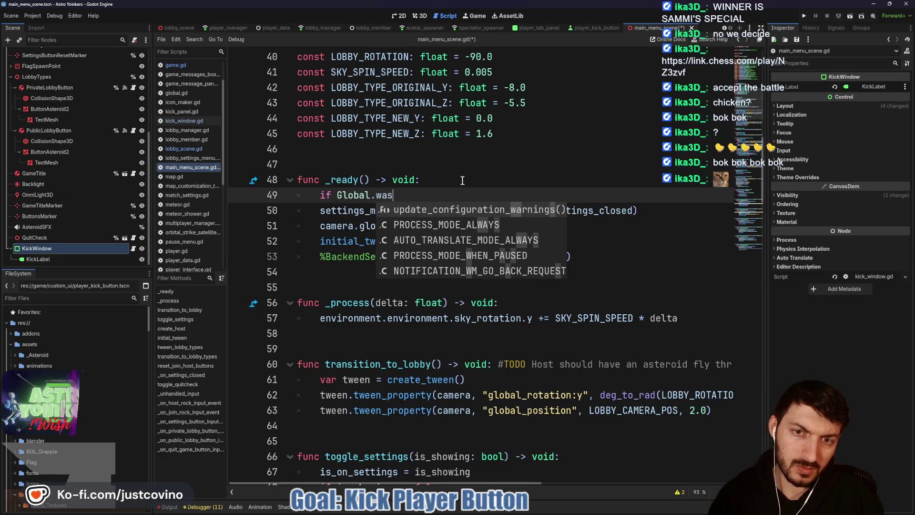
pyautogui.write('kicked:')
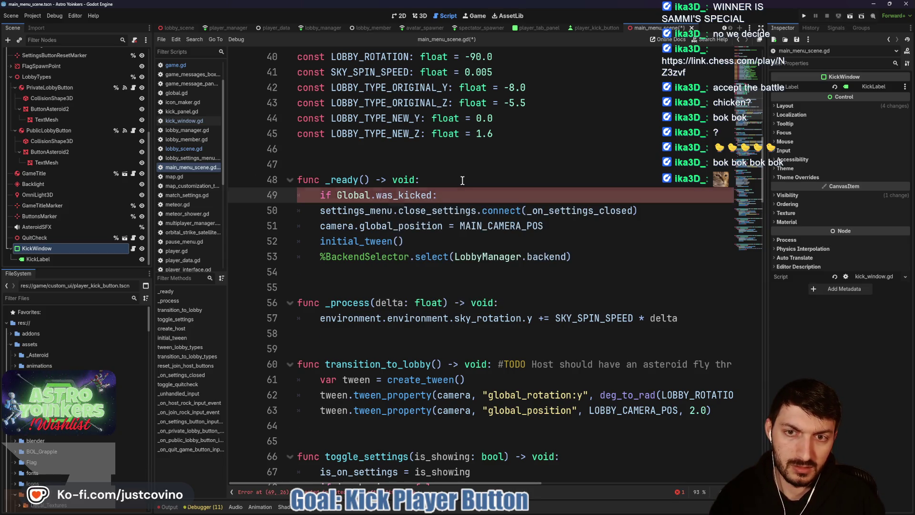
pyautogui.press('Return')
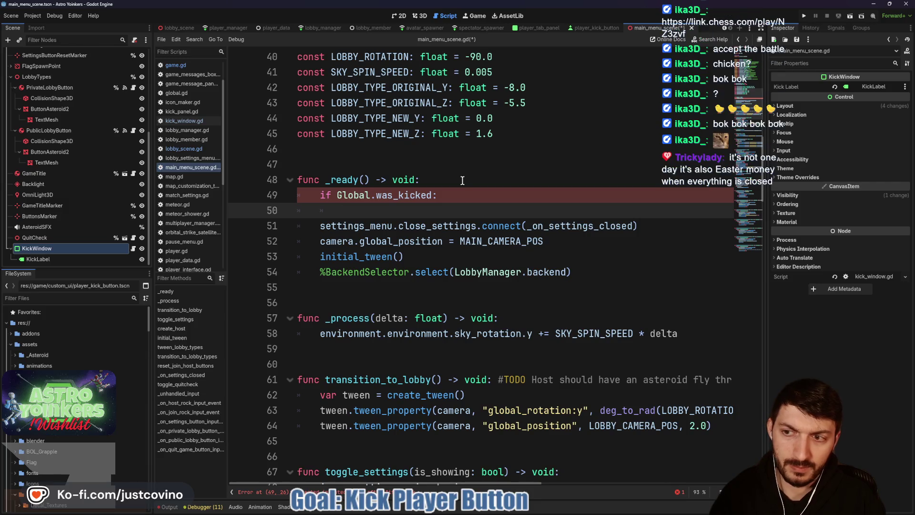
pyautogui.write('kick')
pyautogui.press('Return')
pyautogui.write('.')
pyautogui.press('Return')
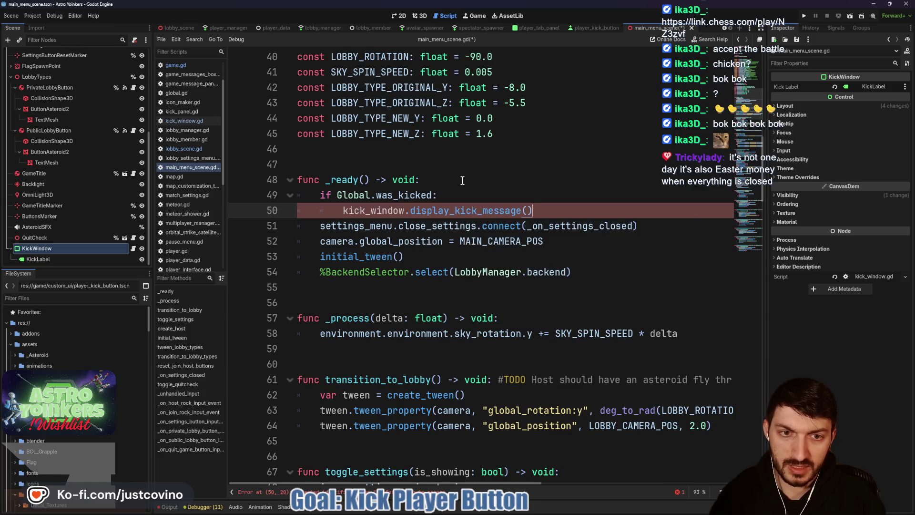
# Follow the call with Global.was_kicked = false and save main_menu_scene.gd
pyautogui.press('Return')
pyautogui.write('Global')
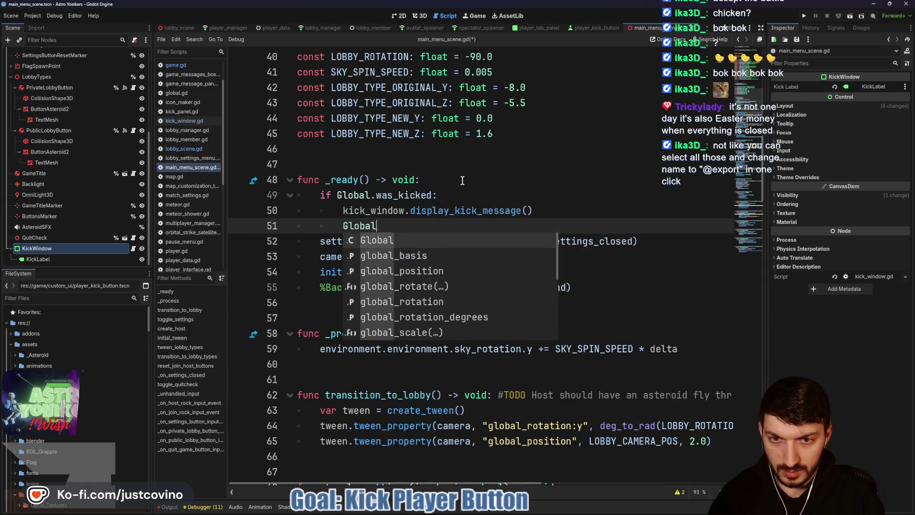
pyautogui.write('.was_kicked:')
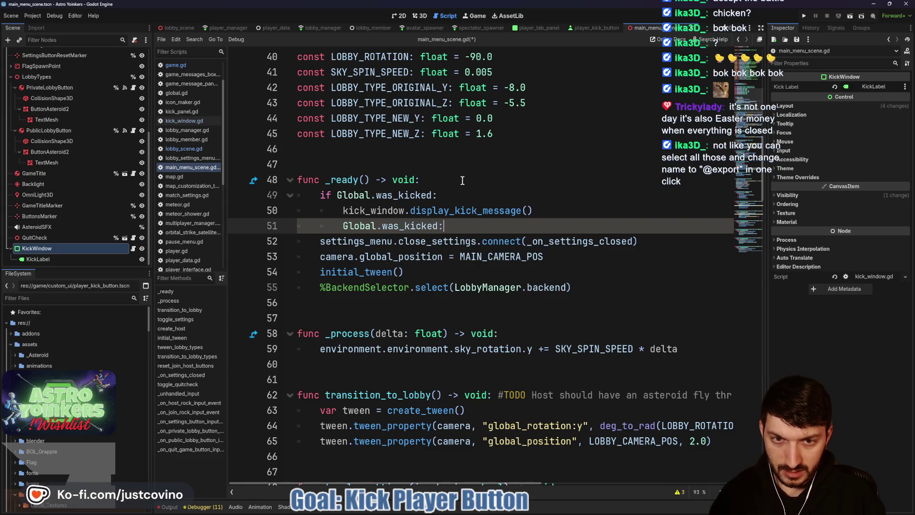
pyautogui.press('BackSpace')
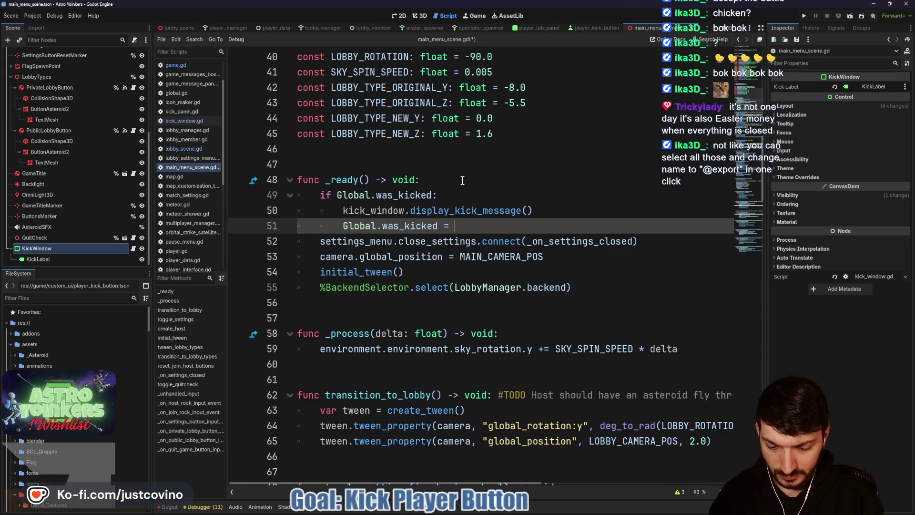
pyautogui.write('false')
pyautogui.hotkey('ctrl', 's')
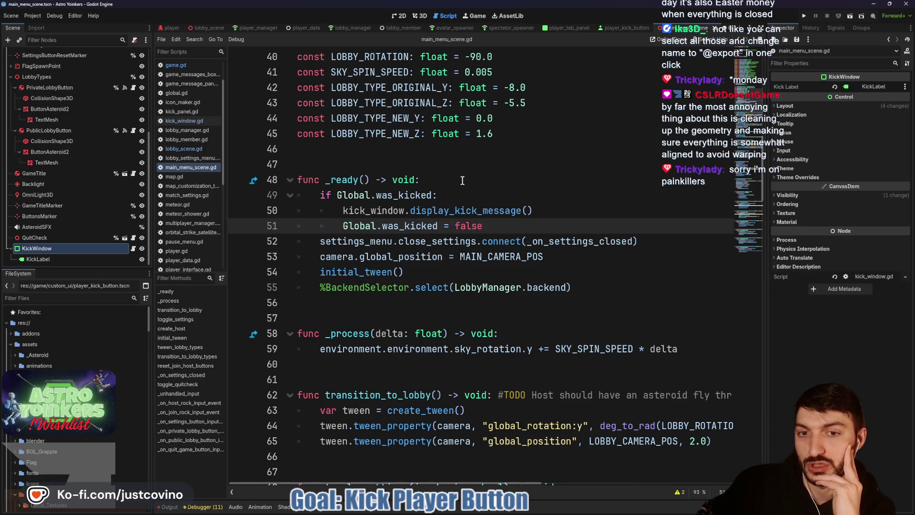
pyautogui.keyDown('ctrl'); pyautogui.click(363, 226); pyautogui.keyUp('ctrl')
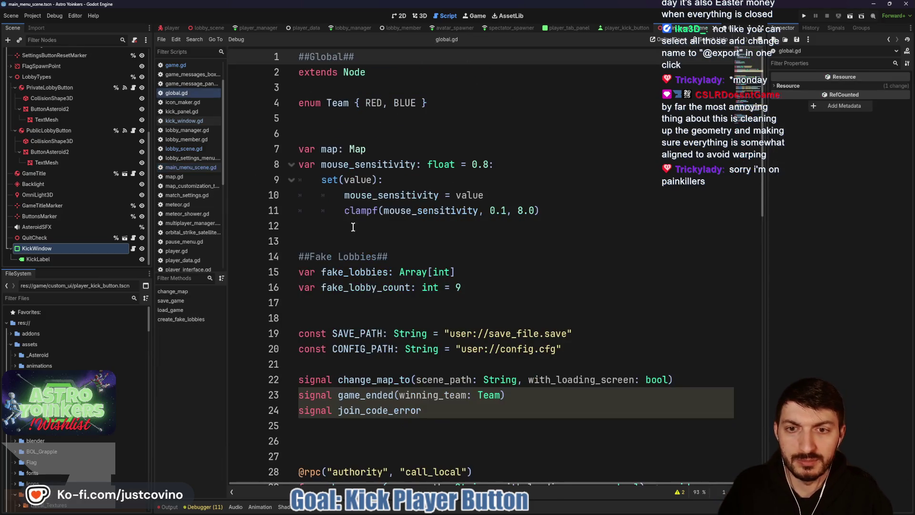
# Declare 'var was_kicked: bool = false' on line 12 of global.gd
pyautogui.click(345, 130)
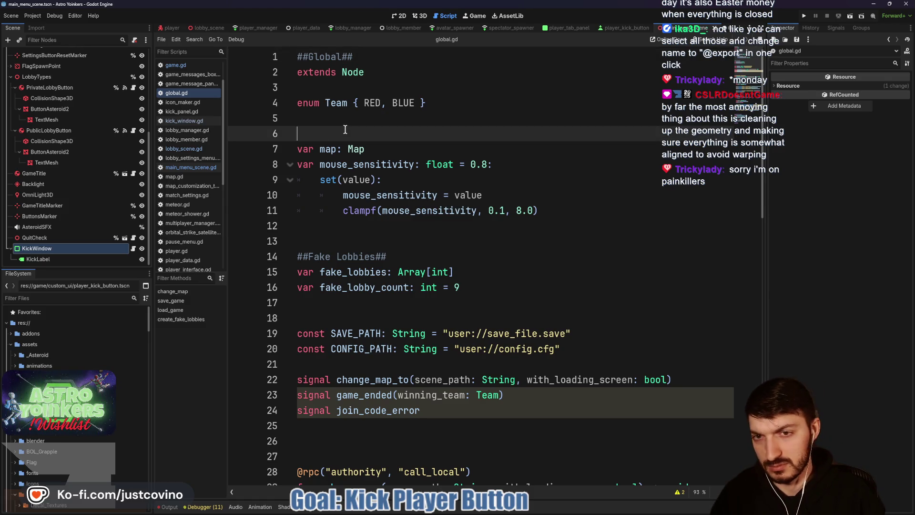
pyautogui.click(312, 226)
pyautogui.write('var was_kicked')
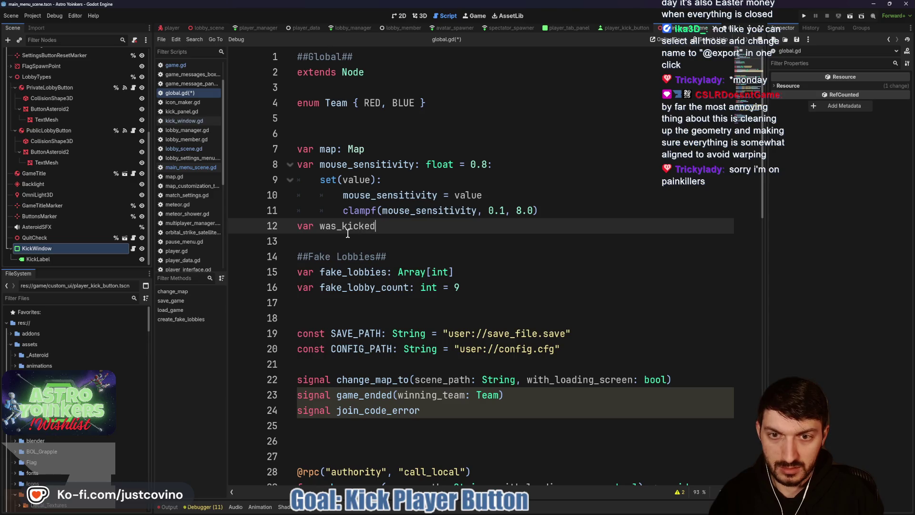
pyautogui.write(': bool = false')
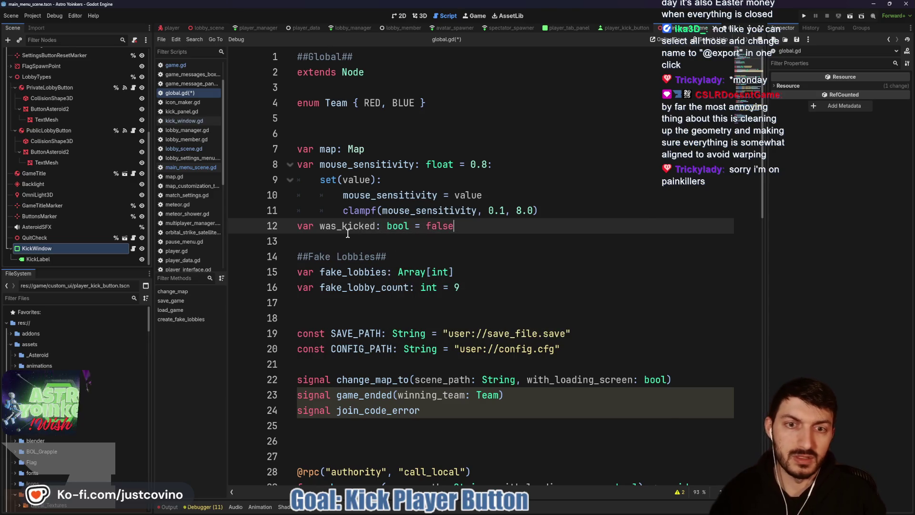
pyautogui.press('Return')
pyautogui.click(620, 28)
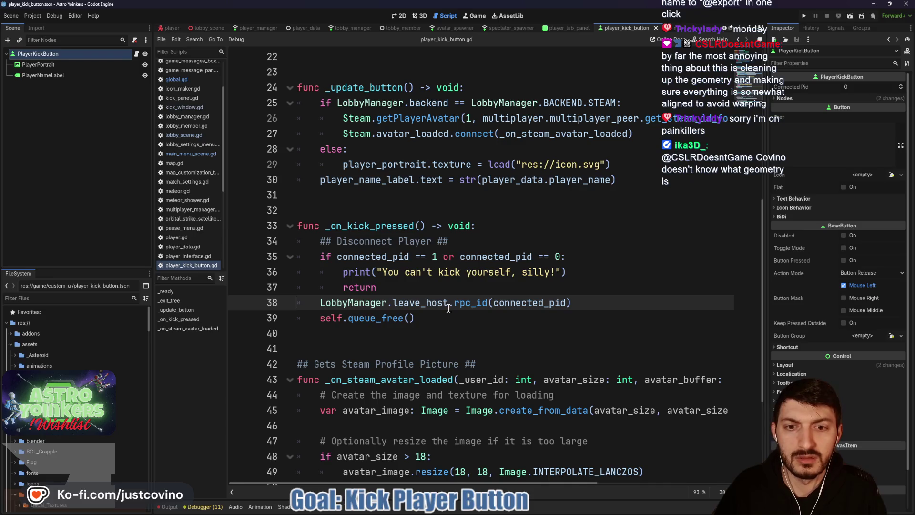
# In lobby_manager.gd's leave_host, set Global.was_kicked = true before the change_map call and save
pyautogui.keyDown('ctrl'); pyautogui.click(419, 304); pyautogui.keyUp('ctrl')
pyautogui.click(502, 362)
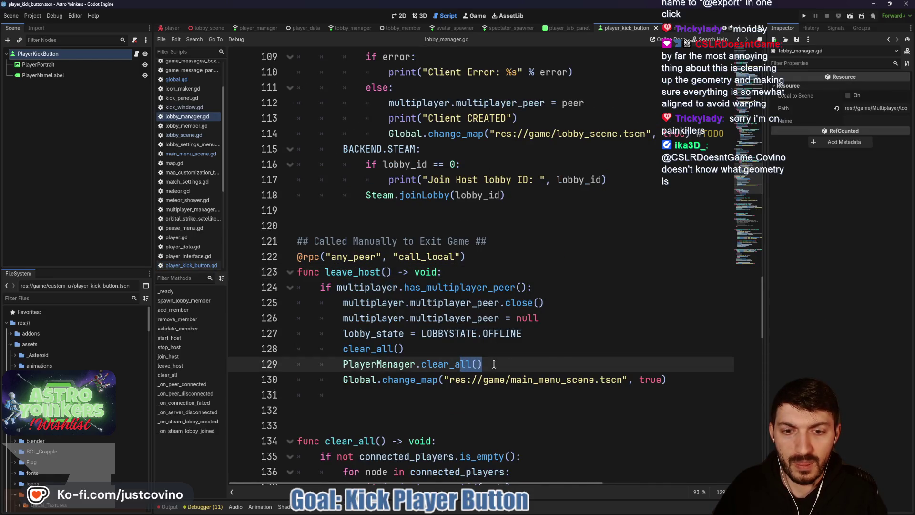
pyautogui.click(691, 378)
pyautogui.press('Return')
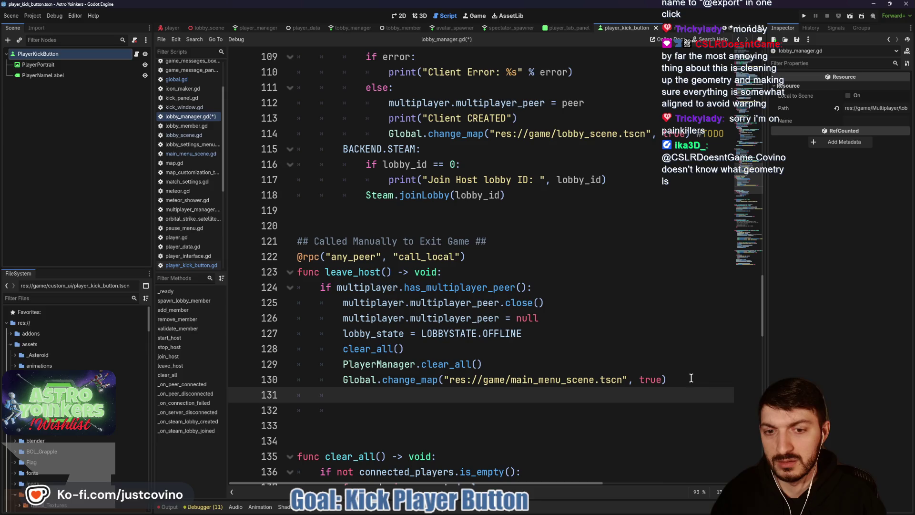
pyautogui.press('BackSpace')
pyautogui.click(502, 362)
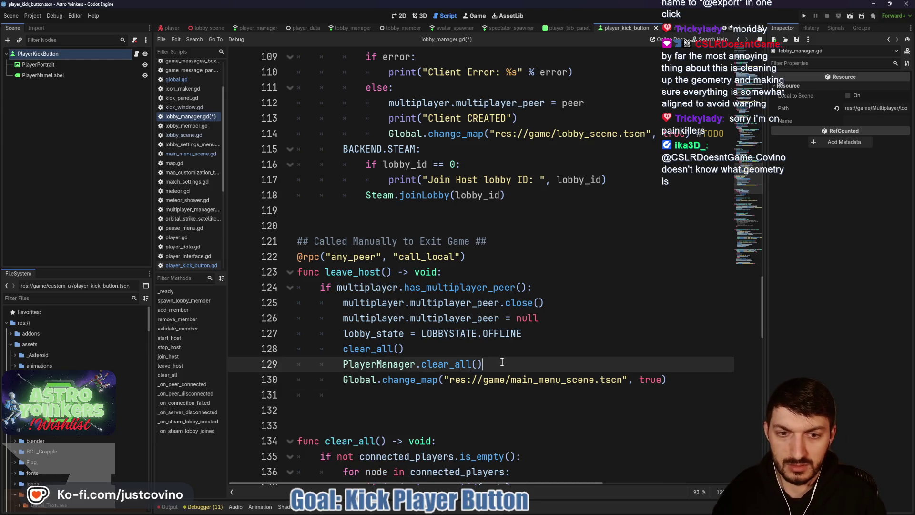
pyautogui.press('Return')
pyautogui.write('Global.')
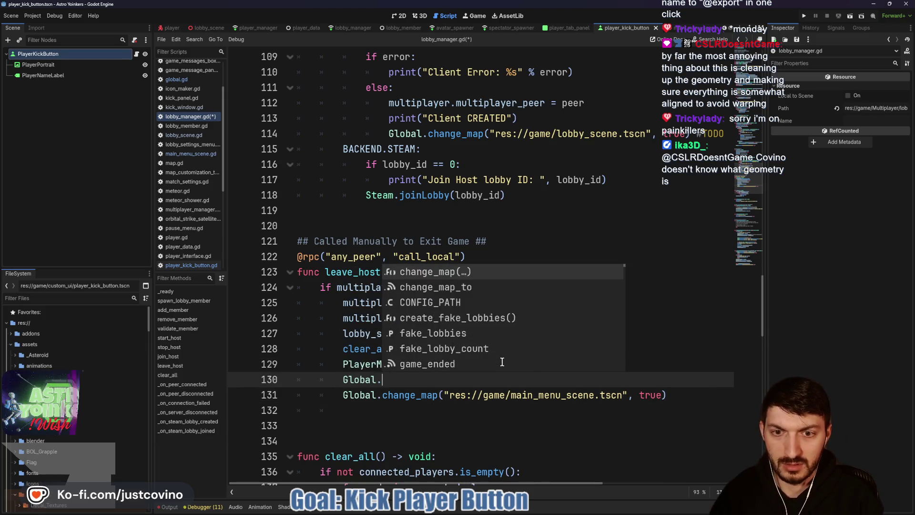
pyautogui.write('was_kicked = true')
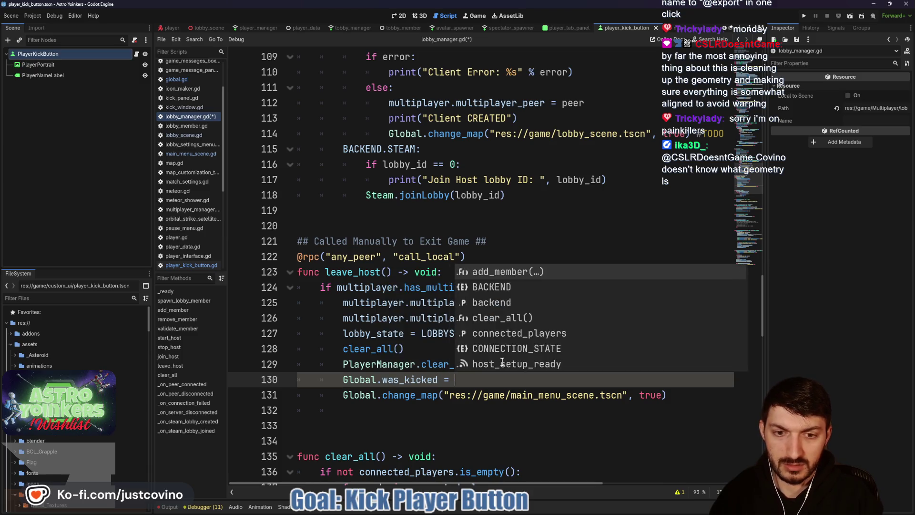
pyautogui.hotkey('ctrl', 's')
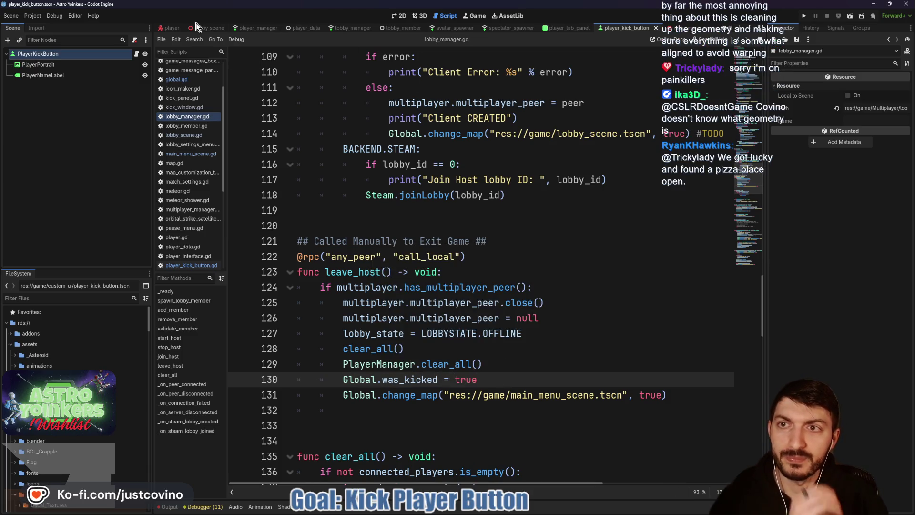
pyautogui.click(170, 29)
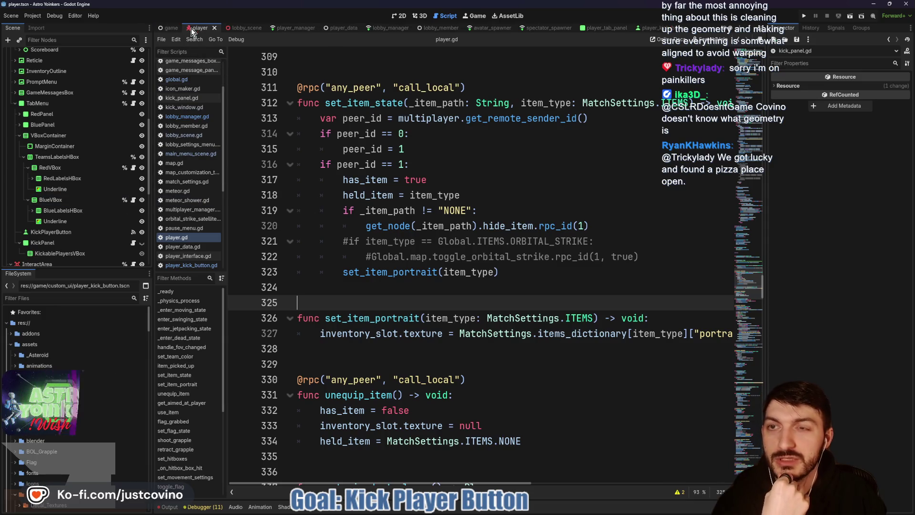
# Open main_menu_scene.gd from the game tab, scroll to its top, and put the cursor on empty line 12
pyautogui.click(167, 28)
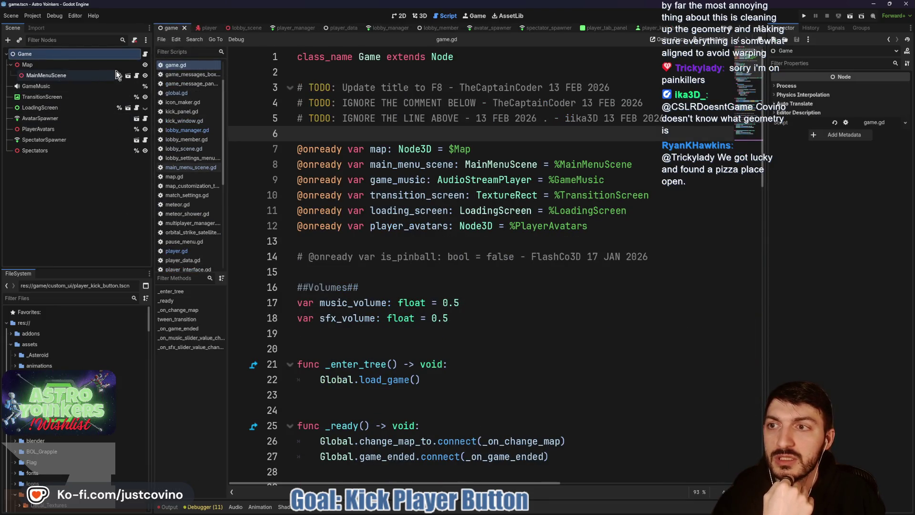
pyautogui.click(127, 75)
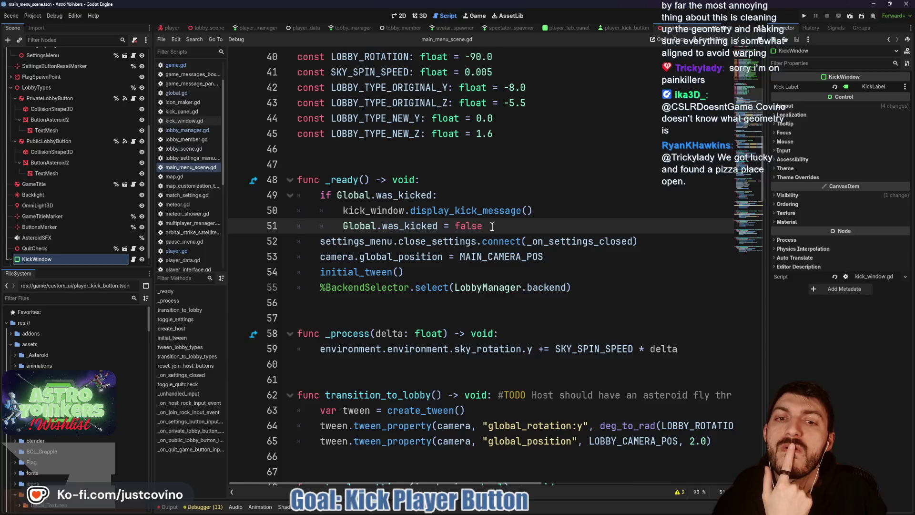
pyautogui.scroll(13, 487, 234)
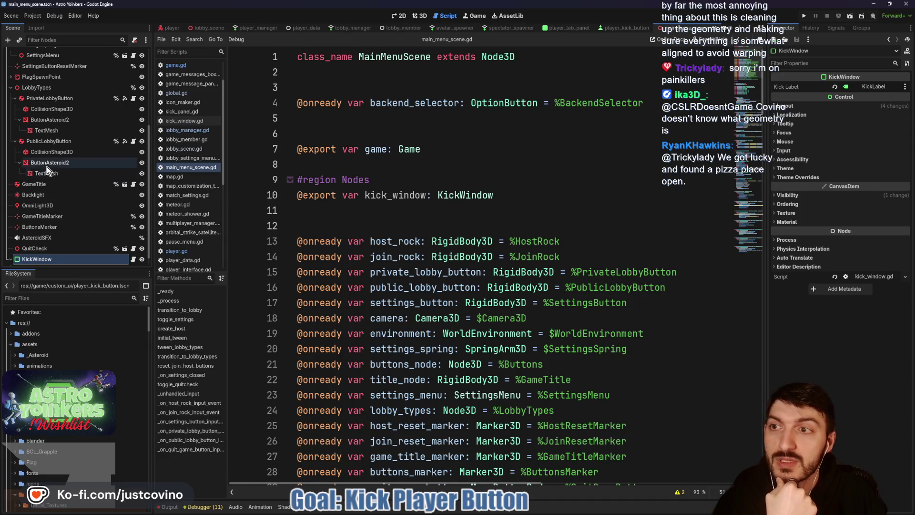
pyautogui.scroll(5, 70, 177)
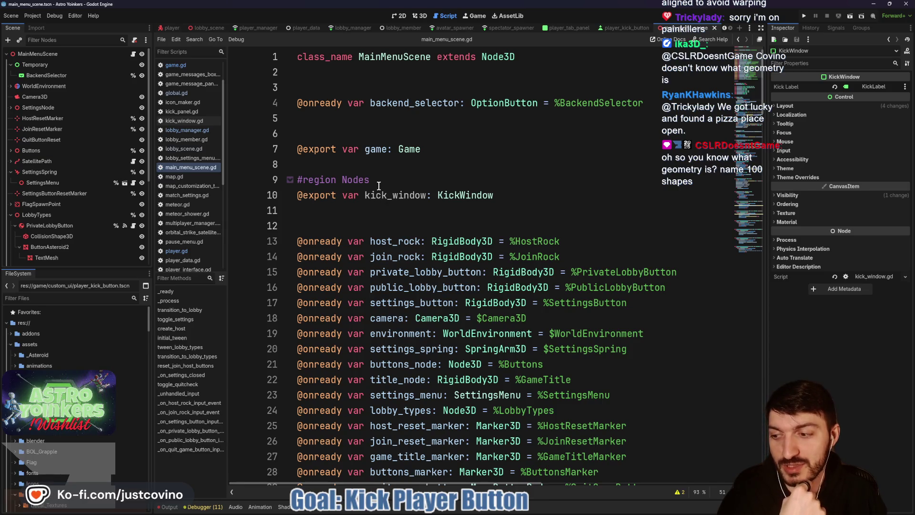
pyautogui.click(344, 218)
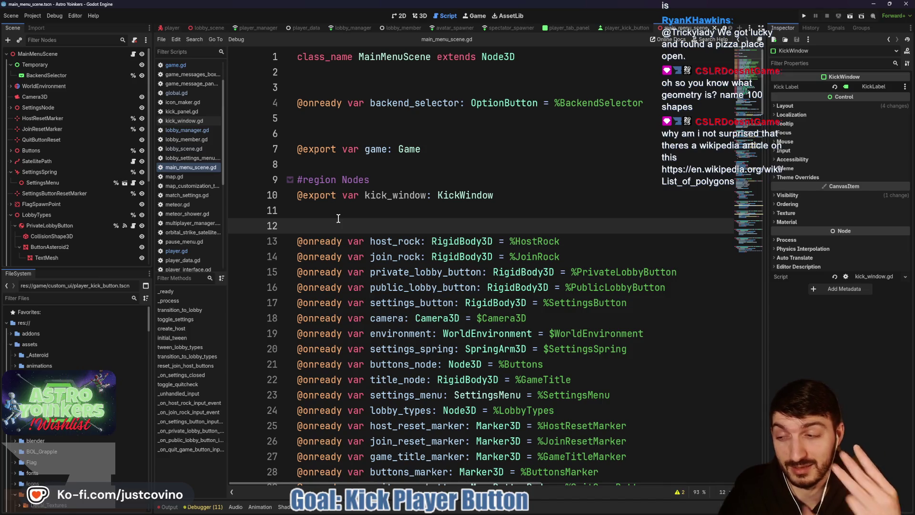
pyautogui.hotkey('alt', 'Tab')
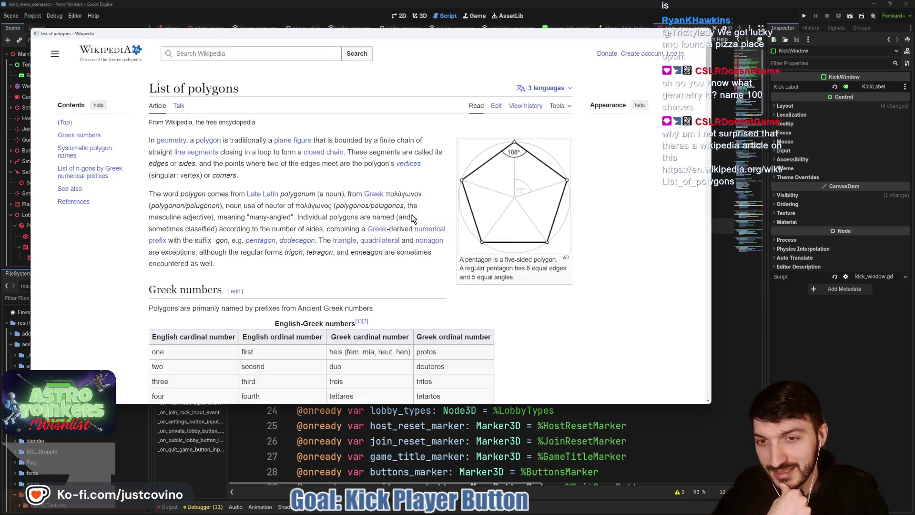
# Scroll through Wikipedia's List of polygons page, then close the browser window
pyautogui.scroll(-2, 355, 227)
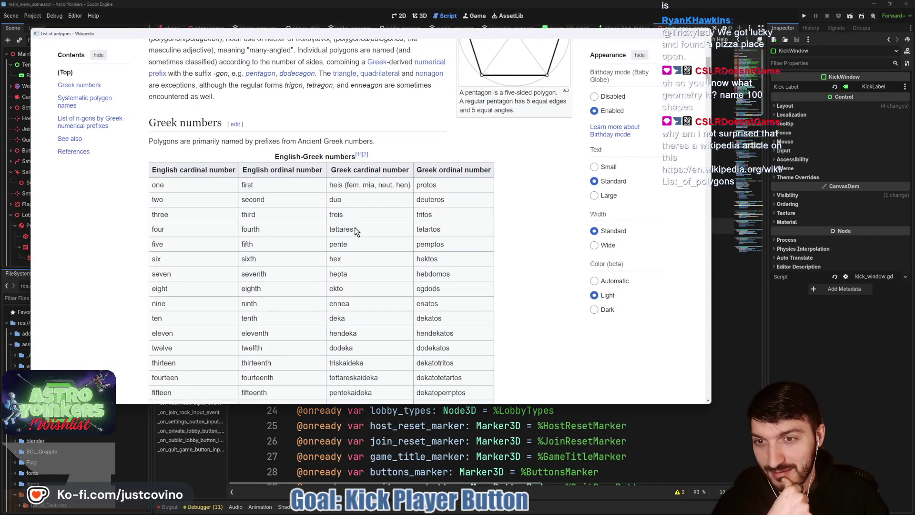
pyautogui.scroll(-10, 355, 232)
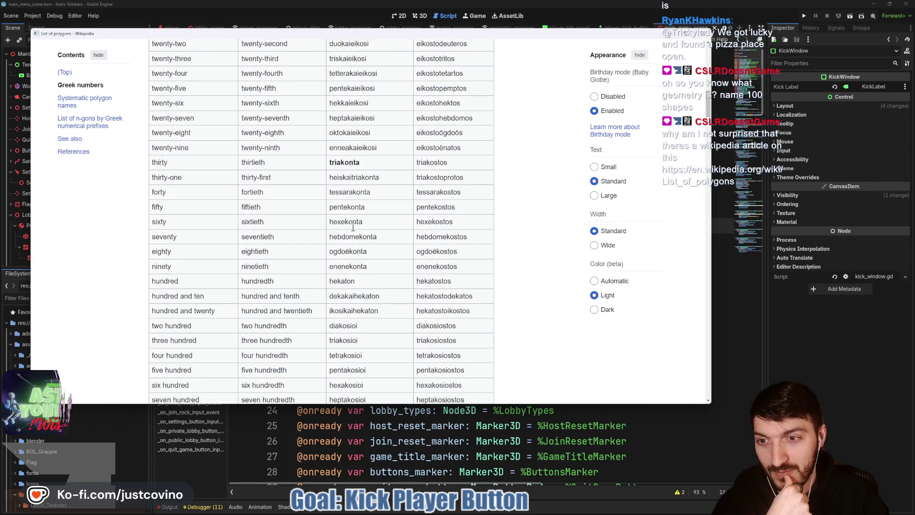
pyautogui.scroll(-15, 353, 228)
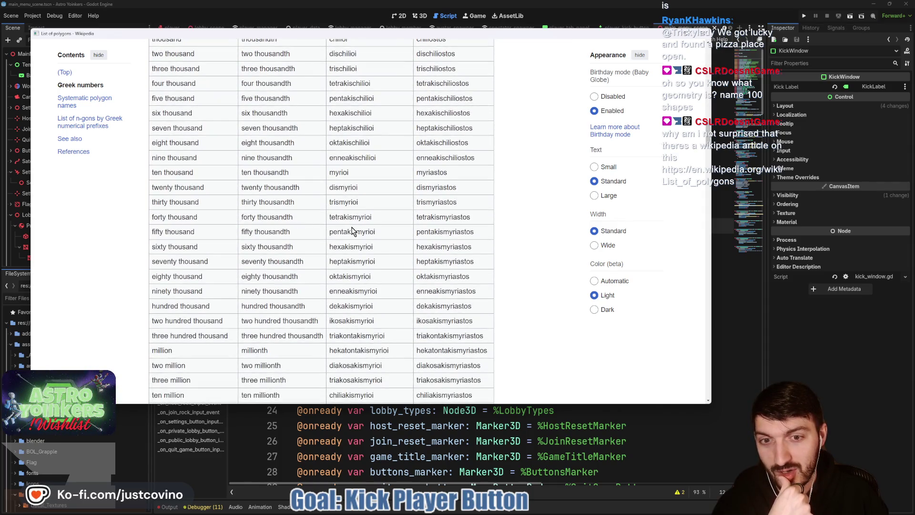
pyautogui.scroll(-7, 351, 228)
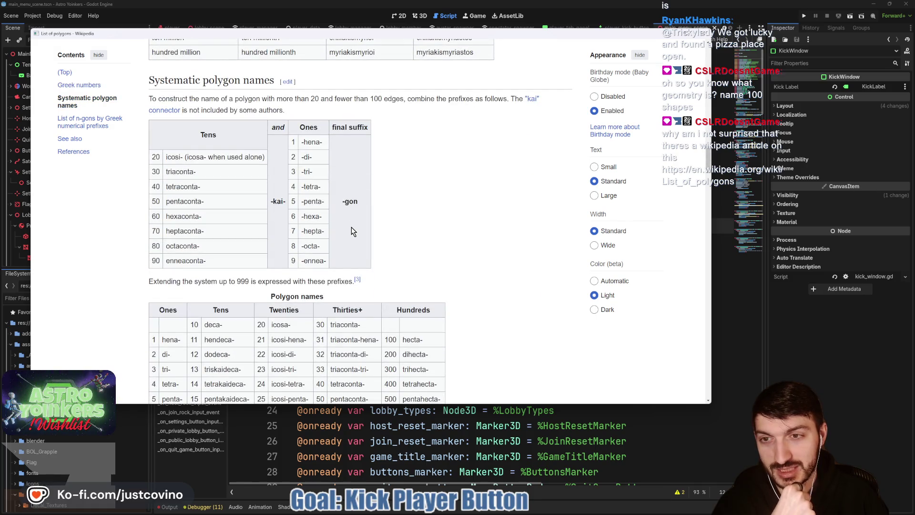
pyautogui.scroll(-10, 351, 227)
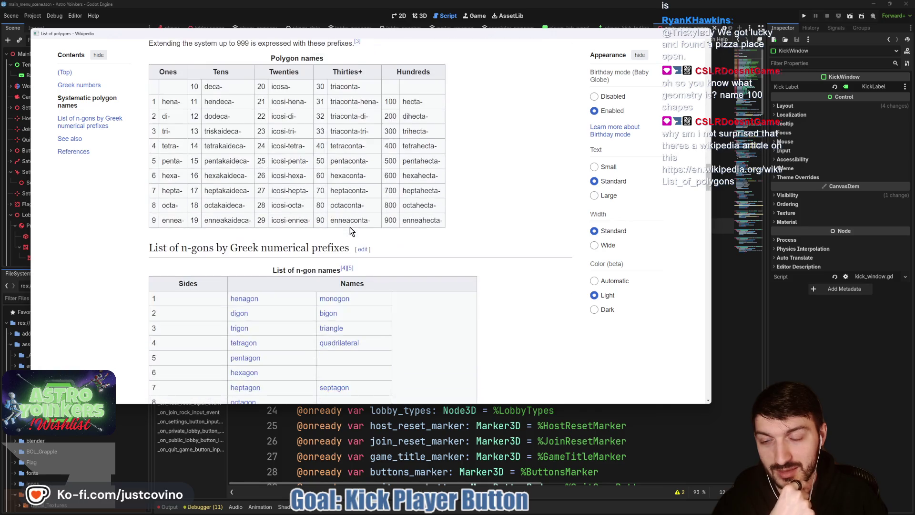
pyautogui.scroll(4, 349, 230)
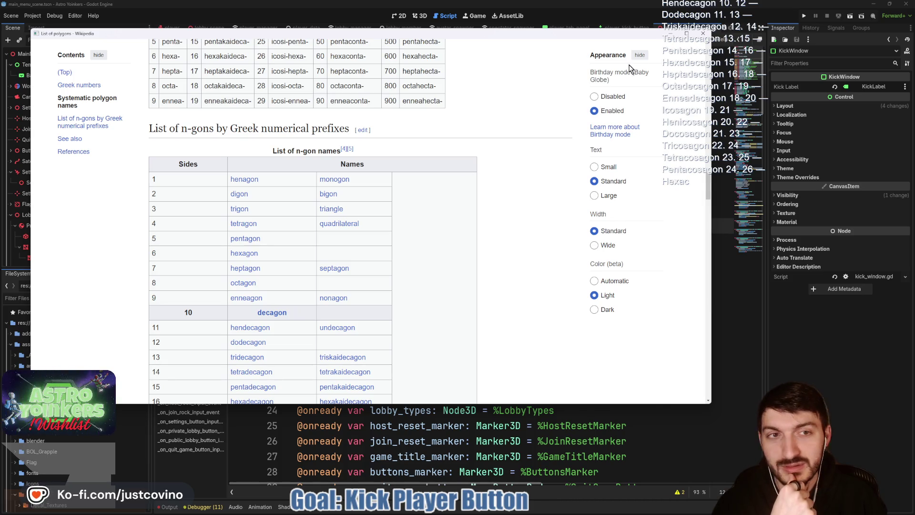
pyautogui.click(703, 34)
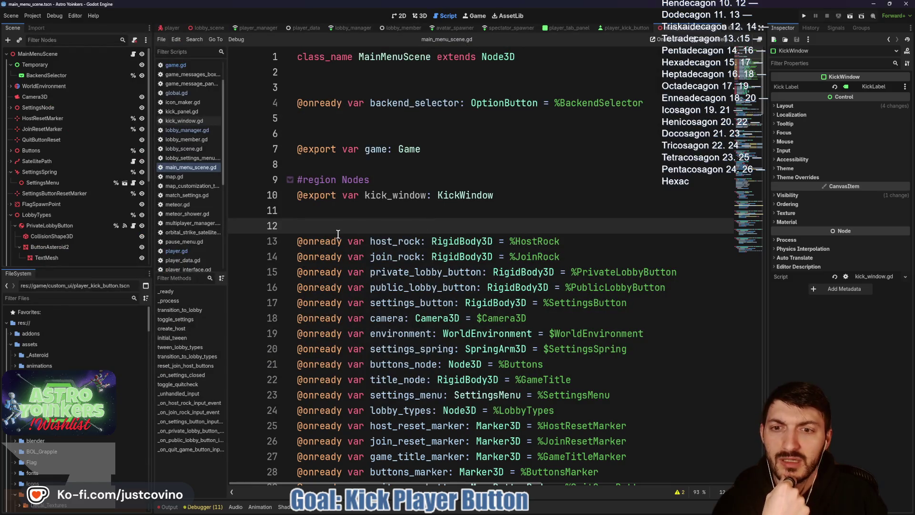
pyautogui.doubleClick(395, 241)
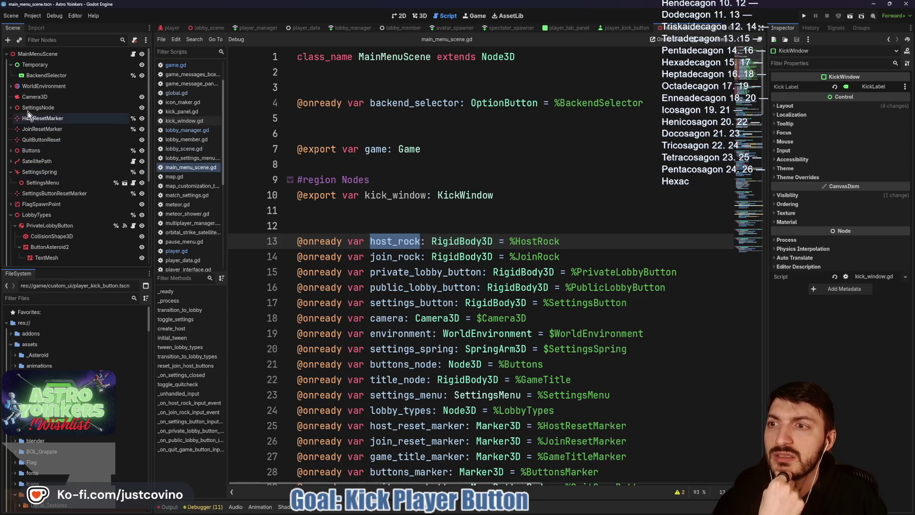
pyautogui.click(10, 150)
pyautogui.click(38, 161)
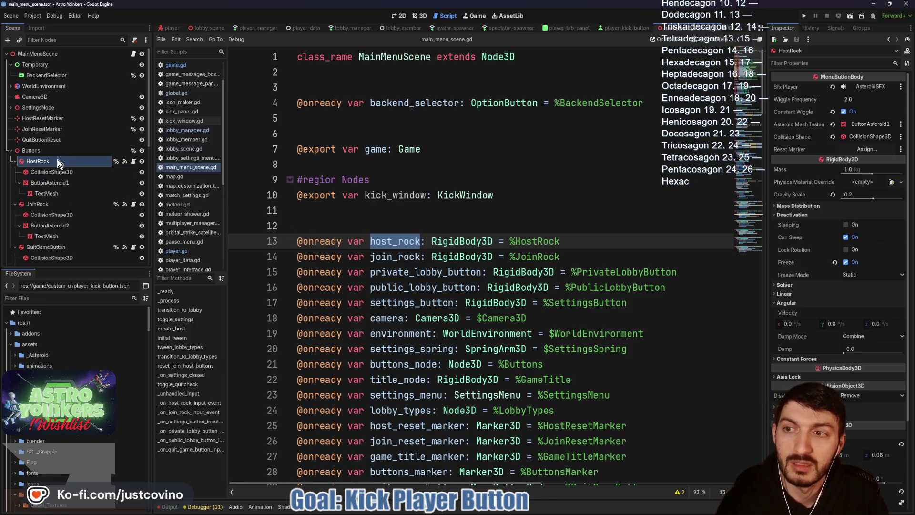
pyautogui.moveTo(576, 242); pyautogui.dragTo(296, 237)
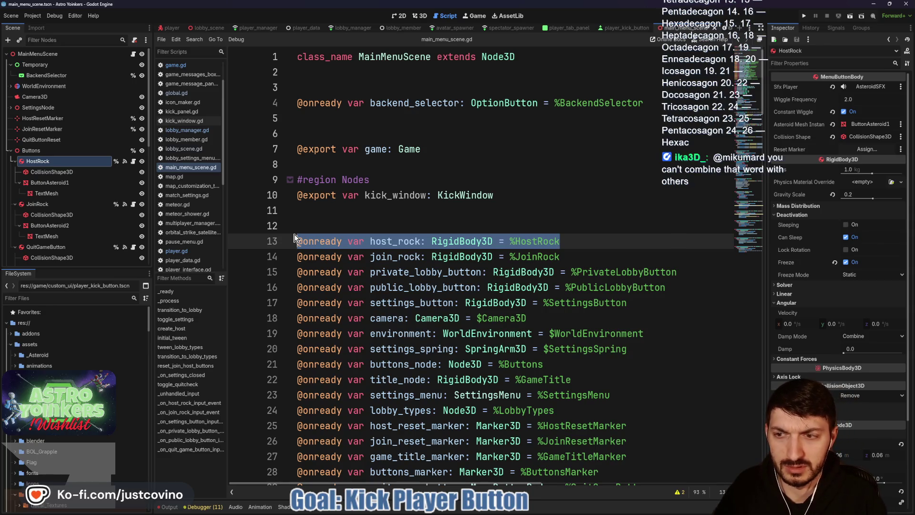
pyautogui.press('BackSpace')
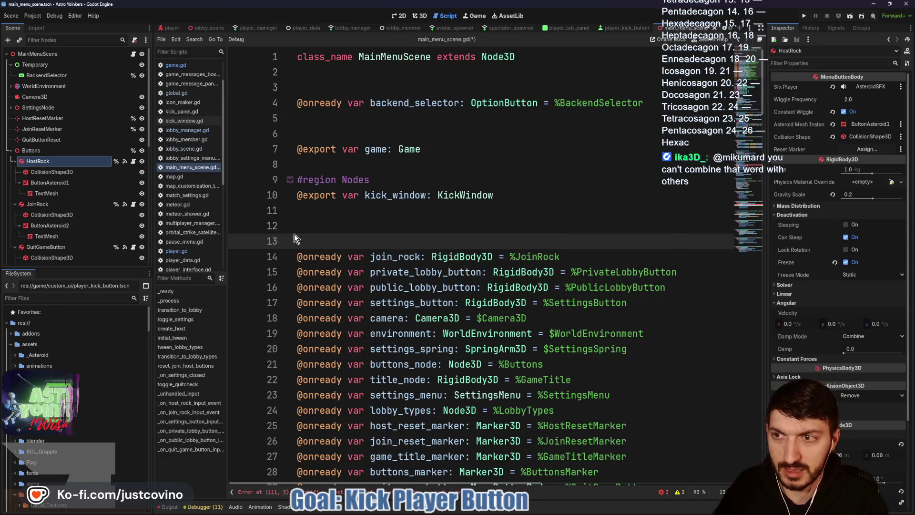
pyautogui.moveTo(230, 206); pyautogui.dragTo(316, 240)
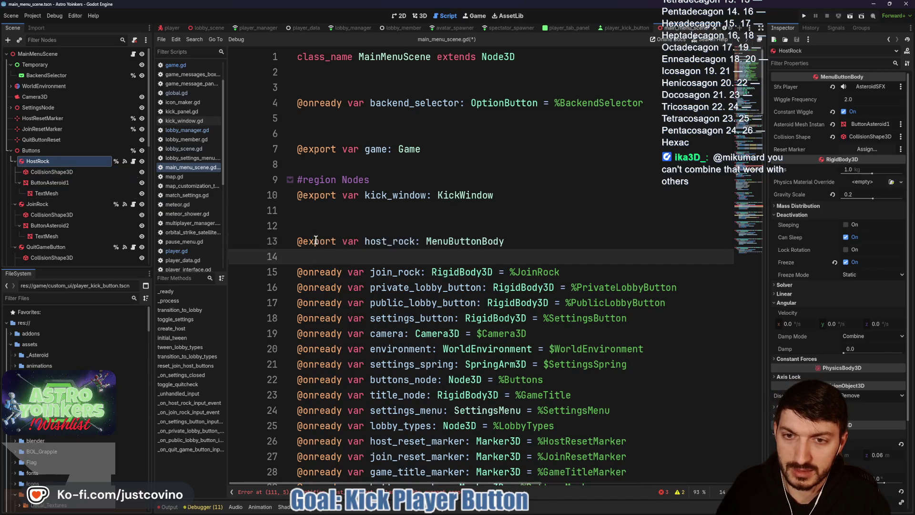
pyautogui.hotkey('ctrl', 's')
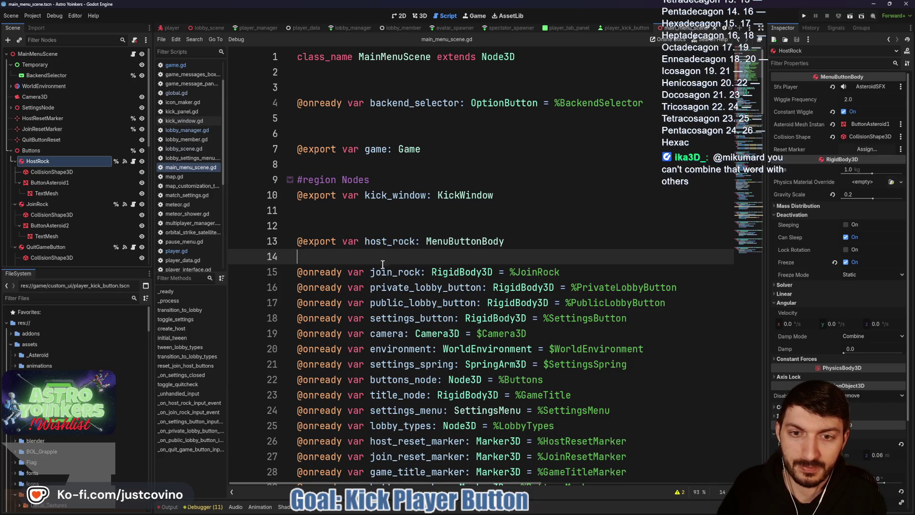
pyautogui.click(55, 206)
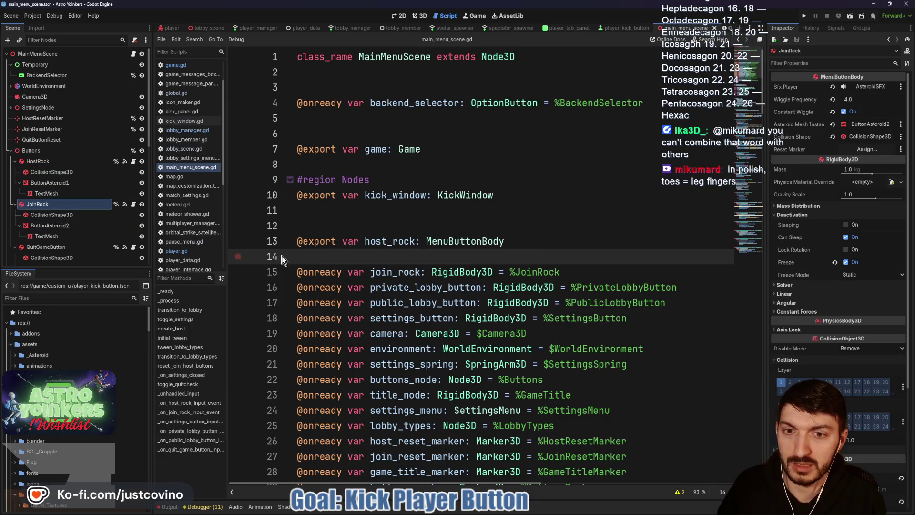
pyautogui.moveTo(572, 272); pyautogui.dragTo(296, 272)
pyautogui.press('BackSpace')
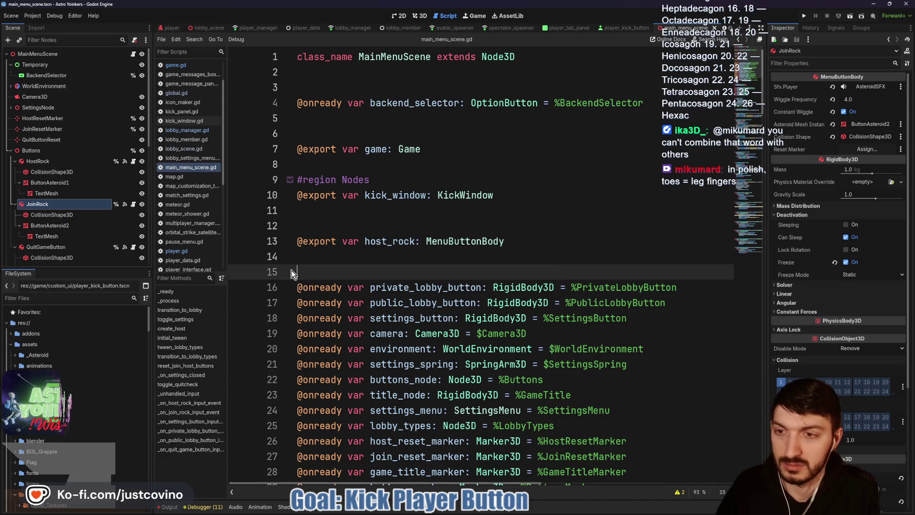
pyautogui.moveTo(66, 209)
pyautogui.mouseDown()
pyautogui.moveTo(315, 267)
pyautogui.moveTo(315, 259)
pyautogui.moveTo(318, 268)
pyautogui.mouseUp()
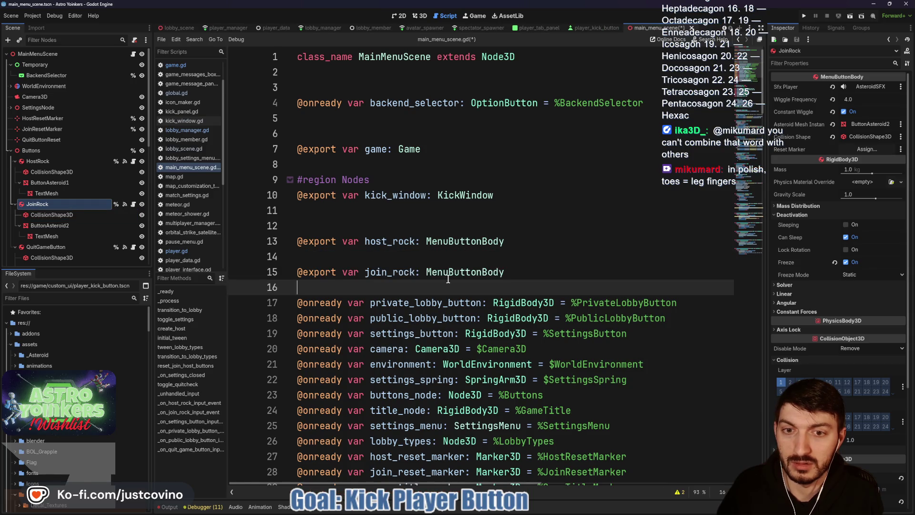
pyautogui.click(314, 258)
# Remove the blank lines so host_rock and join_rock sit directly under kick_window
pyautogui.press('BackSpace')
pyautogui.click(328, 270)
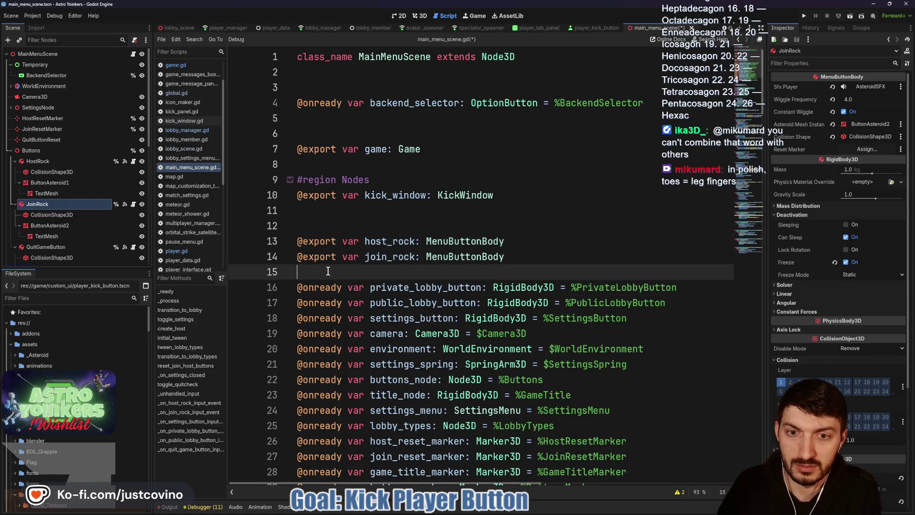
pyautogui.press('BackSpace')
pyautogui.click(320, 224)
pyautogui.press('BackSpace')
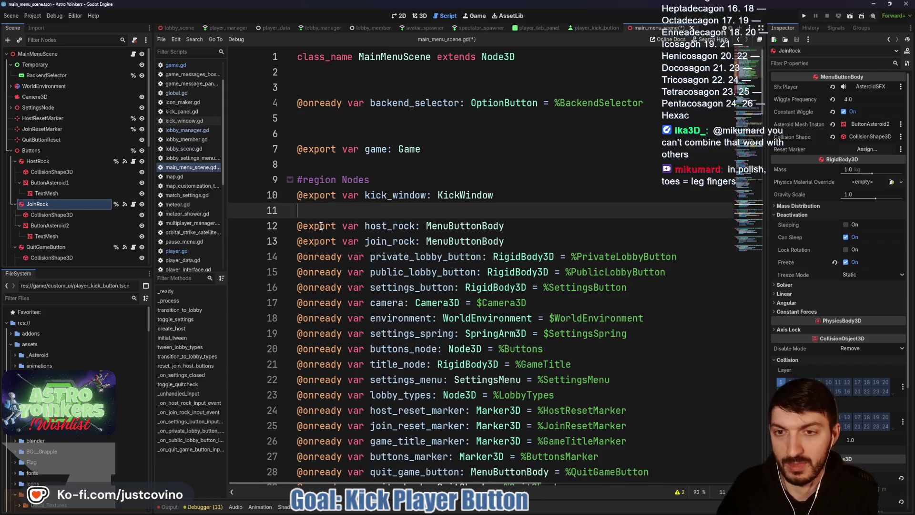
pyautogui.press('BackSpace')
pyautogui.click(389, 180)
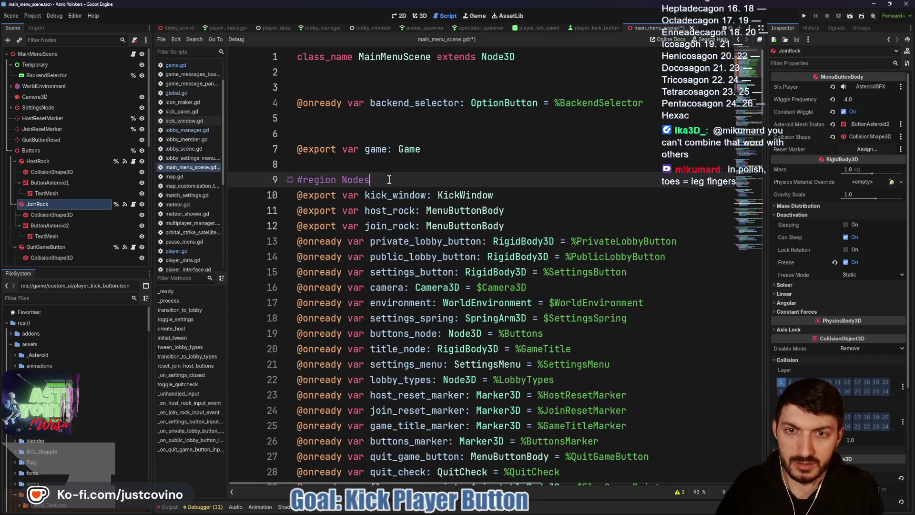
pyautogui.press('Return')
pyautogui.write('export_s')
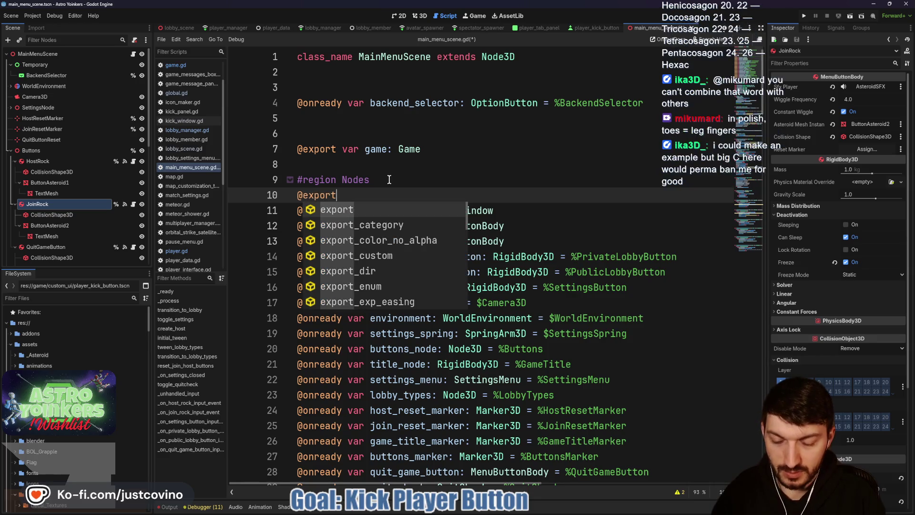
pyautogui.press('Return')
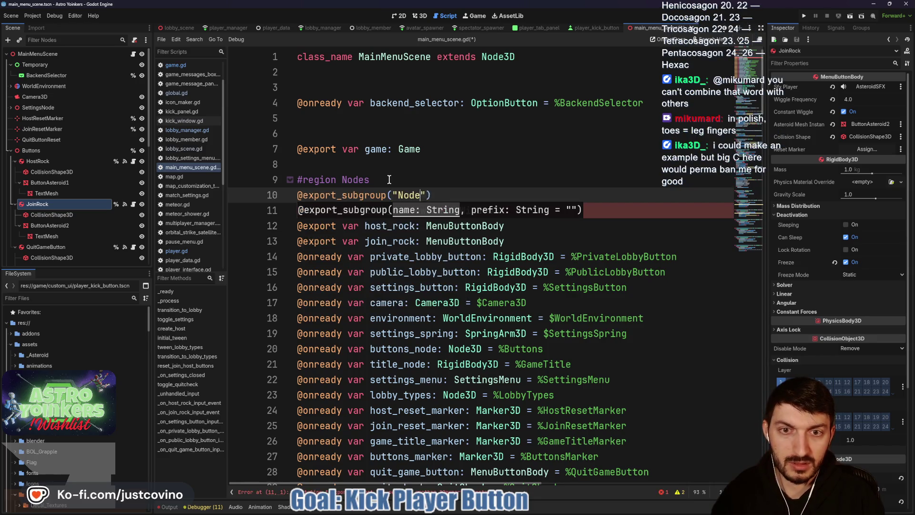
pyautogui.write('s')
pyautogui.click(462, 193)
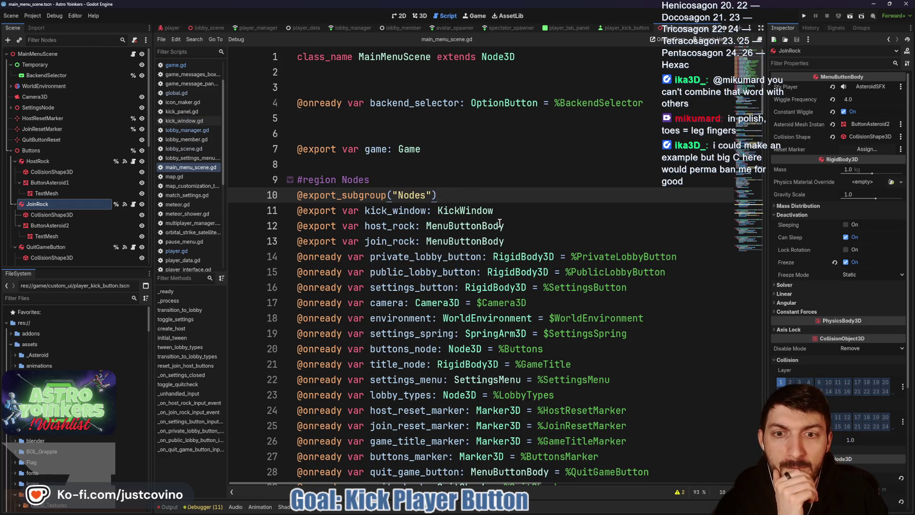
pyautogui.click(533, 242)
pyautogui.press('Return')
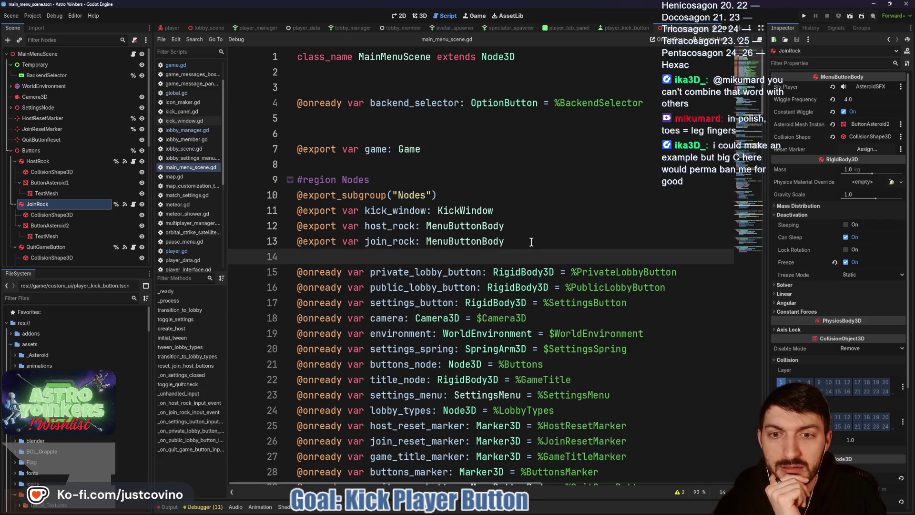
pyautogui.scroll(-1, 507, 238)
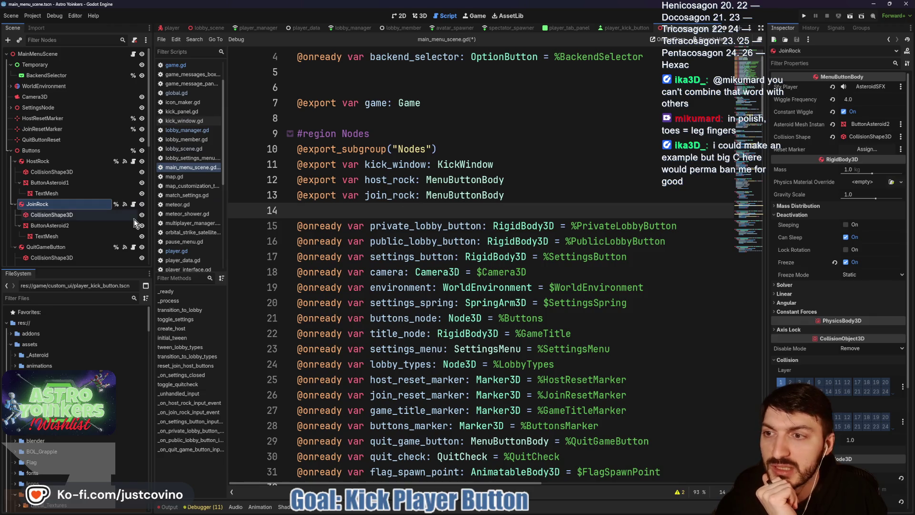
# Add PrivateLobbyButton and PublicLobbyButton to the Nodes subgroup as exported MenuButtonBody variables
pyautogui.scroll(-5, 76, 232)
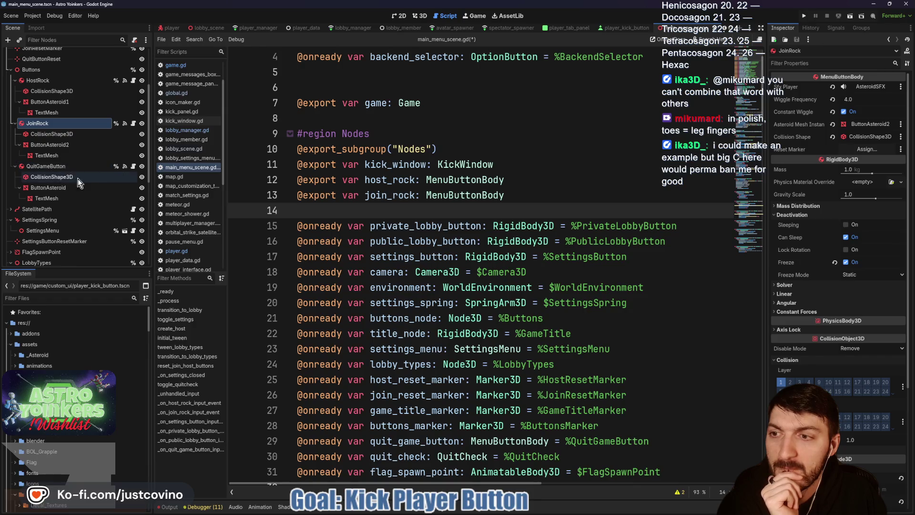
pyautogui.scroll(-2, 90, 187)
pyautogui.scroll(-2, 90, 187)
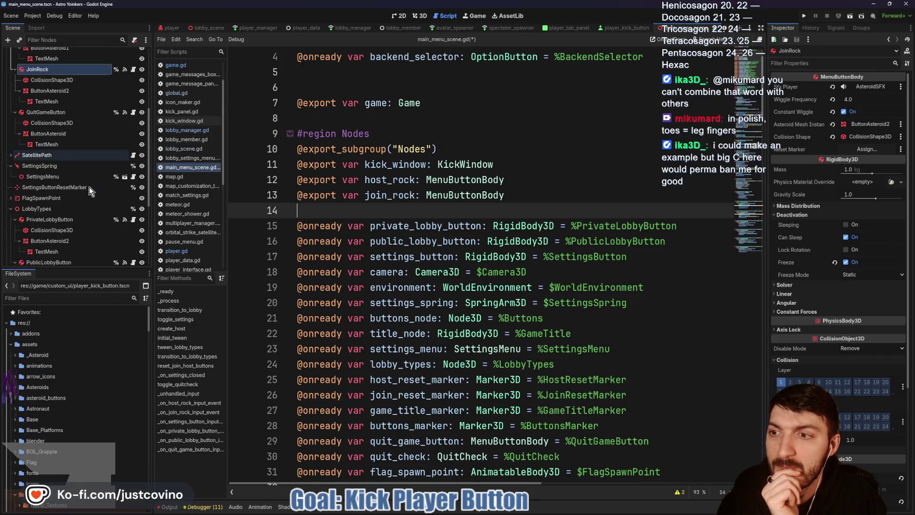
pyautogui.click(51, 221)
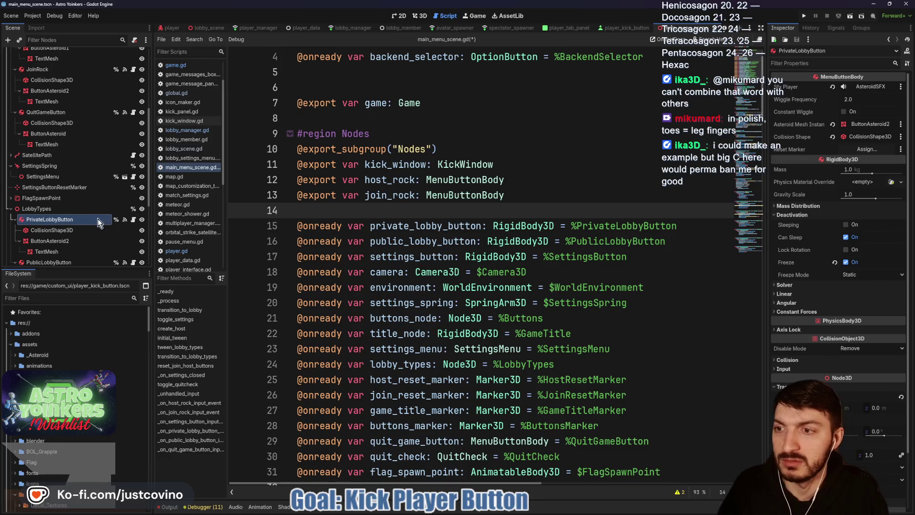
pyautogui.scroll(-2, 68, 237)
pyautogui.keyDown('ctrl'); pyautogui.click(65, 235); pyautogui.keyUp('ctrl')
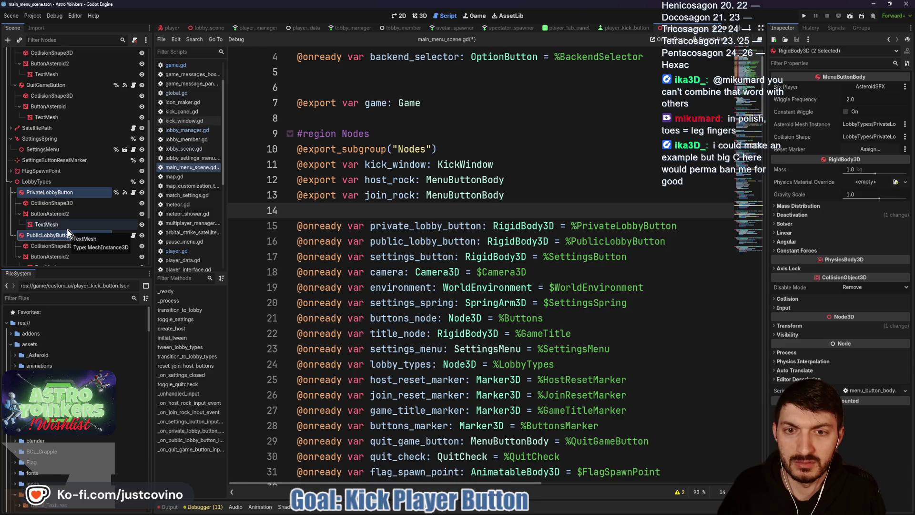
pyautogui.scroll(-2, 68, 234)
pyautogui.scroll(-2, 68, 233)
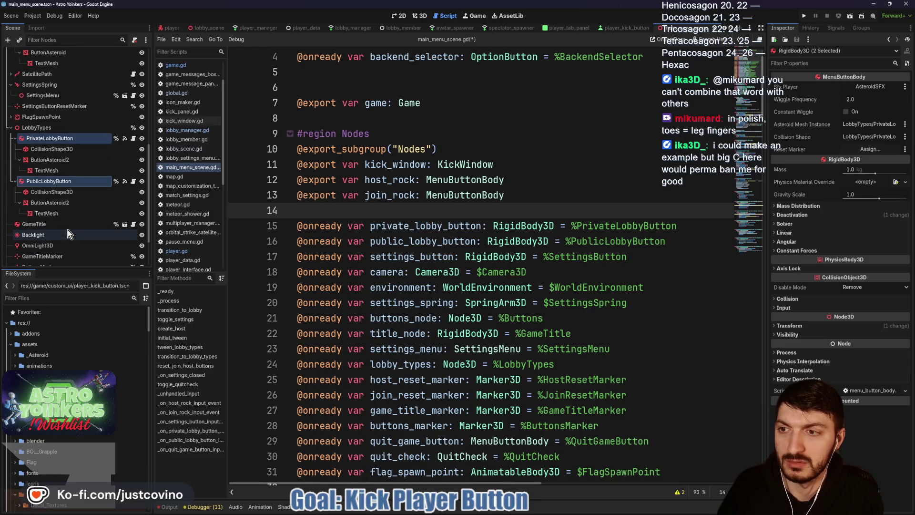
pyautogui.moveTo(47, 137)
pyautogui.mouseDown()
pyautogui.moveTo(306, 222)
pyautogui.moveTo(314, 215)
pyautogui.mouseUp()
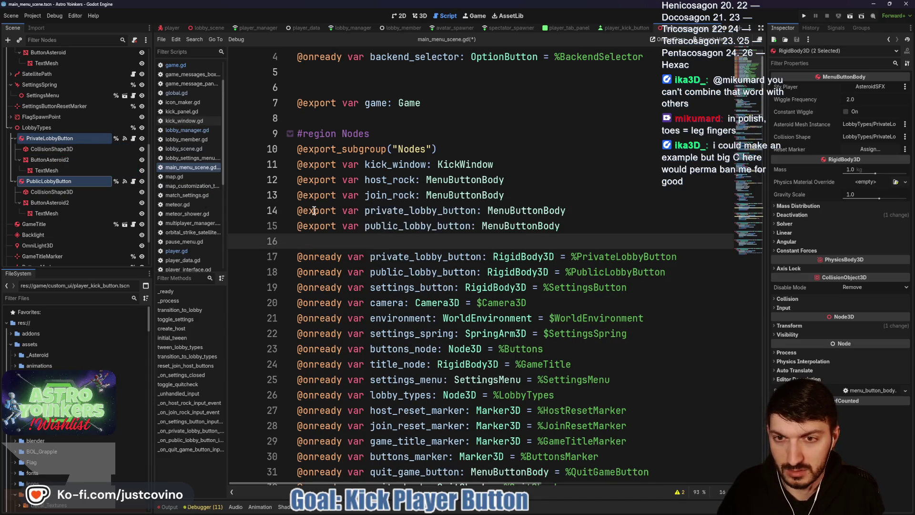
pyautogui.moveTo(691, 272)
pyautogui.mouseDown()
pyautogui.moveTo(301, 271)
pyautogui.moveTo(277, 259)
pyautogui.mouseUp()
pyautogui.press('BackSpace')
pyautogui.hotkey('ctrl', 's')
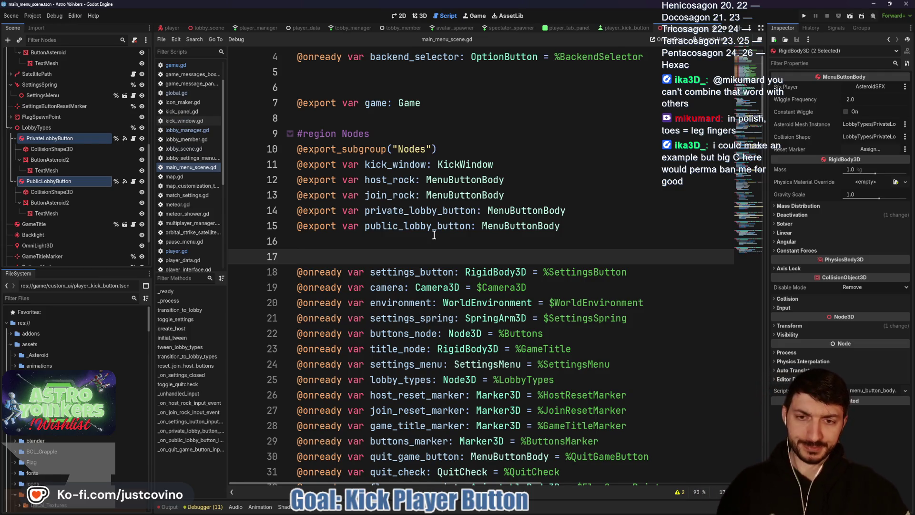
pyautogui.scroll(-1, 342, 217)
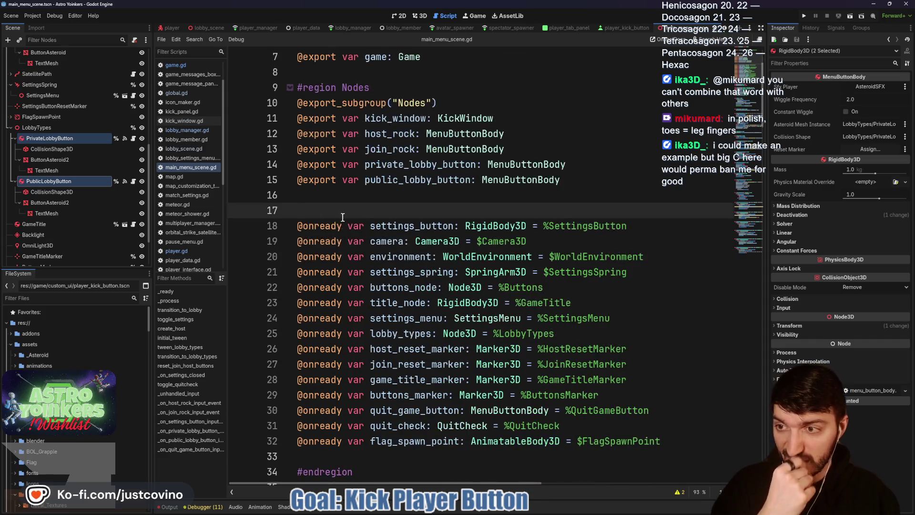
pyautogui.scroll(5, 58, 181)
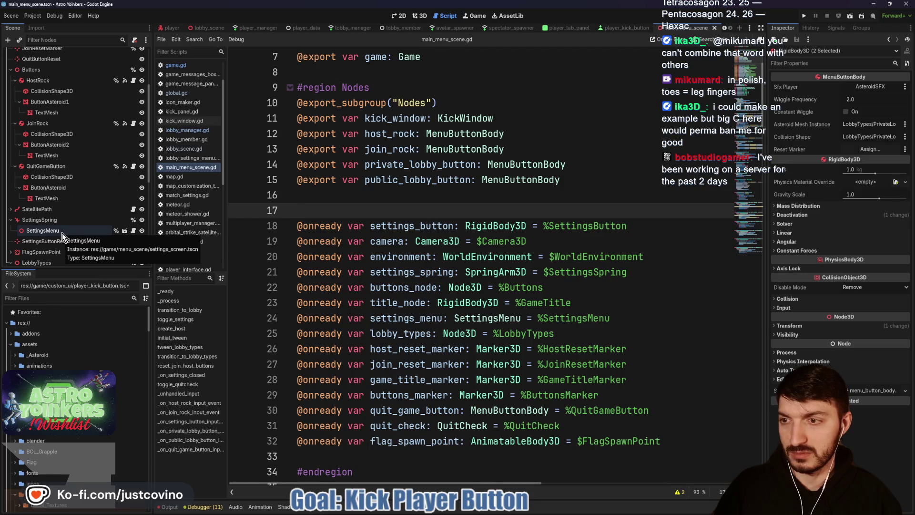
pyautogui.scroll(-3, 62, 233)
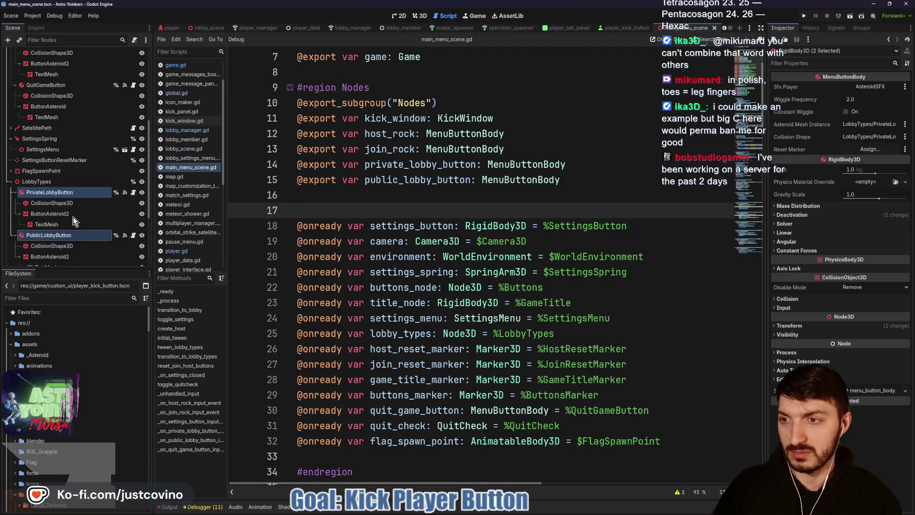
pyautogui.scroll(-4, 73, 216)
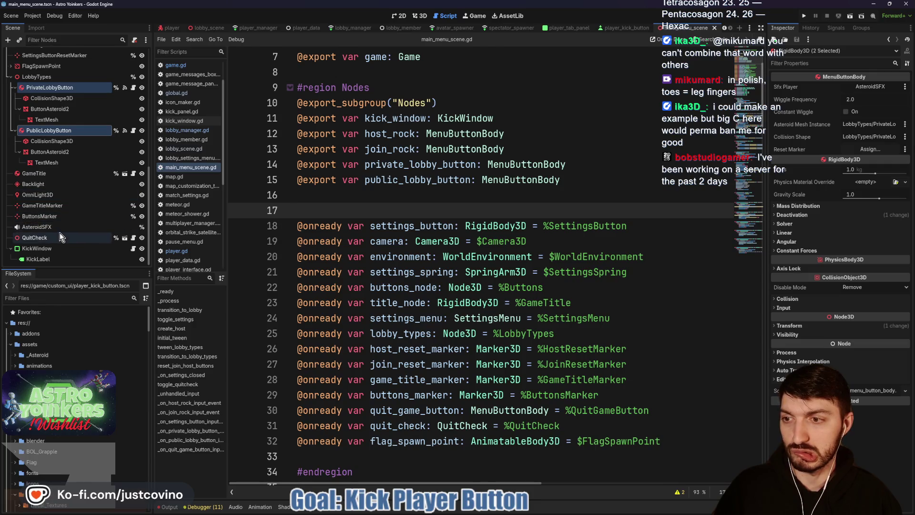
pyautogui.scroll(7, 60, 233)
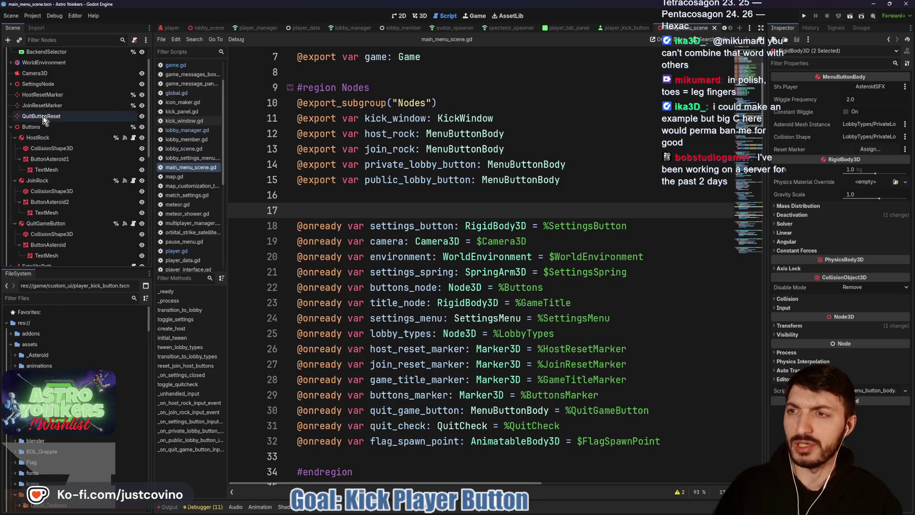
pyautogui.scroll(3, 38, 110)
pyautogui.click(10, 107)
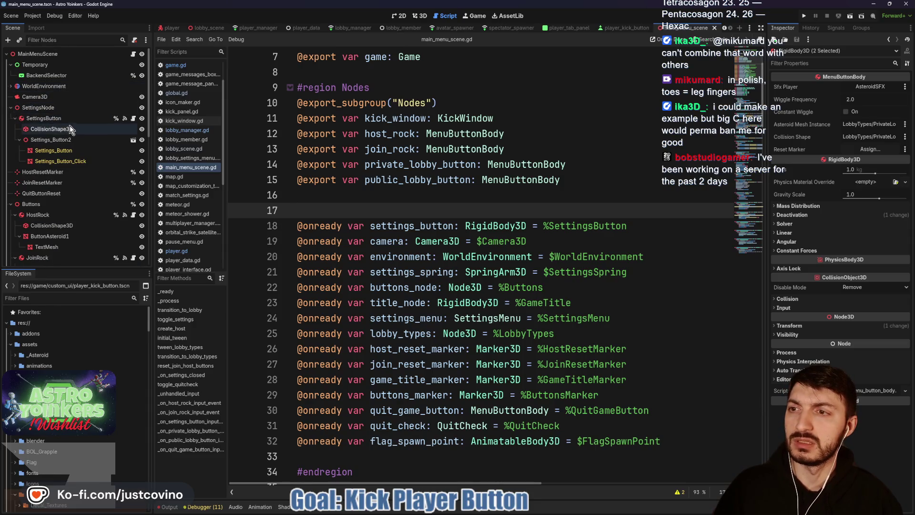
pyautogui.click(51, 118)
pyautogui.moveTo(38, 116); pyautogui.dragTo(325, 195)
pyautogui.moveTo(649, 237); pyautogui.dragTo(265, 246)
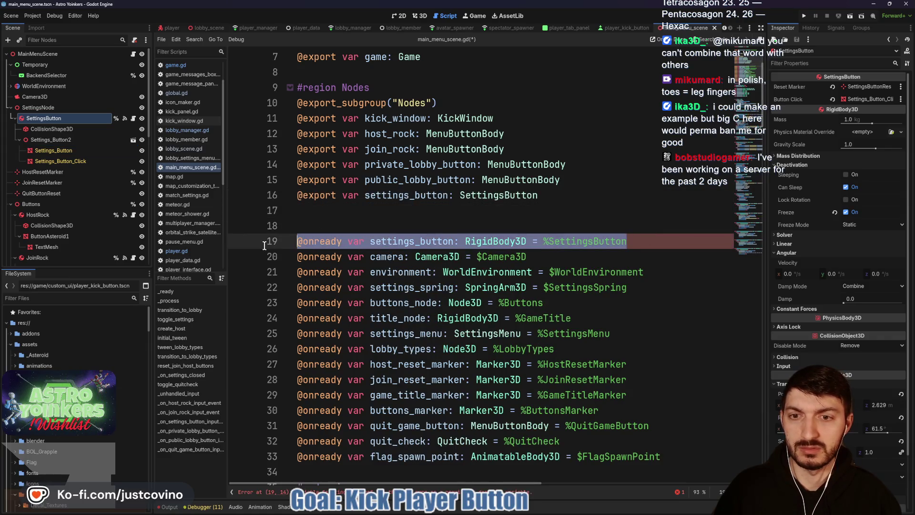
pyautogui.press('BackSpace')
pyautogui.press('Up')
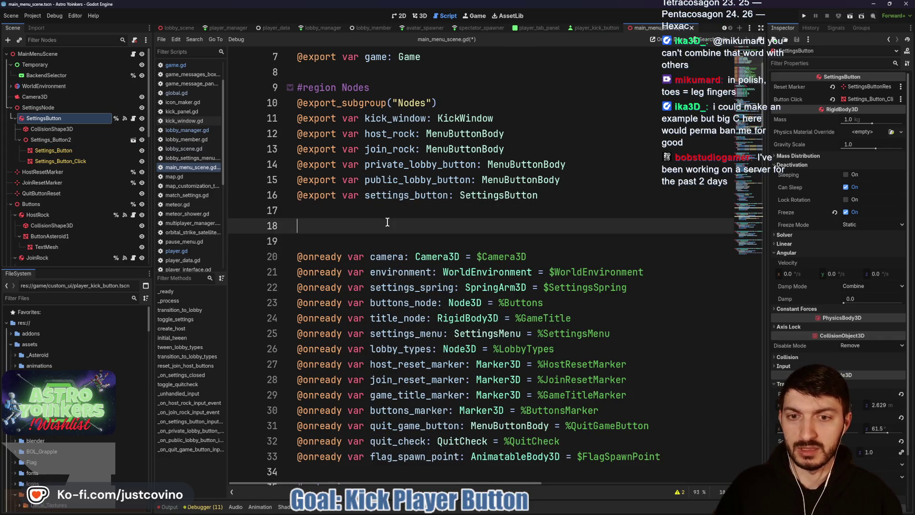
pyautogui.hotkey('ctrl', 's')
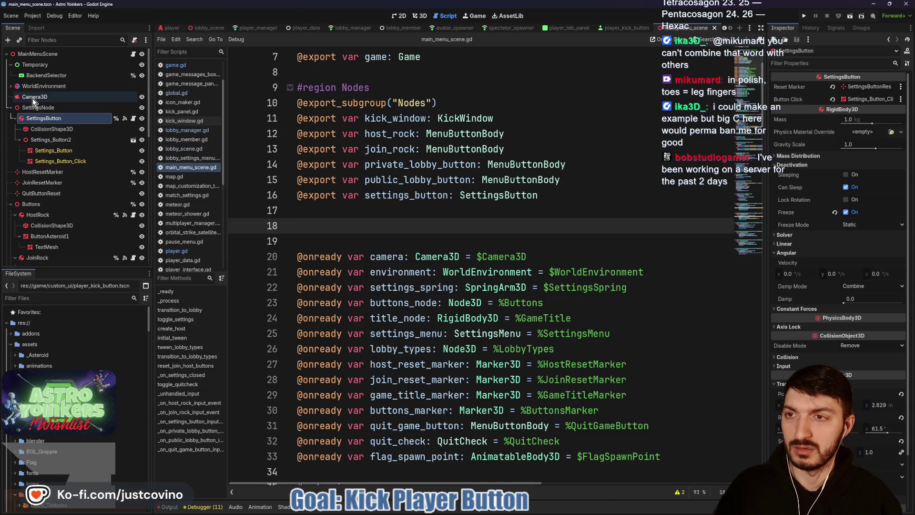
pyautogui.doubleClick(48, 98)
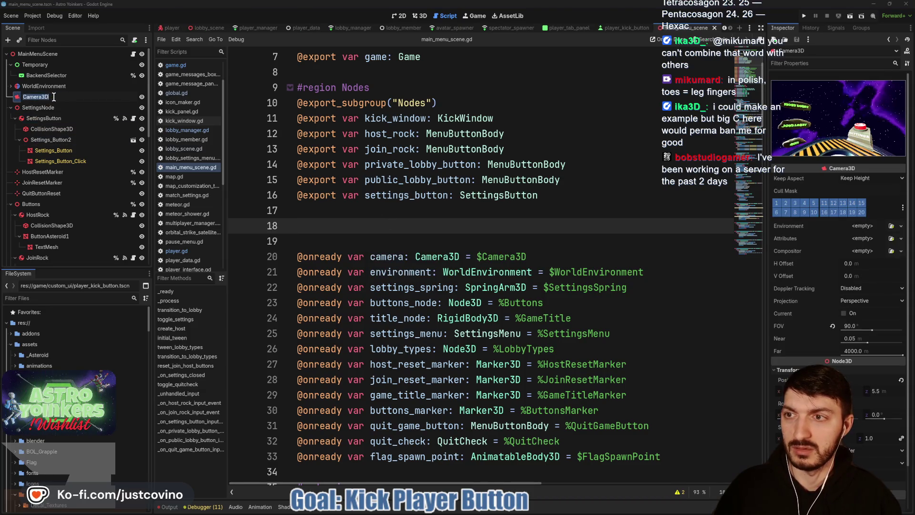
pyautogui.press('BackSpace')
pyautogui.press('BackSpace')
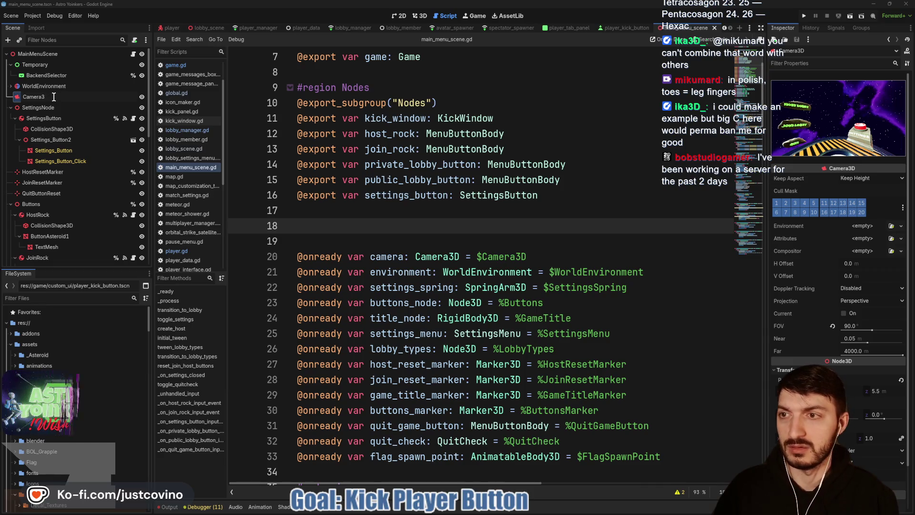
pyautogui.press('Return')
pyautogui.moveTo(54, 97)
pyautogui.mouseDown()
pyautogui.moveTo(278, 208)
pyautogui.moveTo(328, 213)
pyautogui.mouseUp()
pyautogui.moveTo(559, 273); pyautogui.dragTo(279, 275)
pyautogui.press('BackSpace')
pyautogui.press('BackSpace')
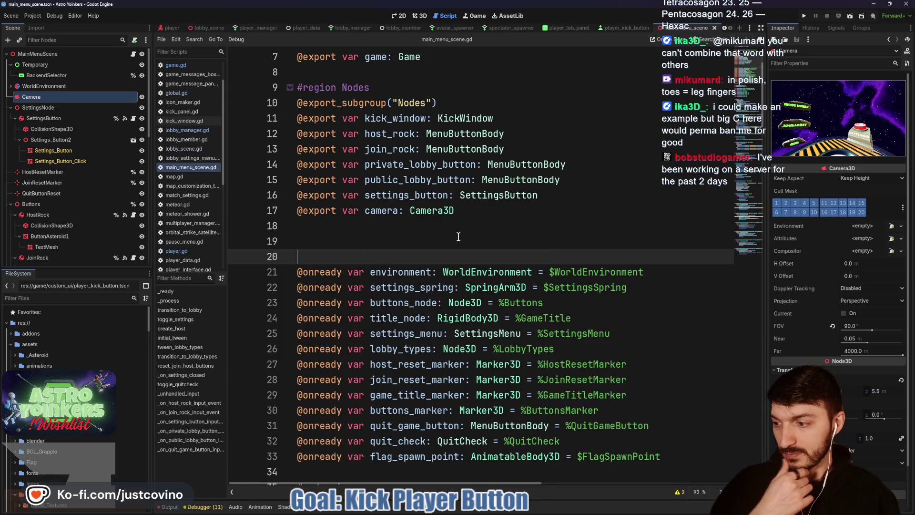
pyautogui.click(430, 231)
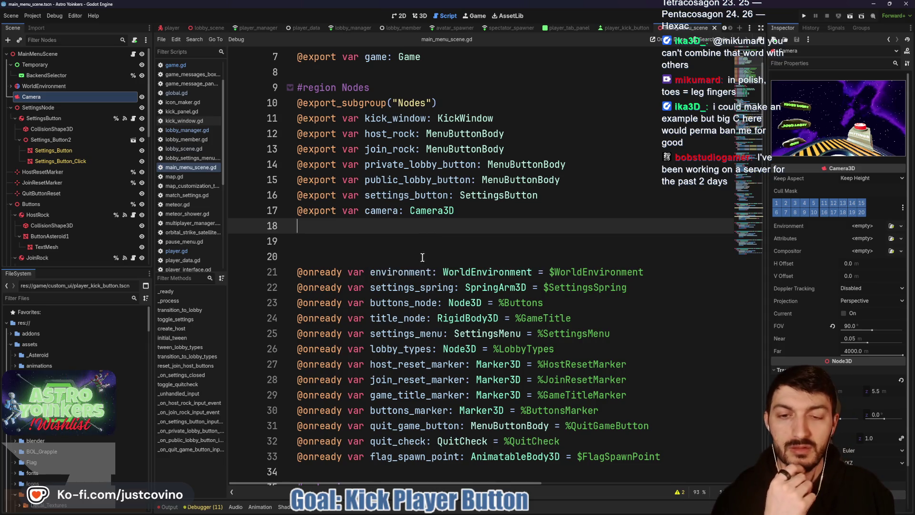
pyautogui.click(30, 88)
pyautogui.write('Environmen')
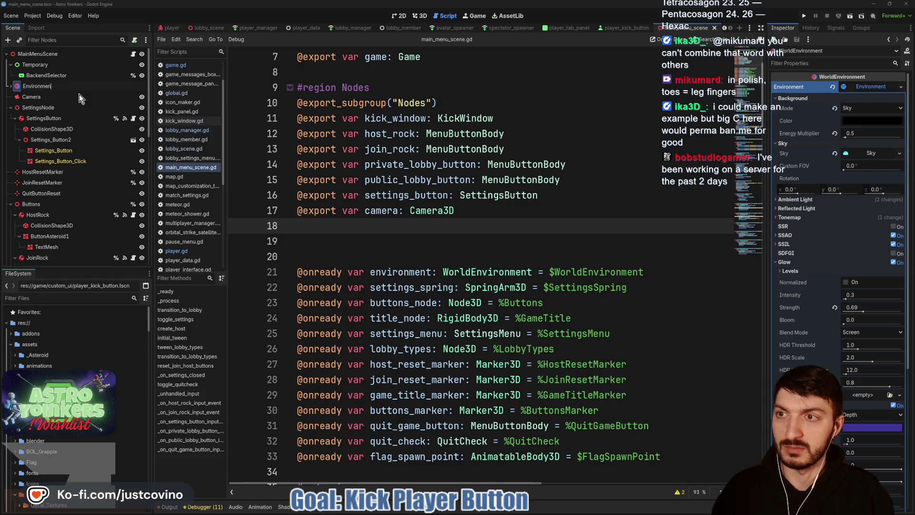
pyautogui.write('t')
pyautogui.press('Return')
pyautogui.moveTo(56, 90)
pyautogui.mouseDown()
pyautogui.moveTo(255, 166)
pyautogui.moveTo(313, 237)
pyautogui.mouseUp()
pyautogui.moveTo(645, 287); pyautogui.dragTo(296, 284)
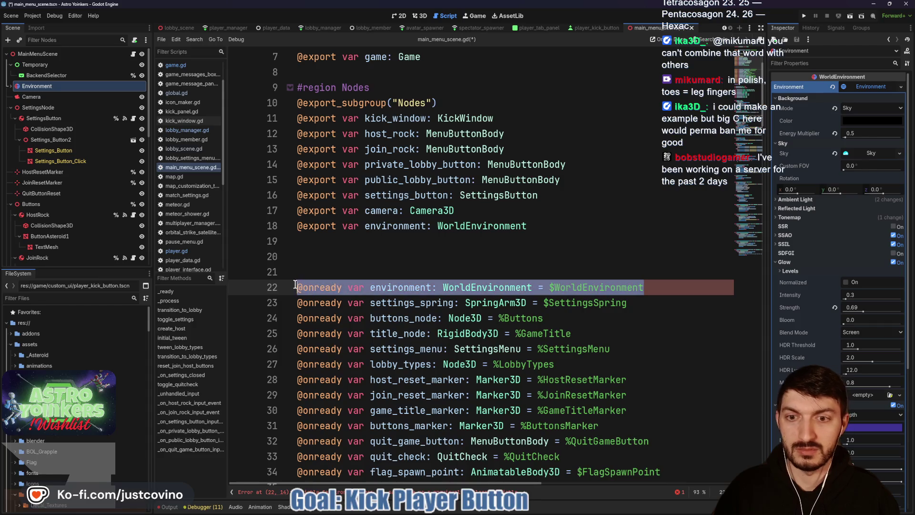
pyautogui.press('BackSpace')
pyautogui.press('BackSpace')
pyautogui.click(365, 243)
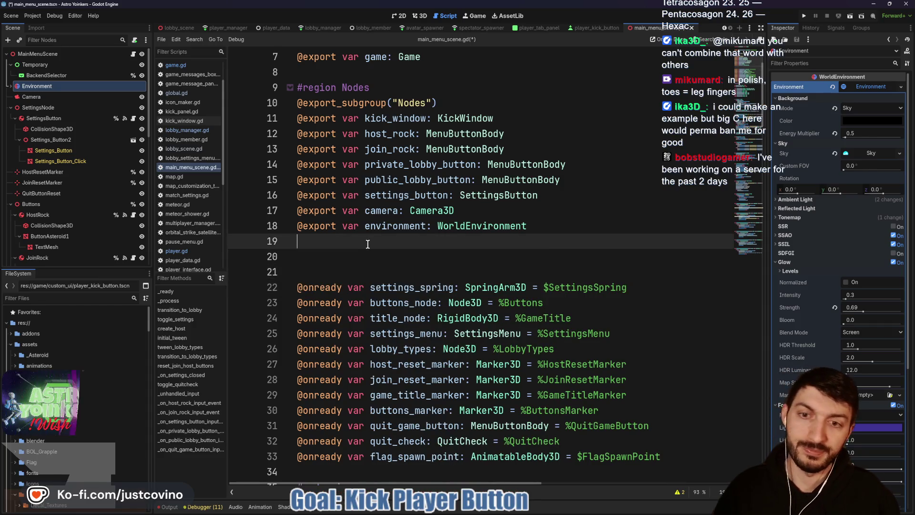
pyautogui.hotkey('ctrl', 's')
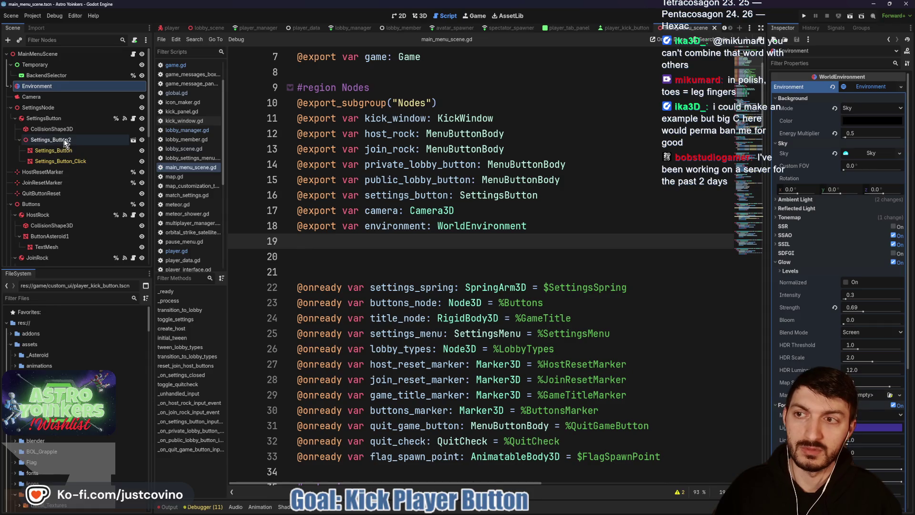
pyautogui.doubleClick(401, 289)
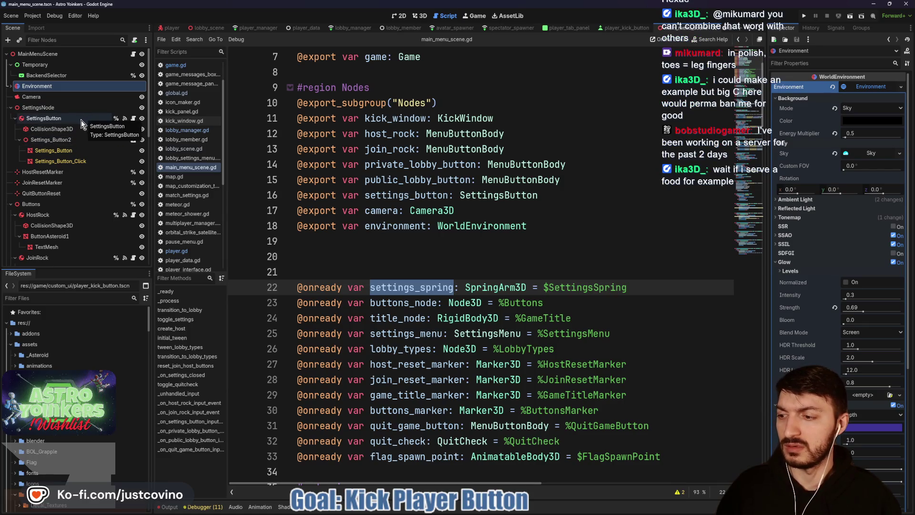
pyautogui.click(407, 247)
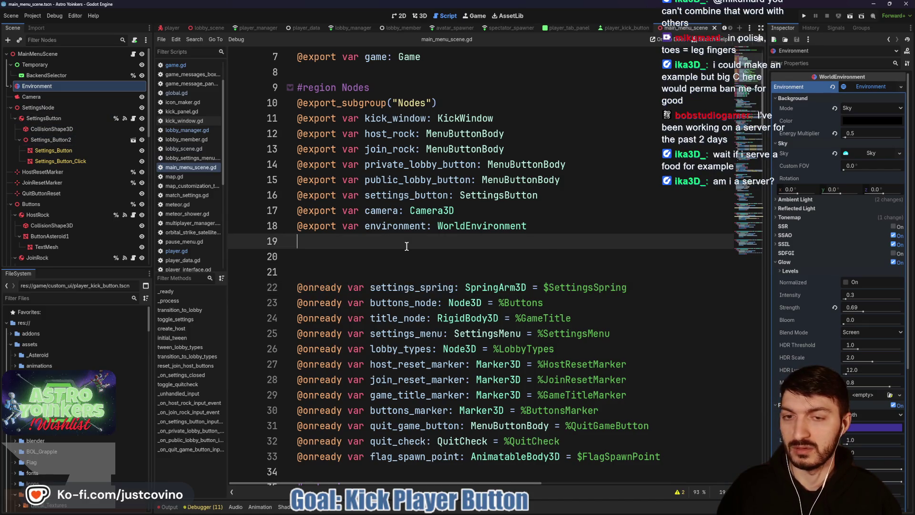
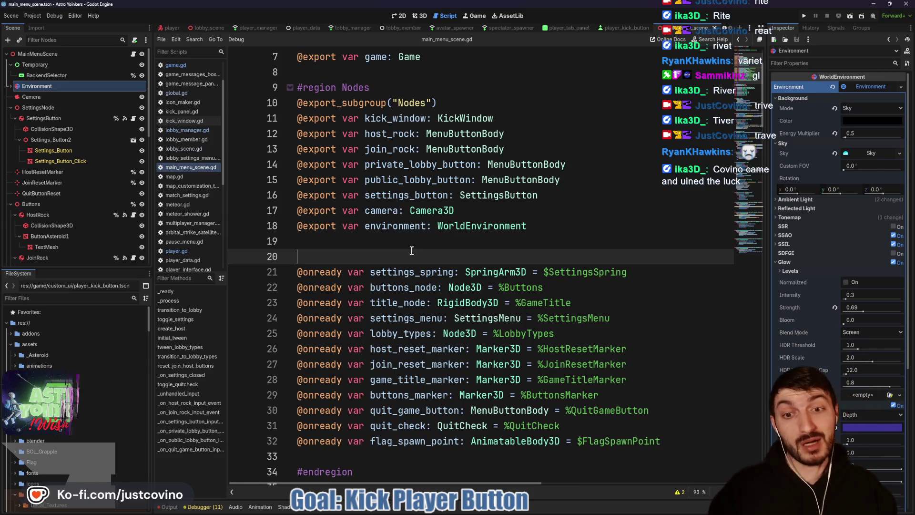
pyautogui.doubleClick(408, 274)
pyautogui.doubleClick(413, 284)
pyautogui.doubleClick(403, 273)
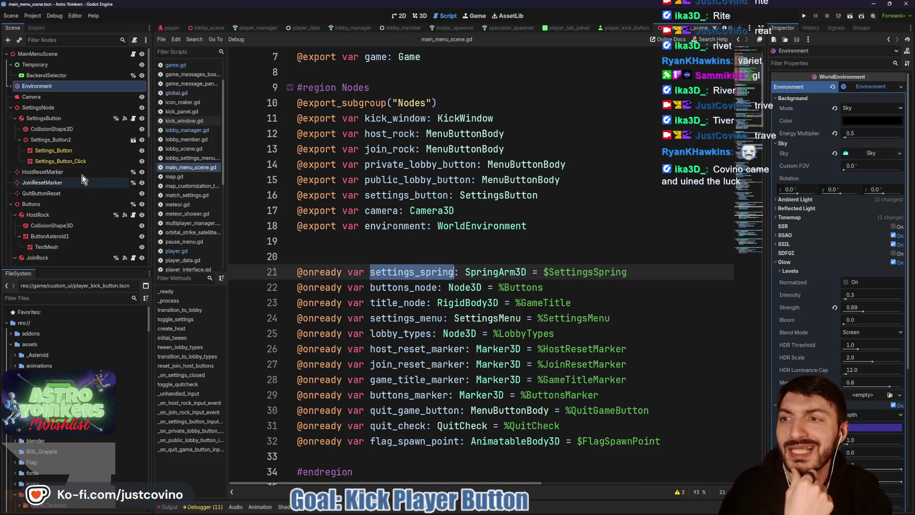
pyautogui.scroll(-3, 81, 174)
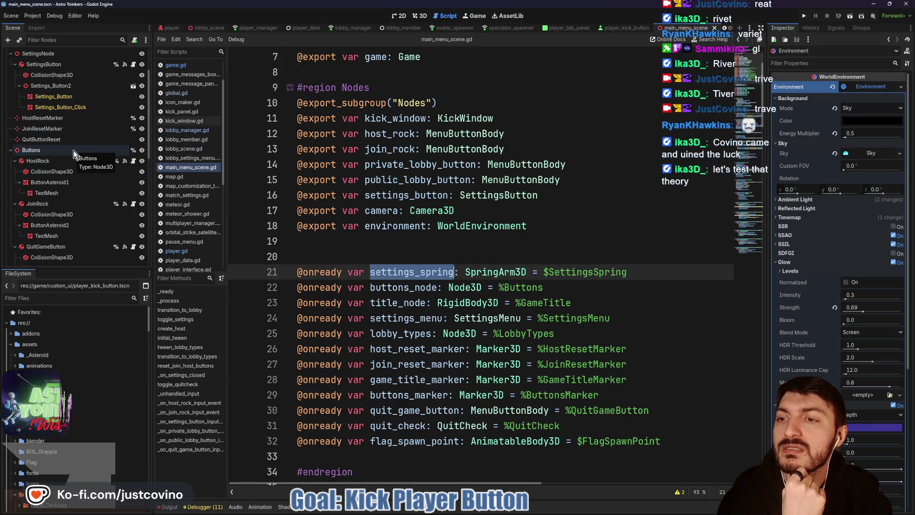
pyautogui.scroll(-4, 73, 150)
pyautogui.click(60, 220)
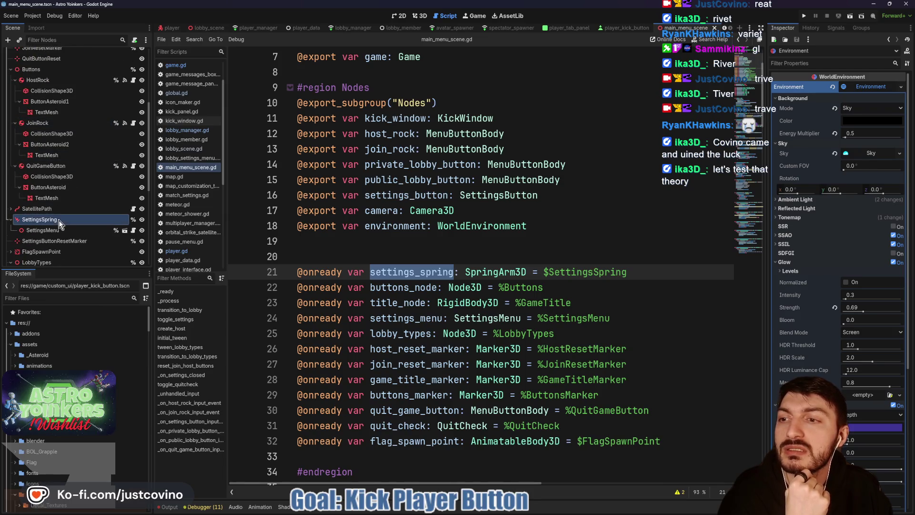
pyautogui.moveTo(73, 229); pyautogui.dragTo(295, 241)
pyautogui.moveTo(636, 290); pyautogui.dragTo(282, 288)
pyautogui.press('BackSpace')
pyautogui.press('BackSpace')
pyautogui.hotkey('ctrl', 's')
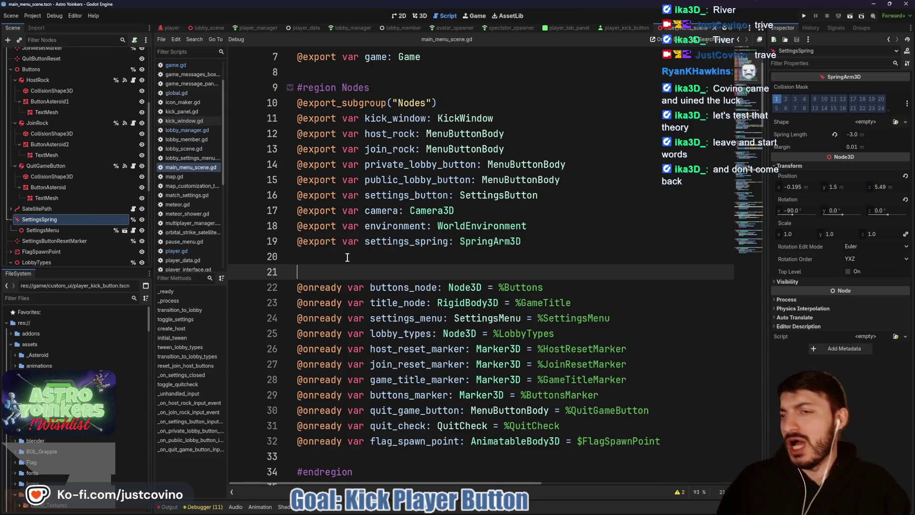
pyautogui.scroll(3, 110, 209)
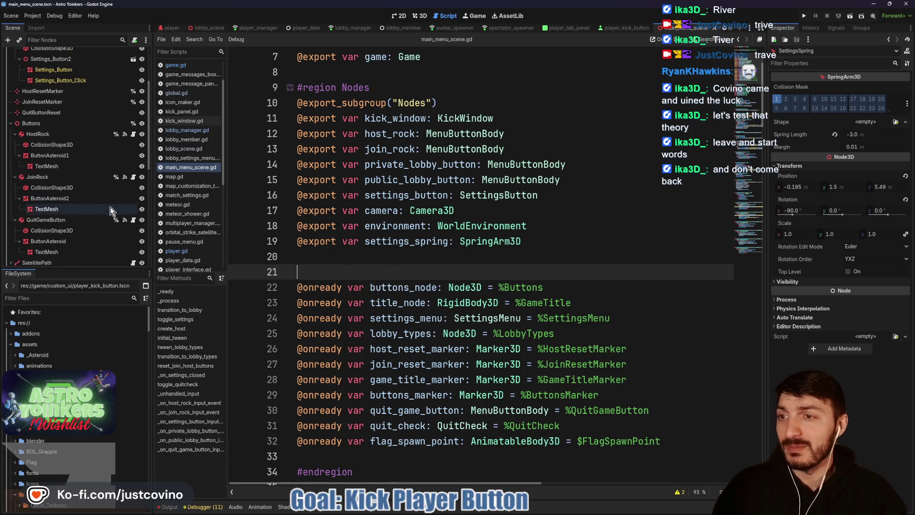
pyautogui.click(54, 124)
pyautogui.click(54, 124)
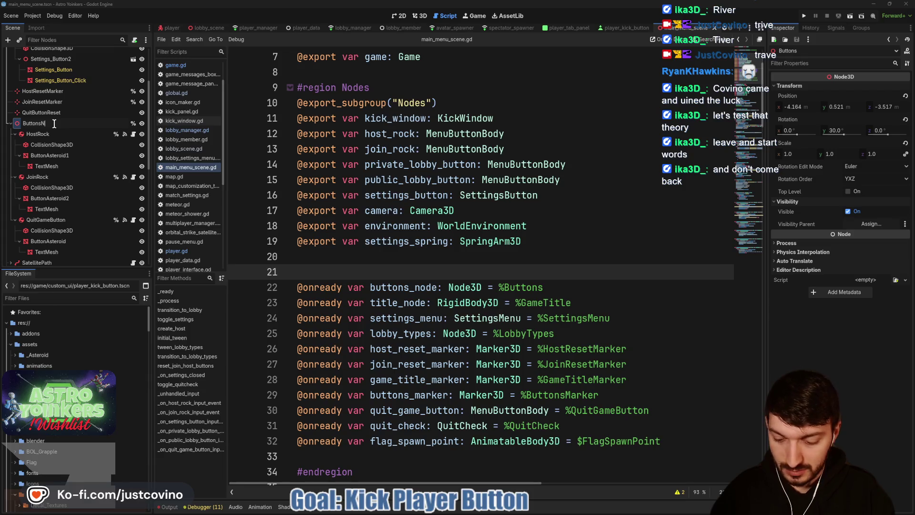
pyautogui.write('ode')
pyautogui.press('Return')
pyautogui.moveTo(54, 124)
pyautogui.mouseDown()
pyautogui.moveTo(144, 156)
pyautogui.moveTo(326, 265)
pyautogui.moveTo(312, 259)
pyautogui.mouseUp()
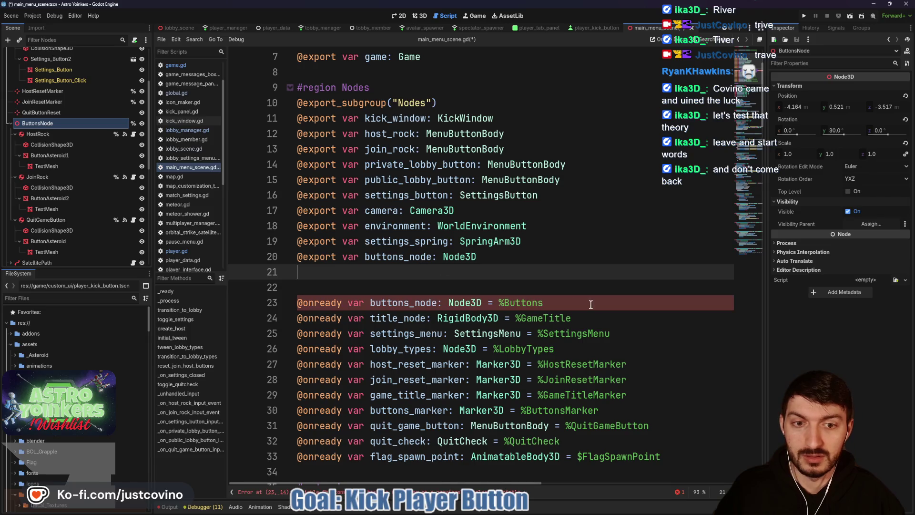
pyautogui.moveTo(543, 303); pyautogui.dragTo(301, 305)
pyautogui.press('BackSpace')
pyautogui.press('BackSpace')
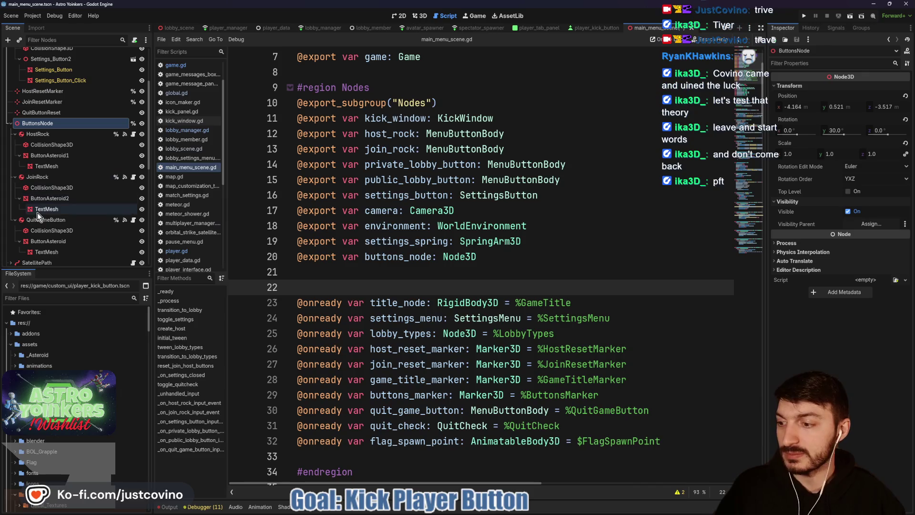
pyautogui.scroll(3, 53, 205)
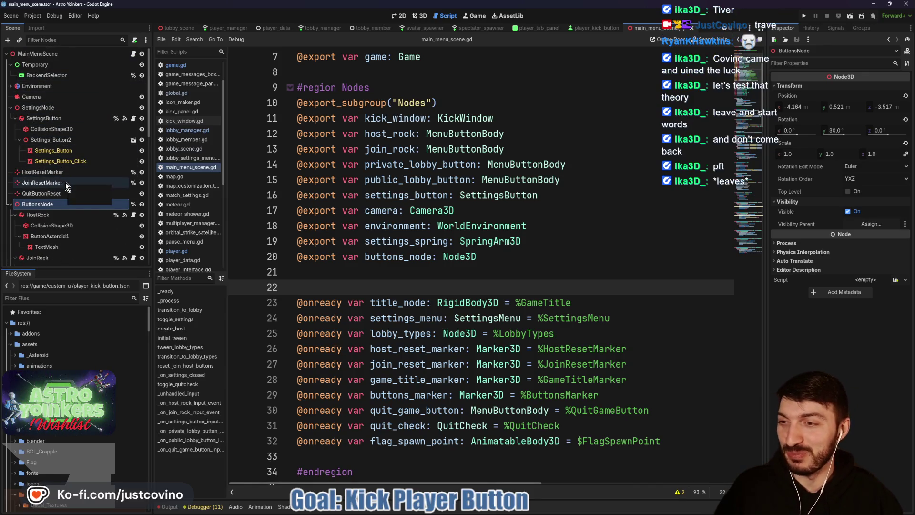
pyautogui.scroll(-4, 65, 182)
pyautogui.scroll(-3, 65, 182)
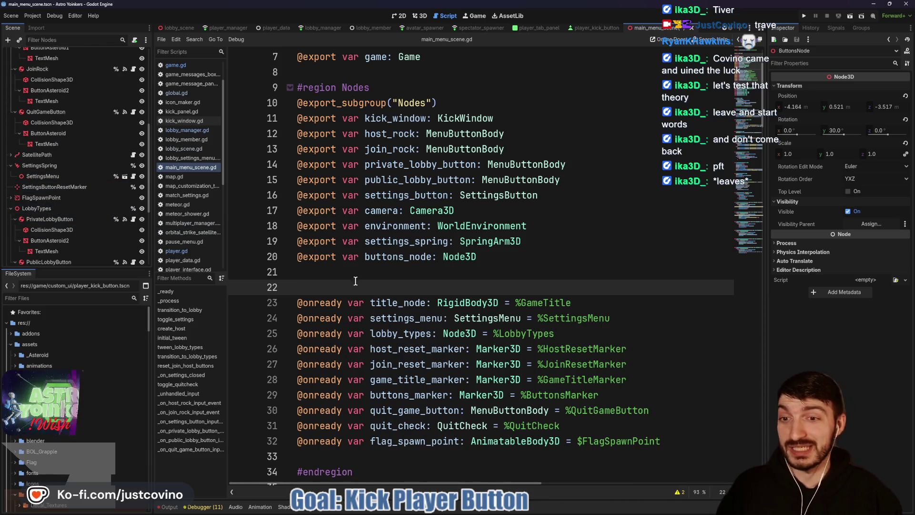
pyautogui.click(332, 278)
pyautogui.scroll(-5, 102, 247)
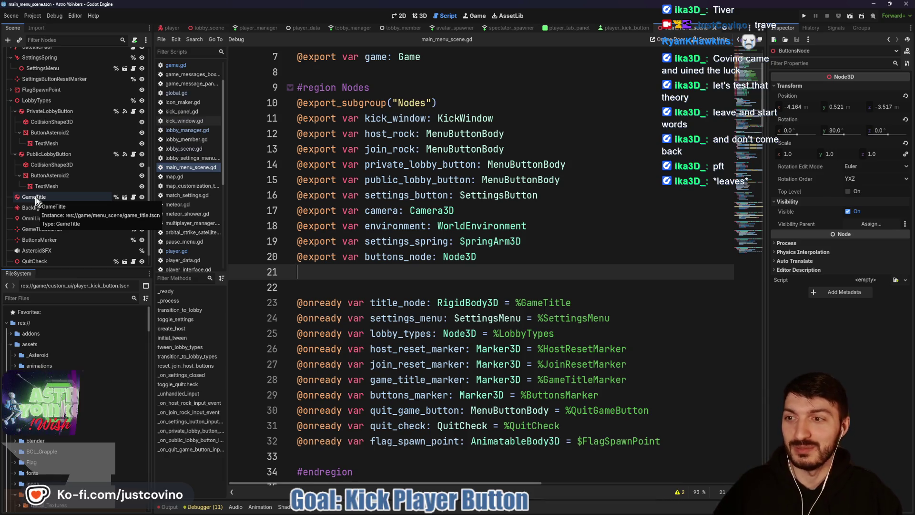
pyautogui.doubleClick(35, 198)
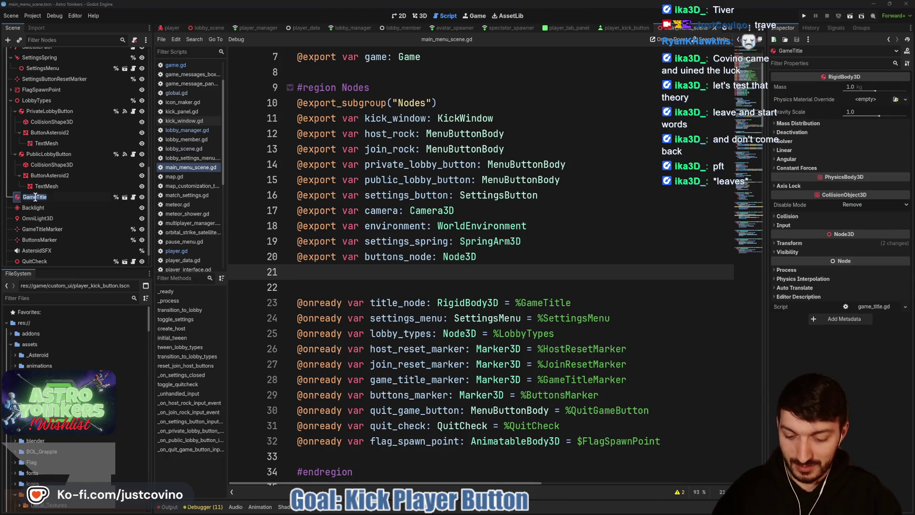
pyautogui.press('Return')
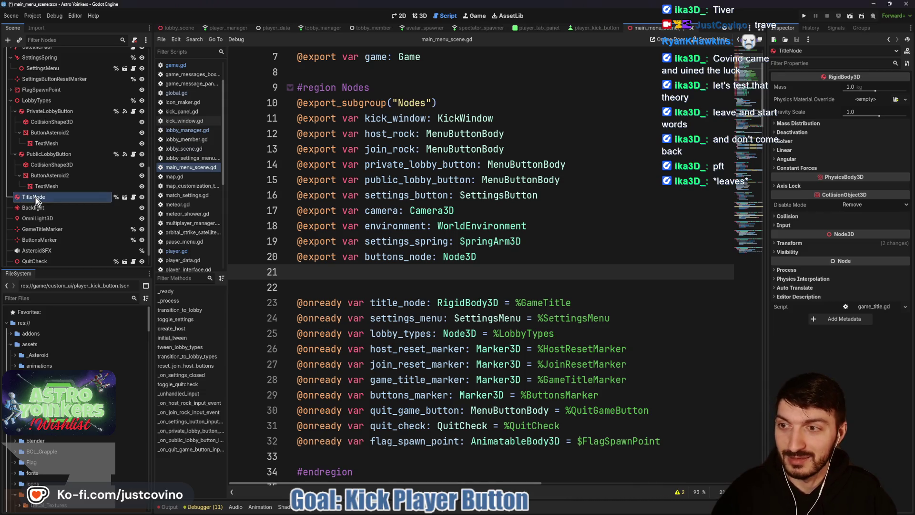
pyautogui.moveTo(35, 197); pyautogui.dragTo(345, 273)
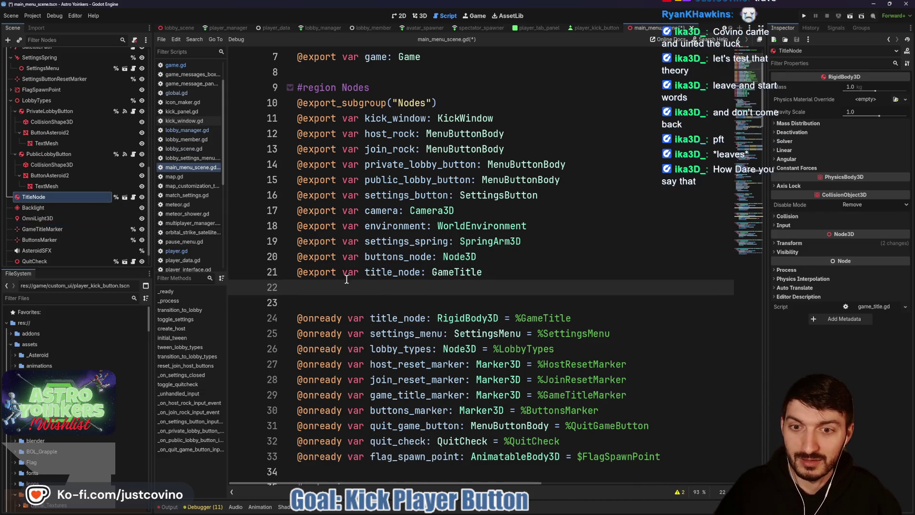
pyautogui.moveTo(572, 318); pyautogui.dragTo(293, 317)
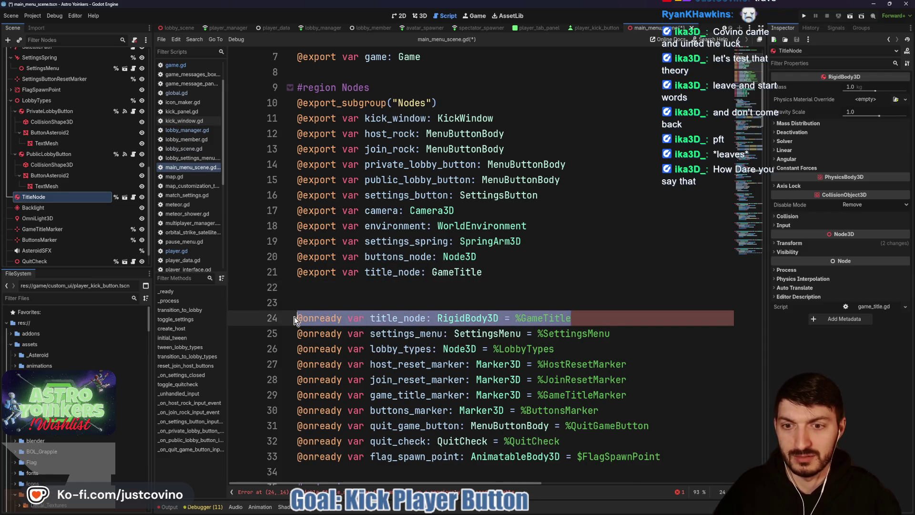
pyautogui.press('BackSpace')
pyautogui.press('BackSpace')
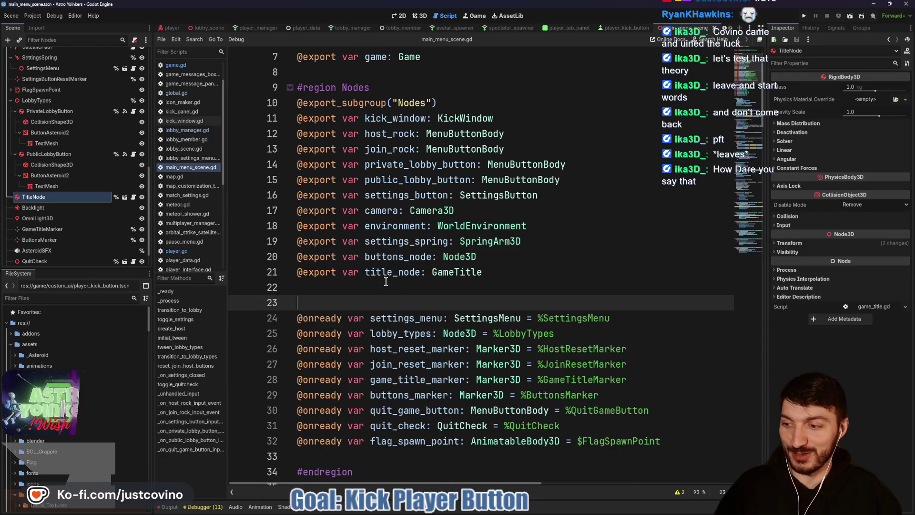
pyautogui.click(365, 283)
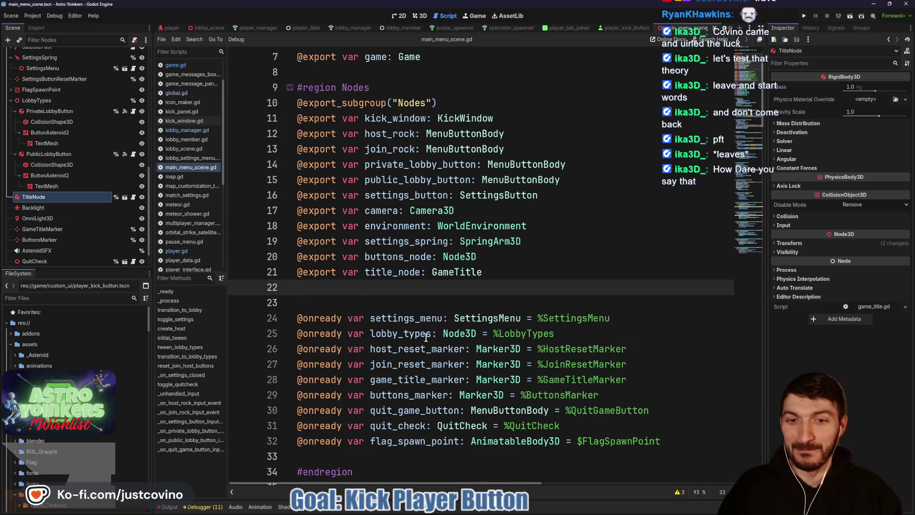
pyautogui.click(416, 319)
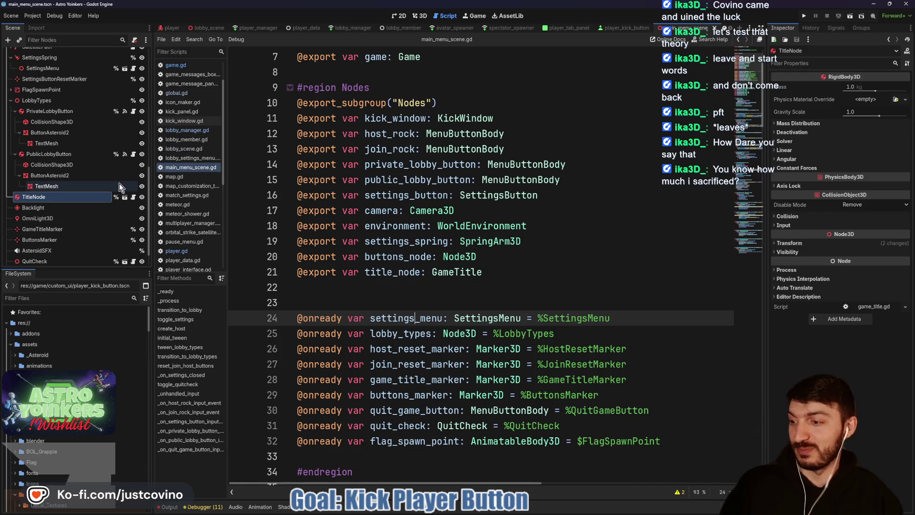
pyautogui.click(362, 298)
pyautogui.hotkey('ctrl', 's')
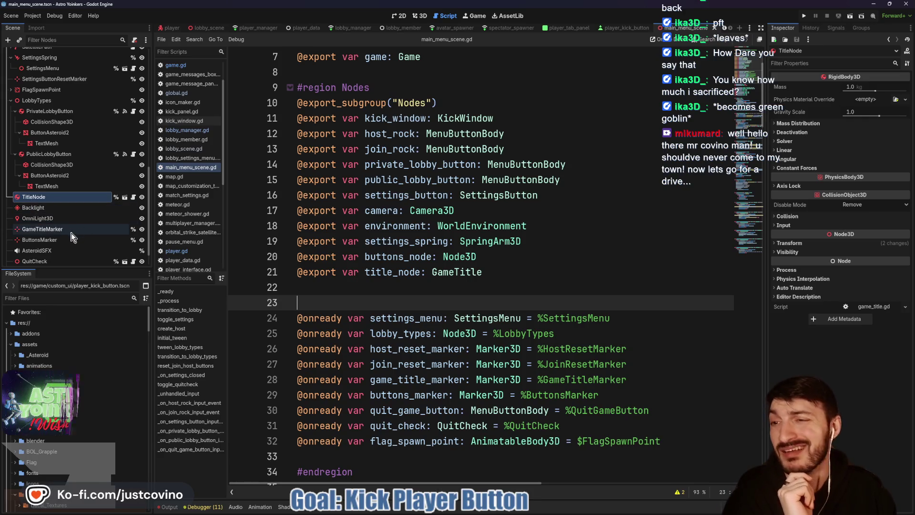
pyautogui.scroll(1, 70, 234)
pyautogui.scroll(3, 71, 234)
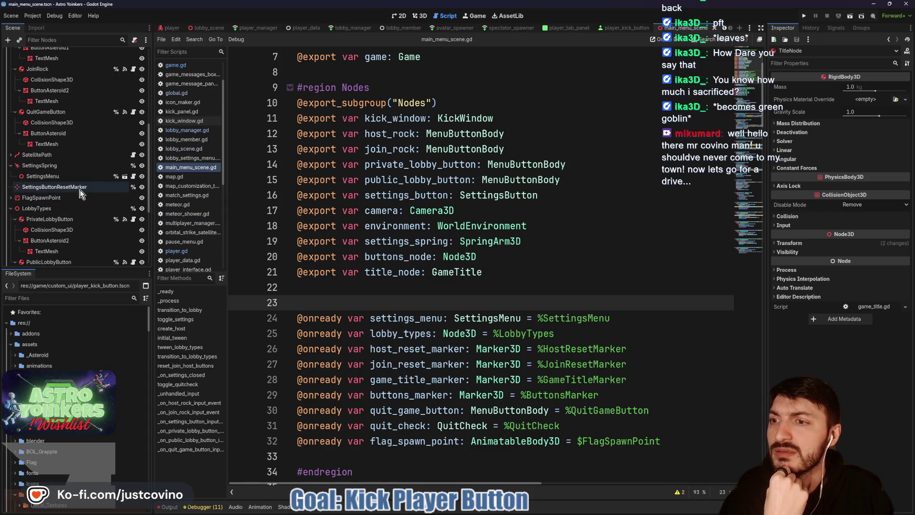
pyautogui.click(58, 177)
pyautogui.moveTo(57, 179)
pyautogui.mouseDown()
pyautogui.moveTo(181, 210)
pyautogui.moveTo(320, 291)
pyautogui.mouseUp()
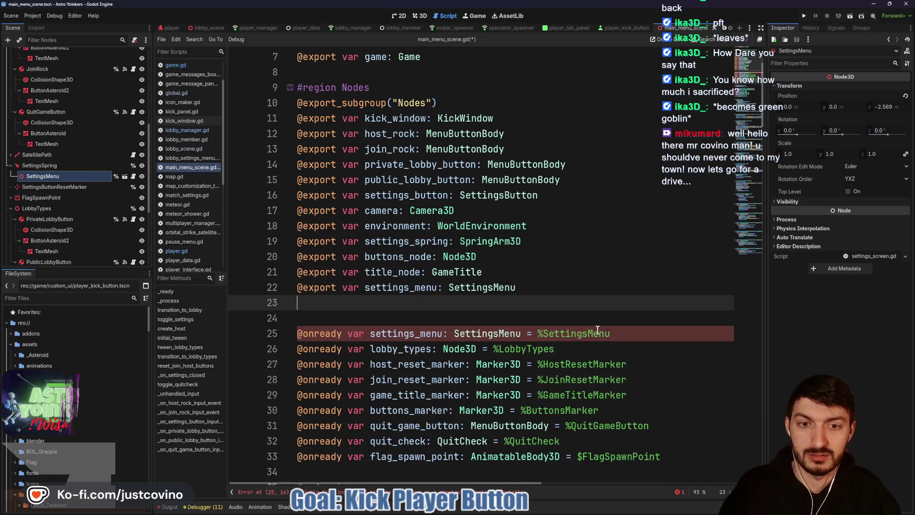
pyautogui.moveTo(597, 334); pyautogui.dragTo(269, 339)
pyautogui.press('BackSpace')
pyautogui.press('BackSpace')
pyautogui.hotkey('ctrl', 's')
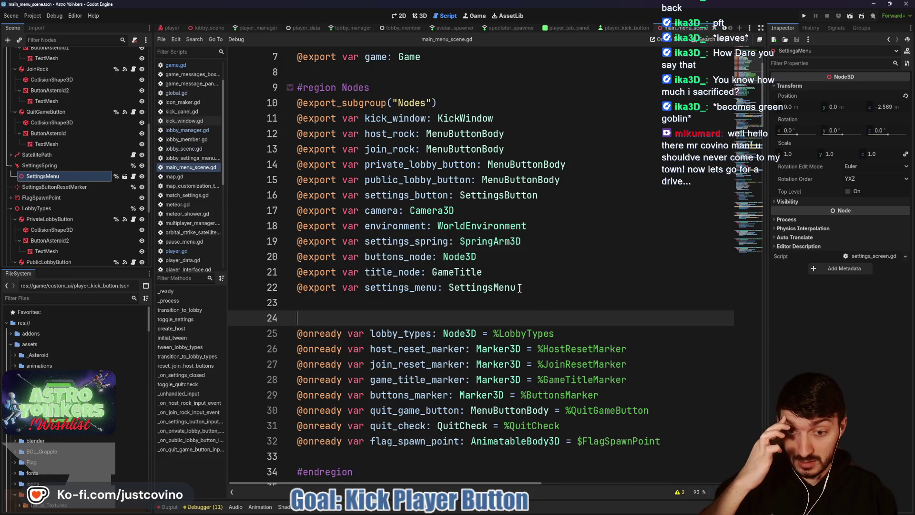
pyautogui.scroll(-5, 520, 288)
pyautogui.scroll(2, 521, 290)
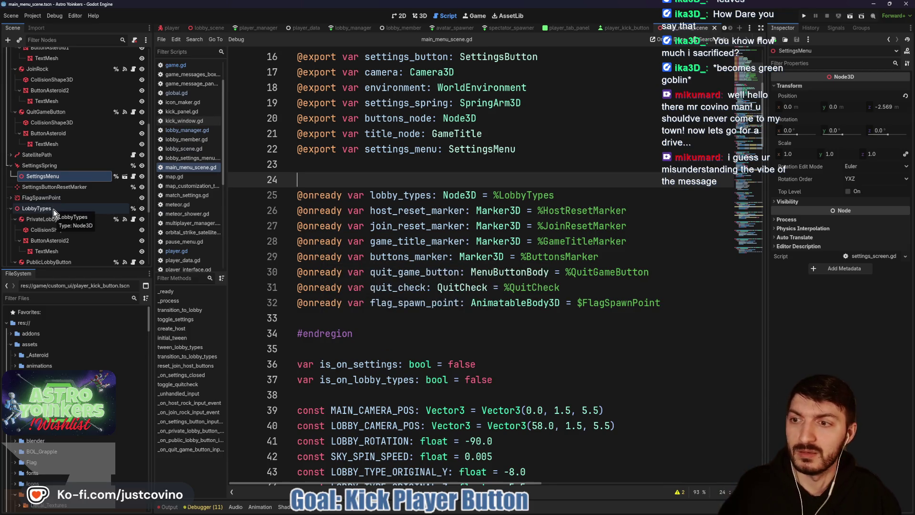
pyautogui.moveTo(54, 210); pyautogui.dragTo(313, 168)
pyautogui.moveTo(555, 210); pyautogui.dragTo(284, 217)
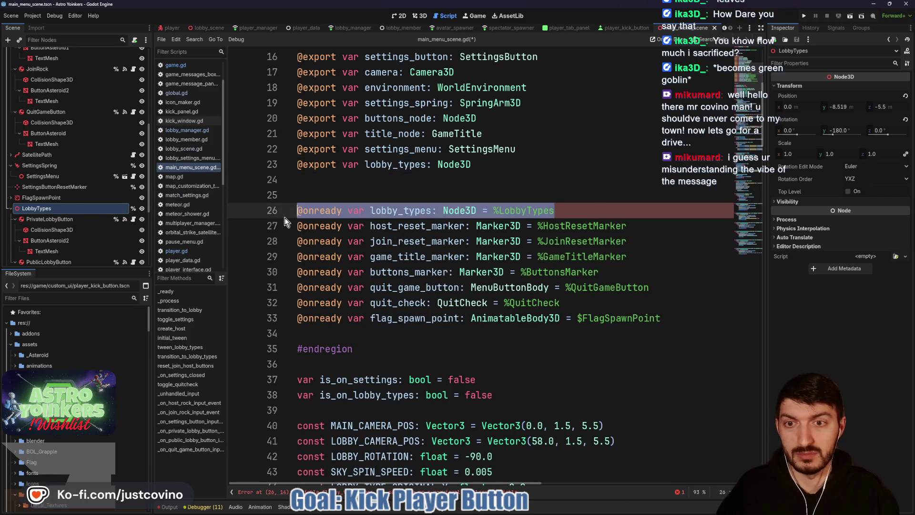
pyautogui.press('BackSpace')
pyautogui.press('BackSpace')
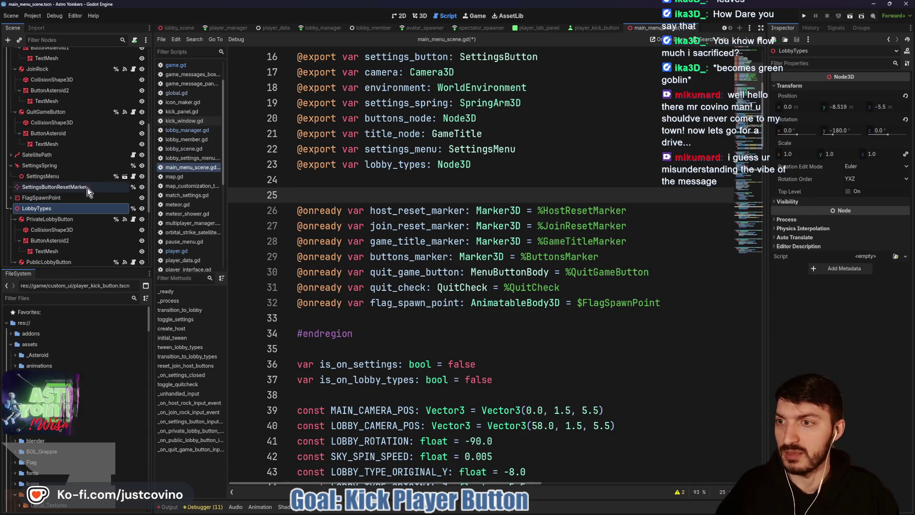
pyautogui.scroll(4, 76, 181)
pyautogui.click(45, 90)
pyautogui.moveTo(44, 90); pyautogui.dragTo(318, 180)
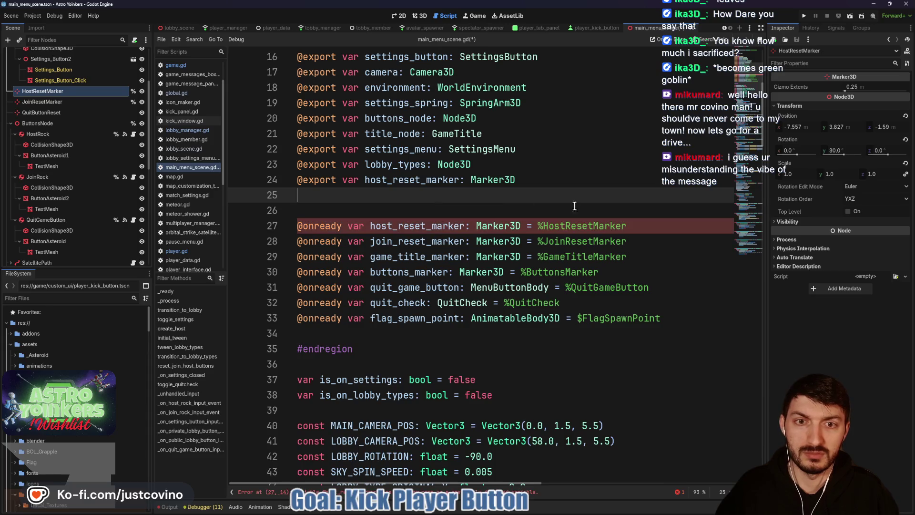
pyautogui.click(269, 226)
pyautogui.press('BackSpace')
pyautogui.press('BackSpace')
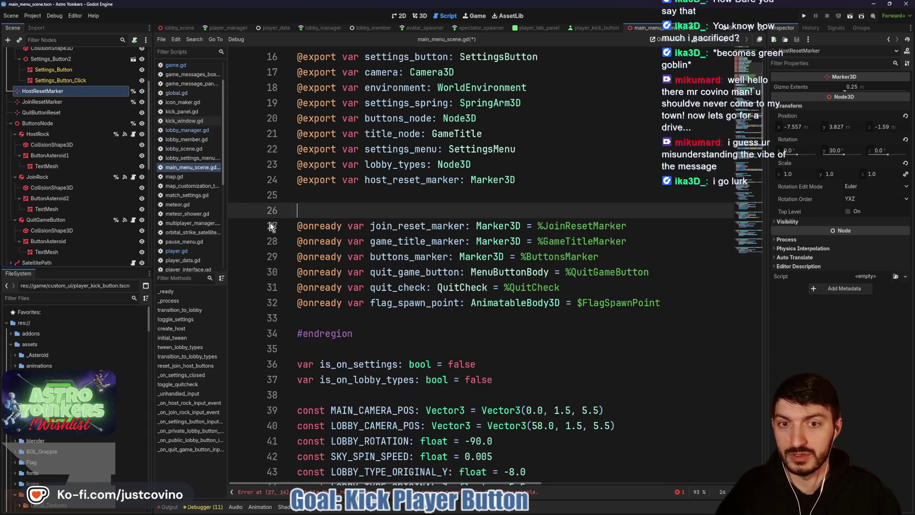
pyautogui.click(55, 103)
pyautogui.moveTo(92, 108); pyautogui.dragTo(345, 203)
pyautogui.click(528, 241)
pyautogui.click(270, 241)
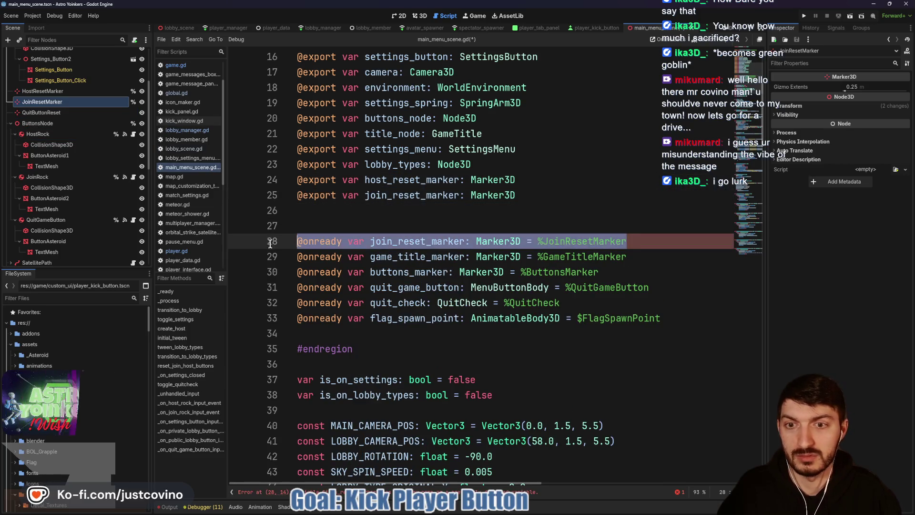
pyautogui.press('BackSpace')
pyautogui.press('BackSpace')
pyautogui.hotkey('ctrl', 's')
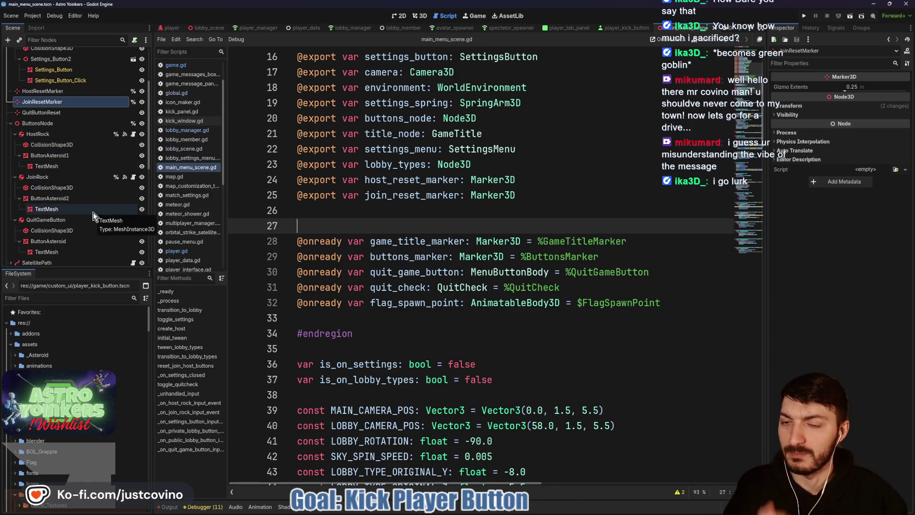
pyautogui.scroll(-3, 89, 207)
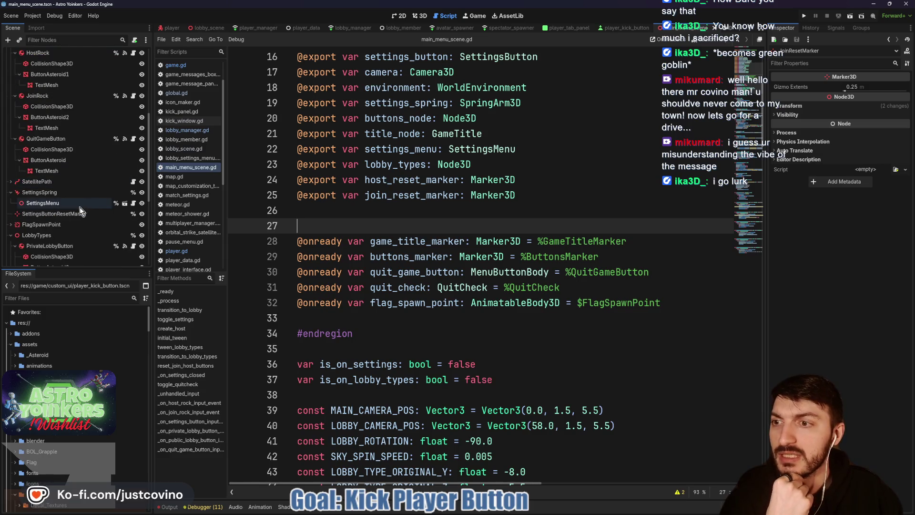
pyautogui.scroll(6, 79, 211)
pyautogui.scroll(-10, 79, 207)
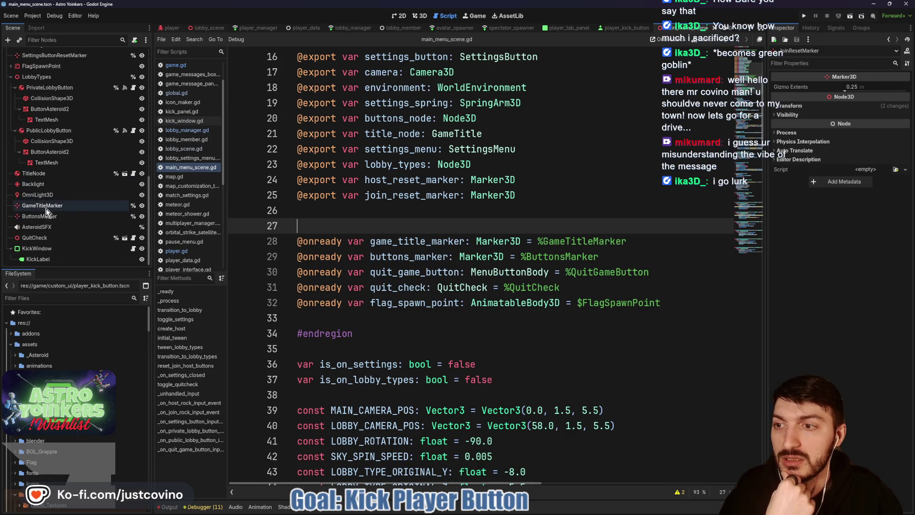
pyautogui.click(45, 207)
pyautogui.moveTo(41, 206)
pyautogui.mouseDown()
pyautogui.moveTo(266, 223)
pyautogui.moveTo(333, 210)
pyautogui.mouseUp()
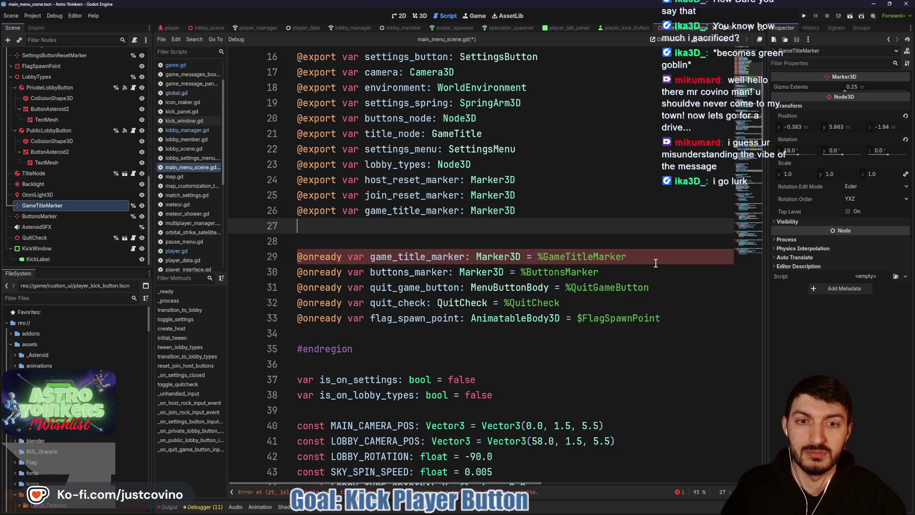
pyautogui.moveTo(634, 257); pyautogui.dragTo(285, 261)
pyautogui.press('BackSpace')
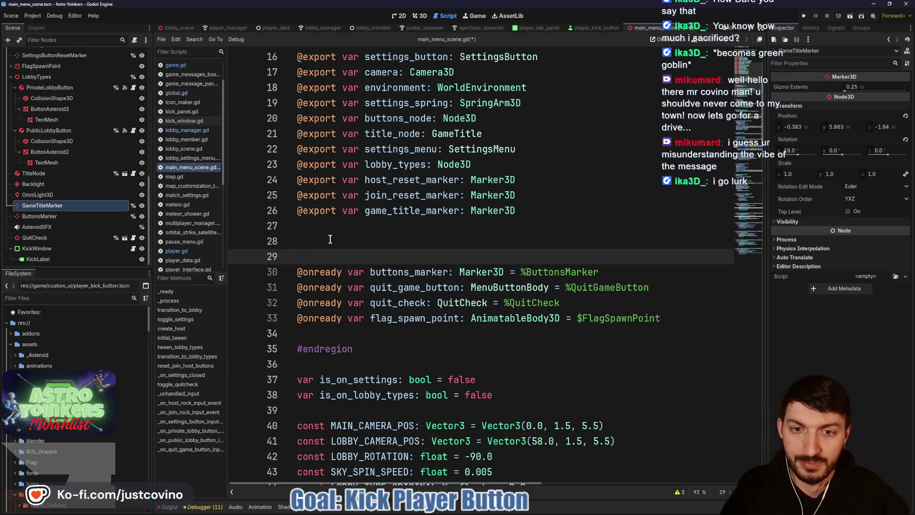
pyautogui.click(366, 242)
pyautogui.hotkey('ctrl', 's')
pyautogui.moveTo(65, 215)
pyautogui.mouseDown()
pyautogui.moveTo(55, 216)
pyautogui.moveTo(313, 225)
pyautogui.mouseUp()
pyautogui.moveTo(598, 288)
pyautogui.mouseDown()
pyautogui.moveTo(298, 288)
pyautogui.moveTo(283, 276)
pyautogui.mouseUp()
pyautogui.press('BackSpace')
pyautogui.press('BackSpace')
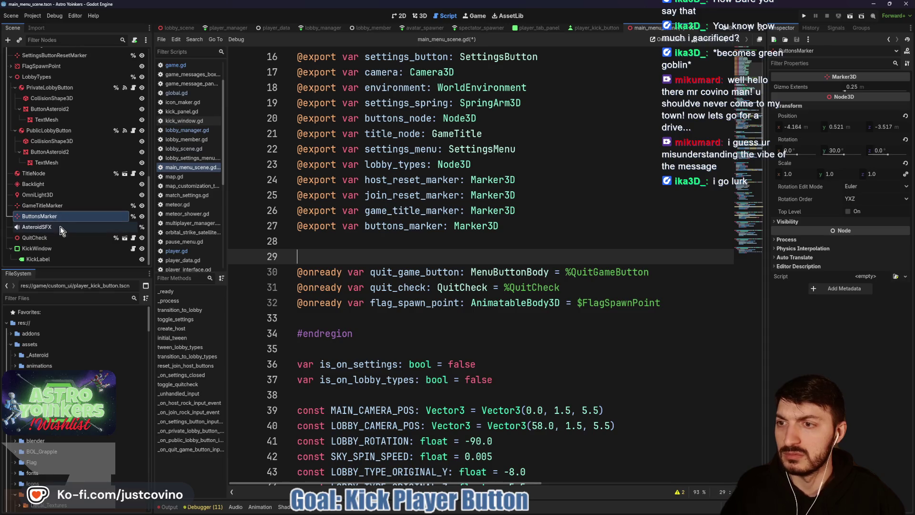
pyautogui.scroll(3, 62, 205)
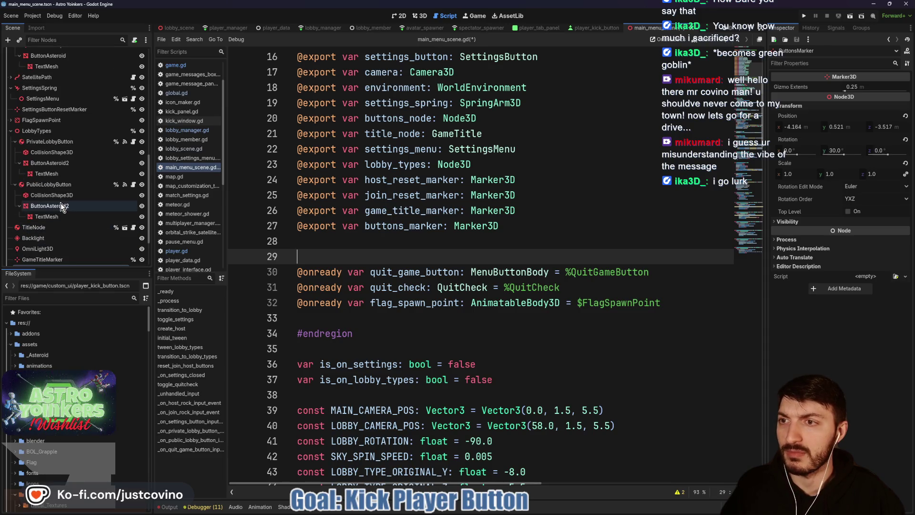
pyautogui.scroll(2, 60, 202)
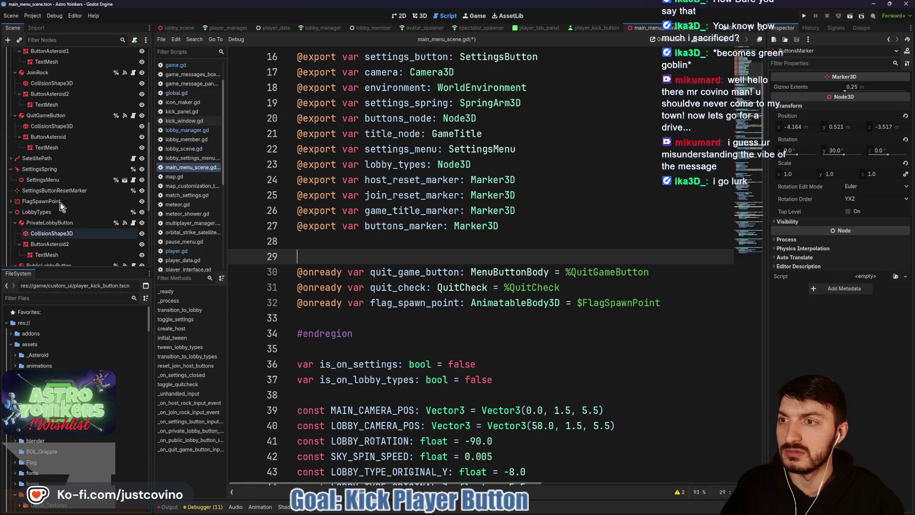
pyautogui.moveTo(53, 115)
pyautogui.mouseDown()
pyautogui.moveTo(265, 192)
pyautogui.moveTo(325, 242)
pyautogui.mouseUp()
pyautogui.moveTo(650, 288); pyautogui.dragTo(287, 290)
pyautogui.press('BackSpace')
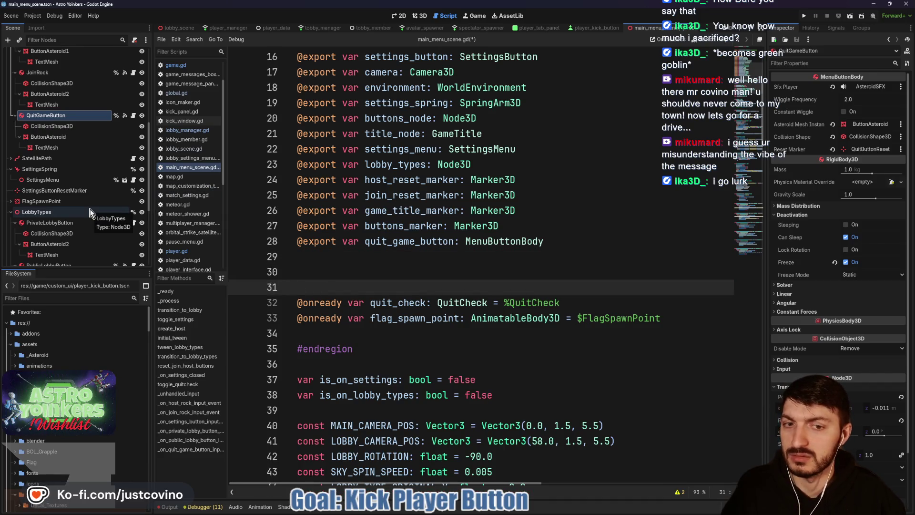
pyautogui.scroll(-5, 88, 207)
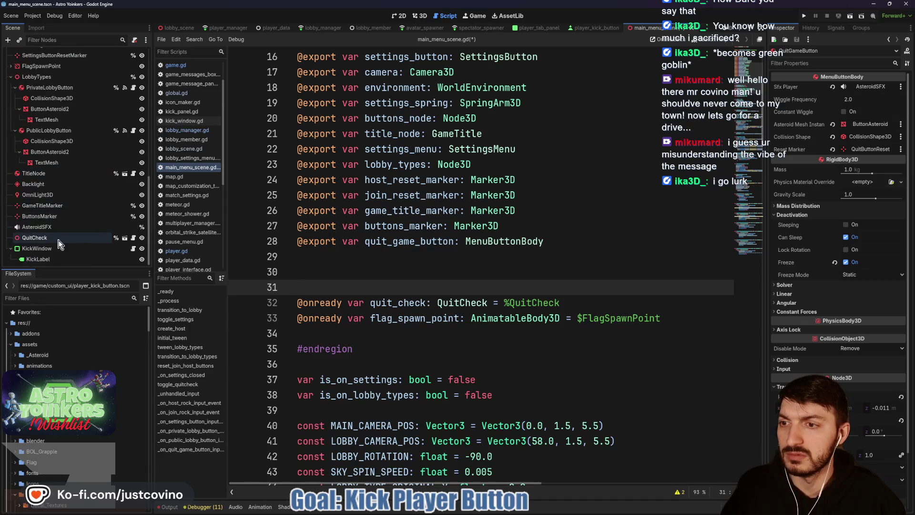
pyautogui.moveTo(53, 237); pyautogui.dragTo(346, 265)
pyautogui.moveTo(560, 318); pyautogui.dragTo(290, 315)
pyautogui.press('BackSpace')
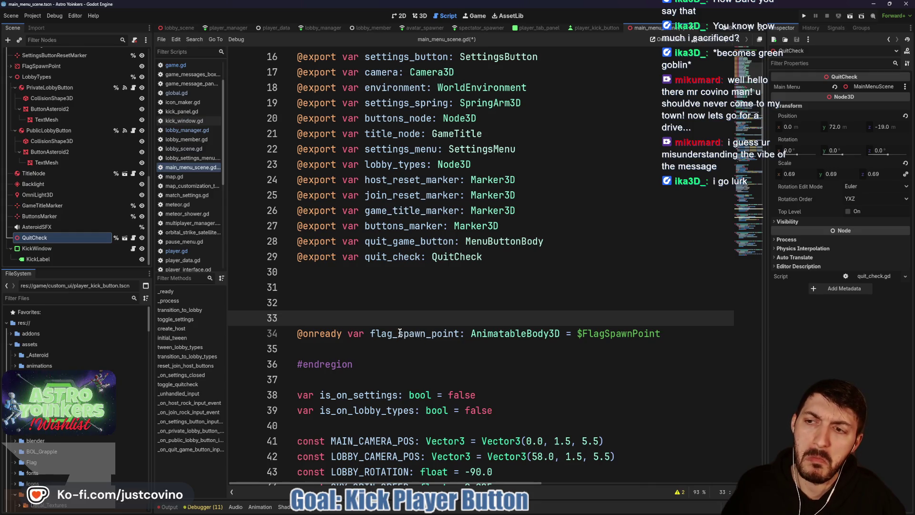
pyautogui.scroll(5, 72, 236)
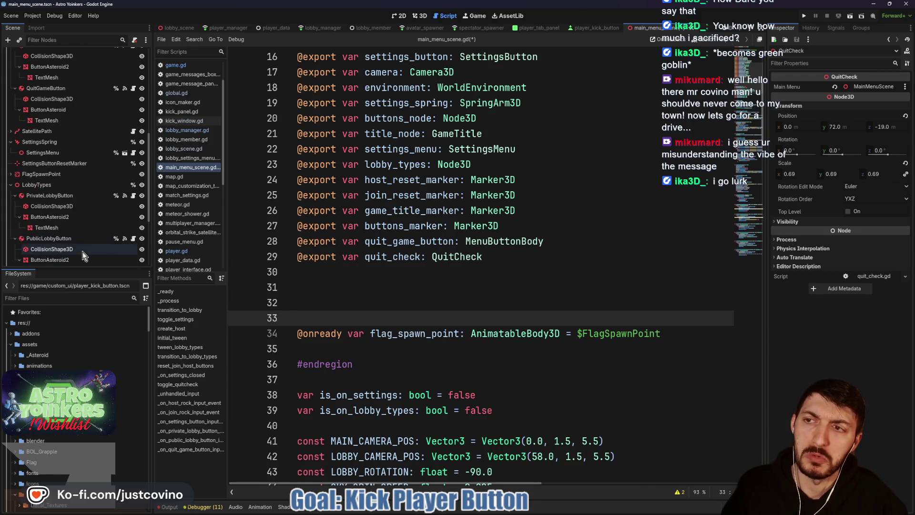
pyautogui.click(61, 175)
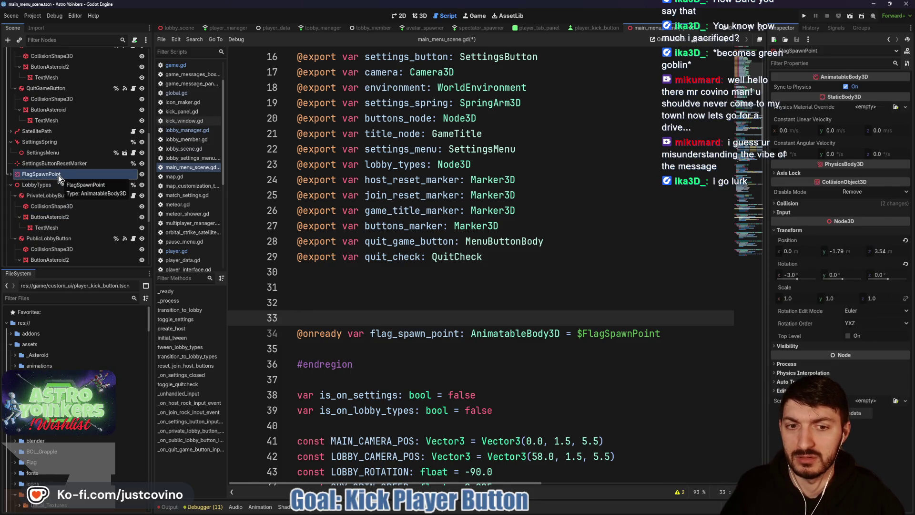
pyautogui.moveTo(237, 253); pyautogui.dragTo(296, 281)
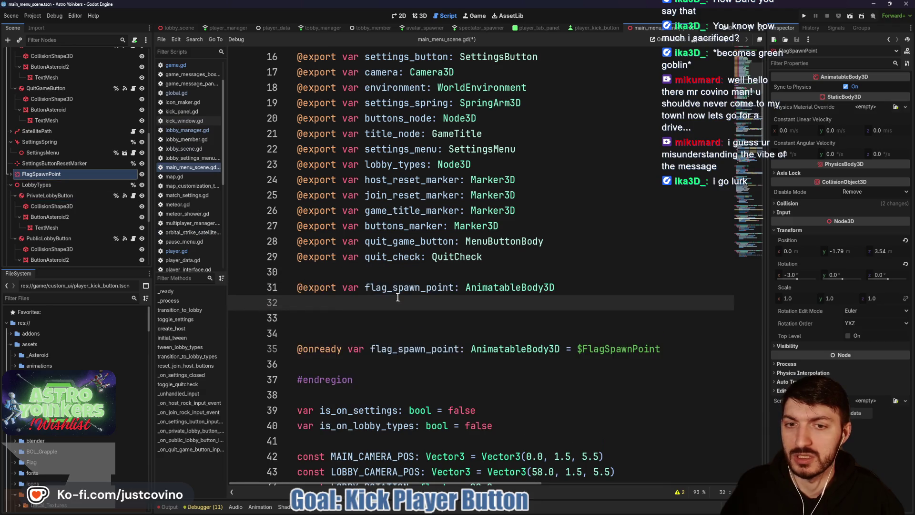
pyautogui.tripleClick(292, 343)
pyautogui.press('BackSpace')
pyautogui.press('BackSpace')
pyautogui.press('BackSpace')
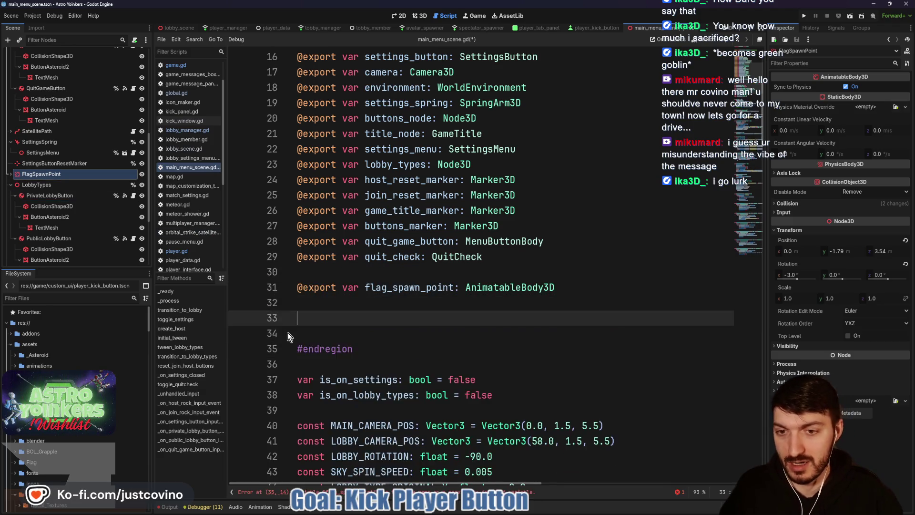
# Remove the leftover blank lines above #endregion and save the script
pyautogui.moveTo(400, 329); pyautogui.dragTo(287, 325)
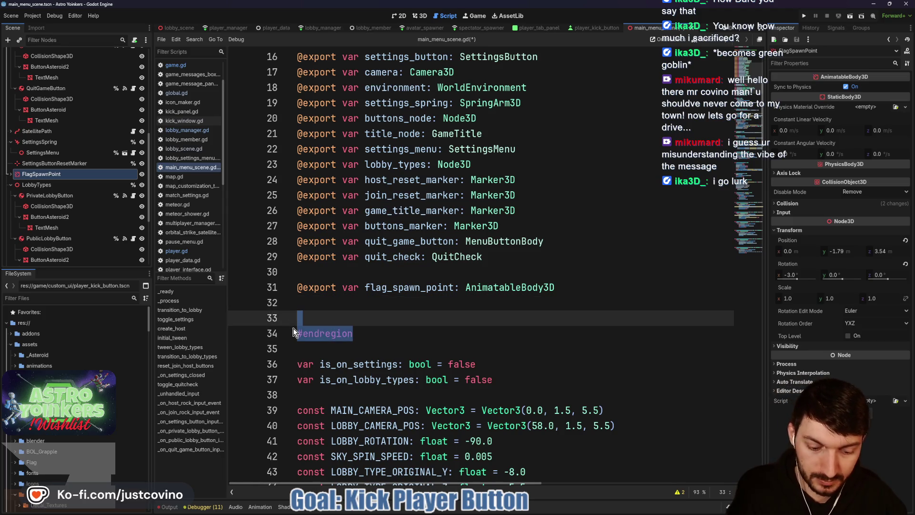
pyautogui.press('BackSpace')
pyautogui.click(321, 272)
pyautogui.press('BackSpace')
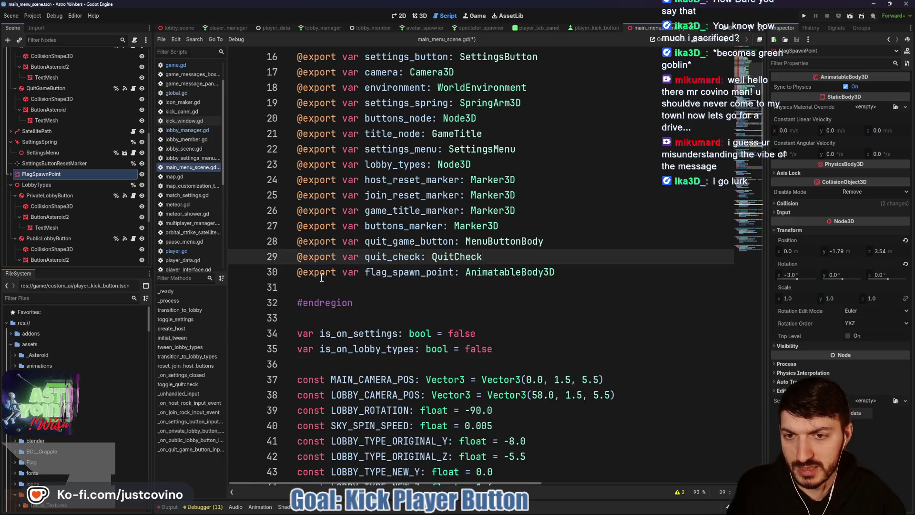
pyautogui.click(320, 288)
pyautogui.scroll(5, 463, 295)
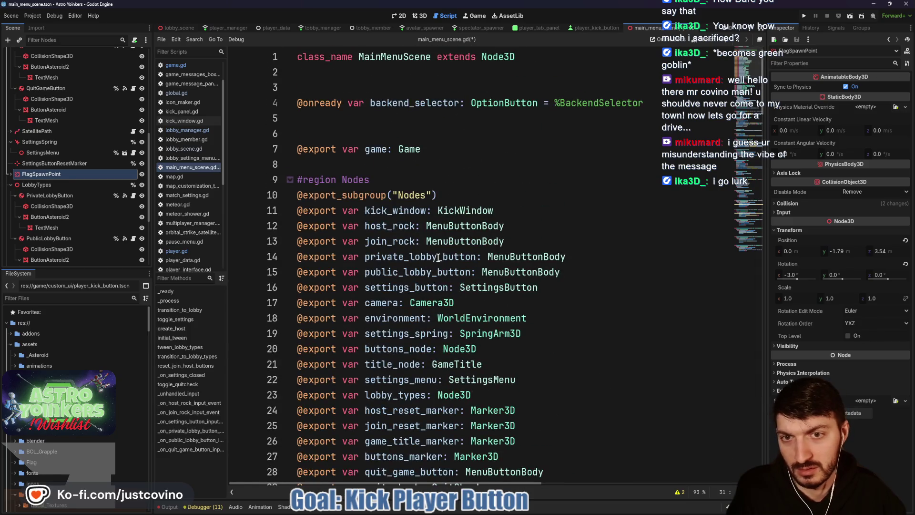
pyautogui.scroll(-4, 443, 272)
pyautogui.press('BackSpace')
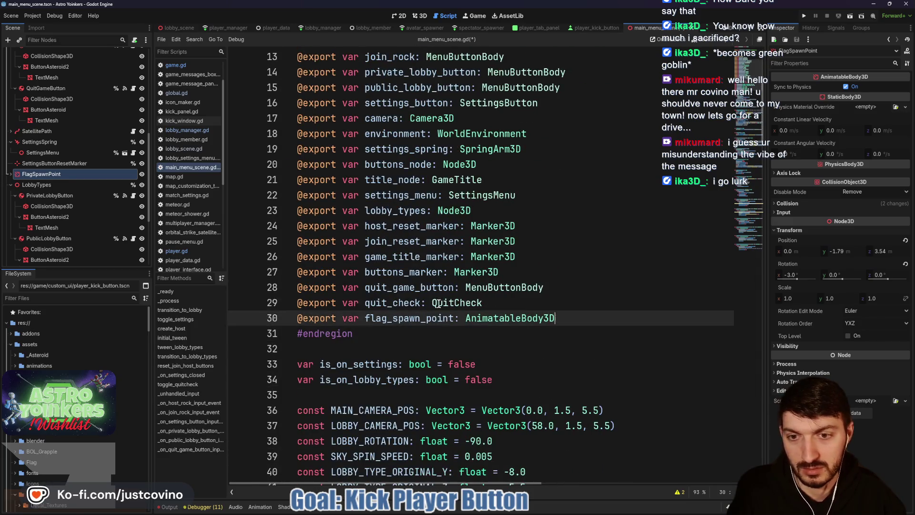
pyautogui.hotkey('ctrl', 's')
pyautogui.scroll(3, 342, 211)
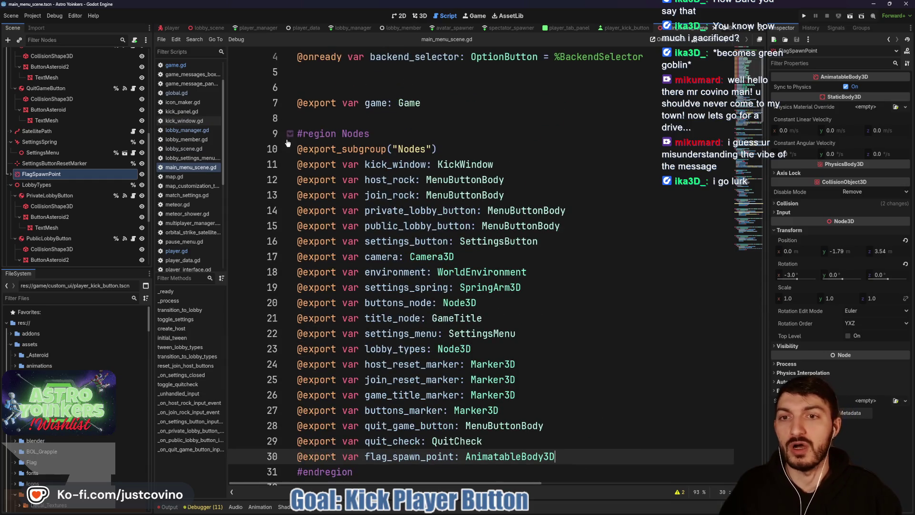
pyautogui.click(290, 133)
pyautogui.click(418, 119)
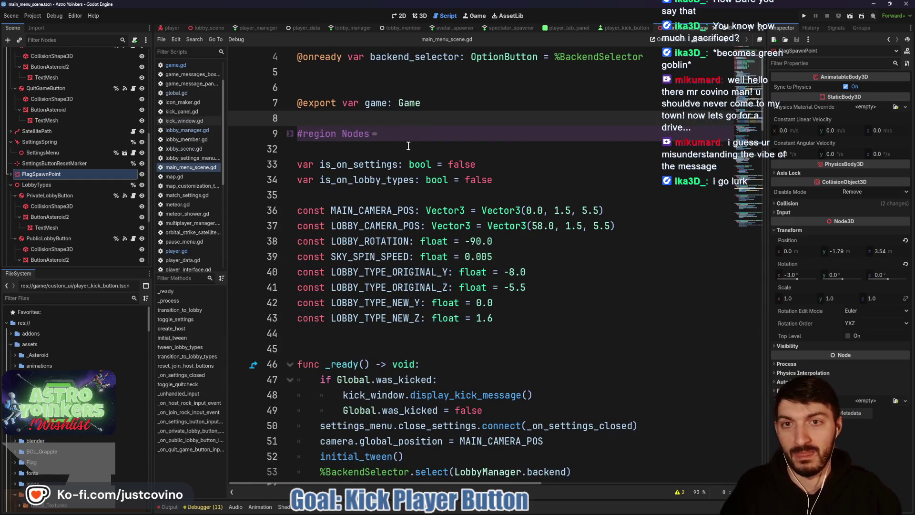
pyautogui.scroll(5, 76, 124)
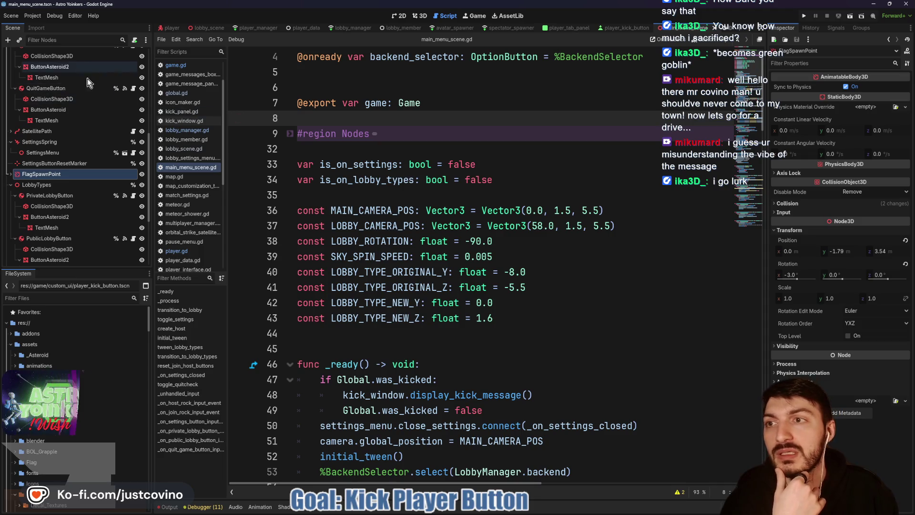
pyautogui.click(290, 135)
pyautogui.moveTo(488, 105); pyautogui.dragTo(257, 111)
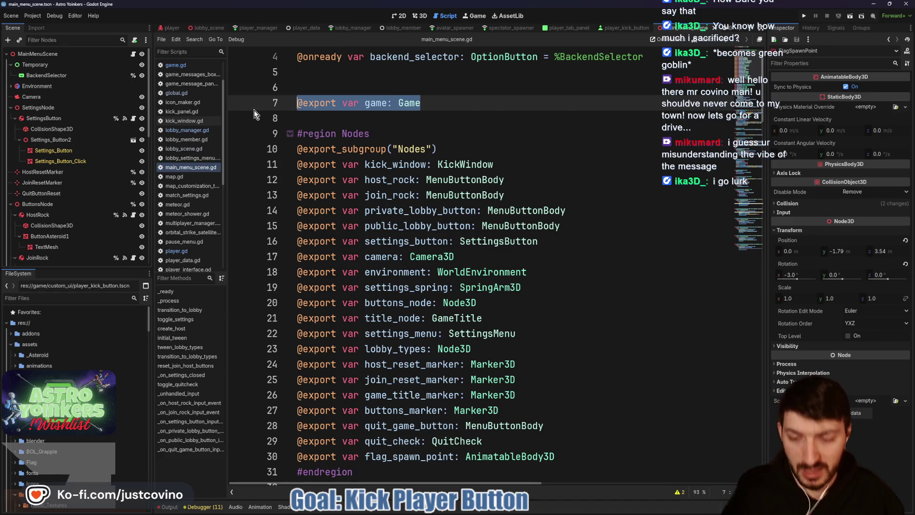
pyautogui.hotkey('alt', 'Down')
pyautogui.hotkey('alt', 'Down')
pyautogui.hotkey('alt', 'Down')
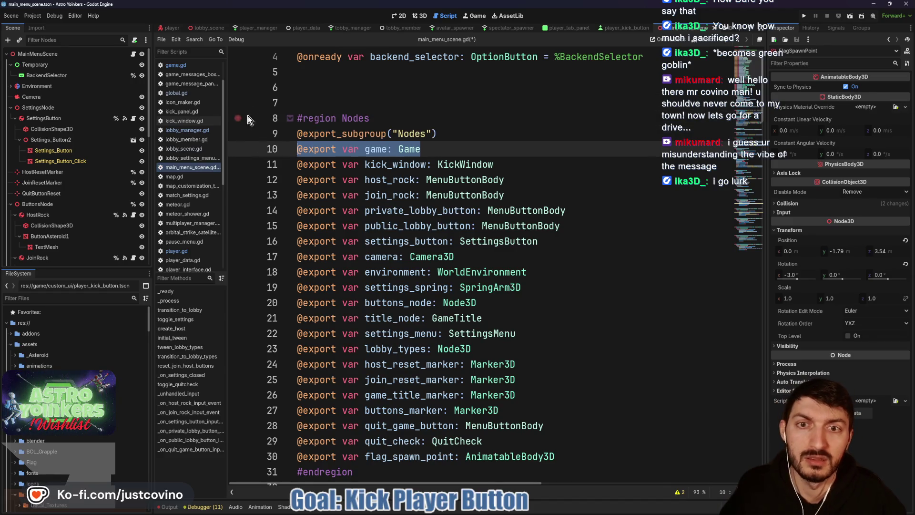
pyautogui.click(439, 88)
pyautogui.hotkey('ctrl', 's')
pyautogui.click(291, 119)
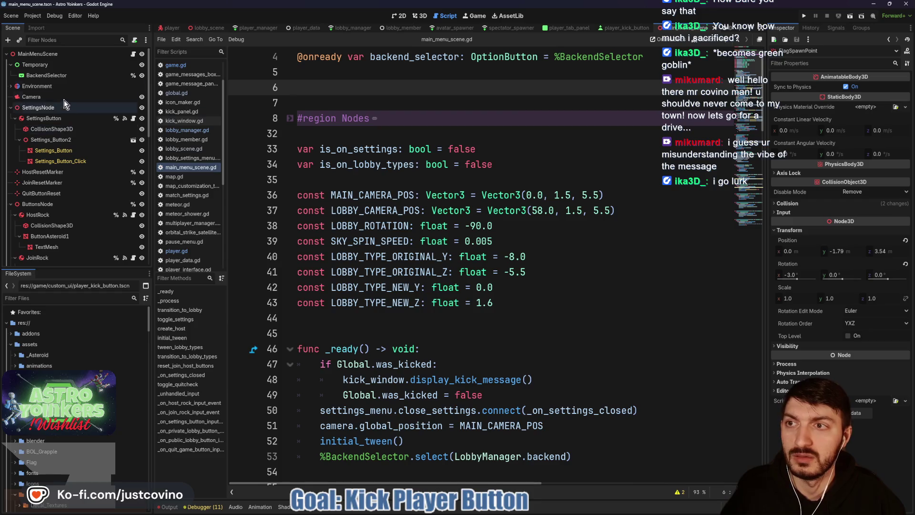
pyautogui.click(37, 54)
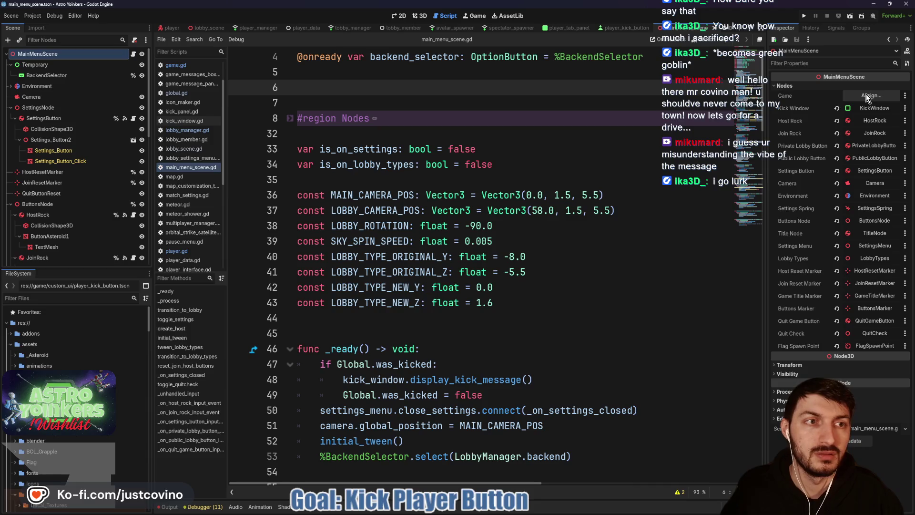
# Delete the stray blank line 6 in main_menu_scene.gd and save
pyautogui.click(780, 90)
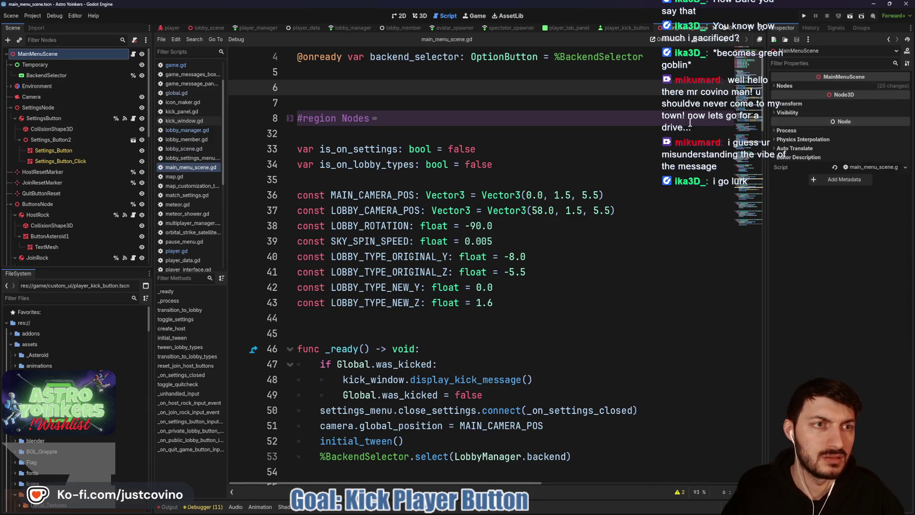
pyautogui.scroll(-6, 484, 197)
pyautogui.click(484, 195)
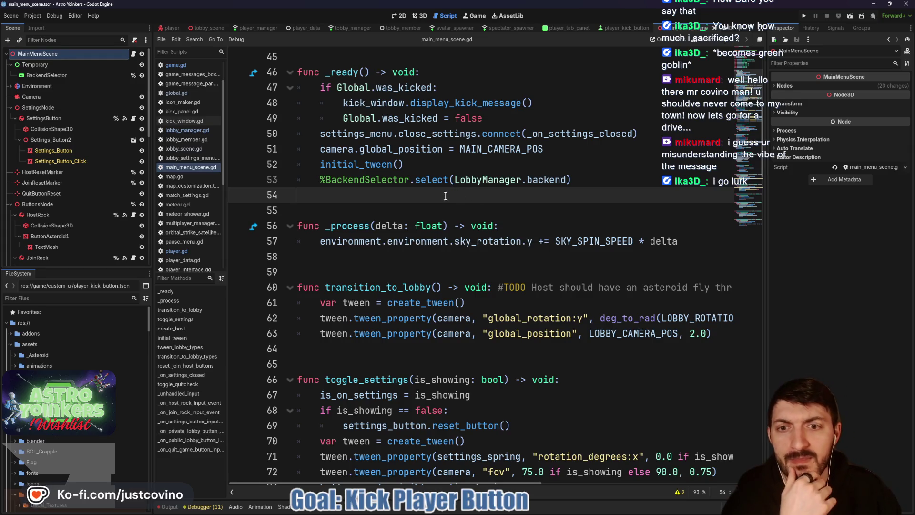
pyautogui.scroll(7, 445, 195)
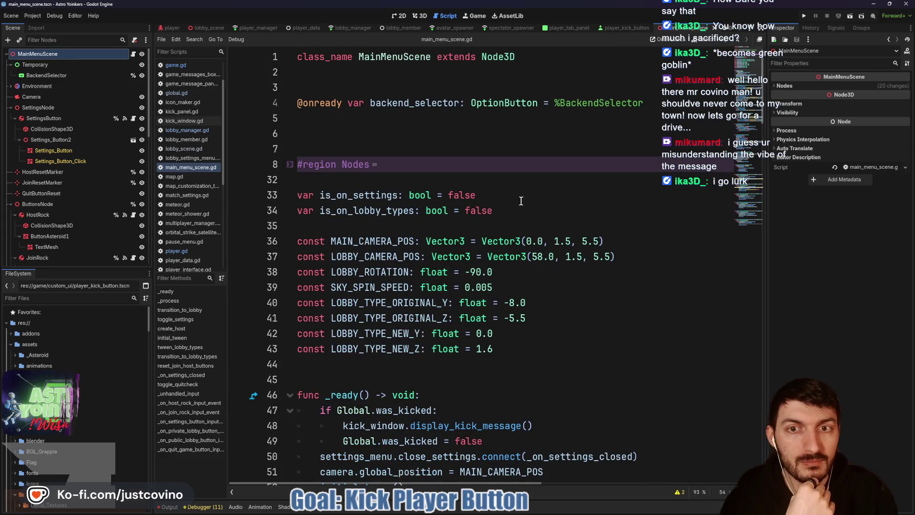
pyautogui.click(347, 136)
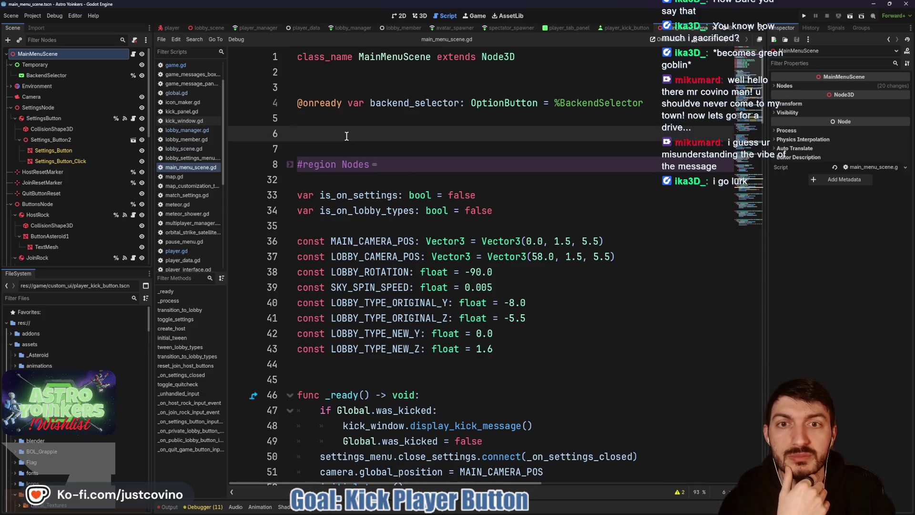
pyautogui.click(290, 165)
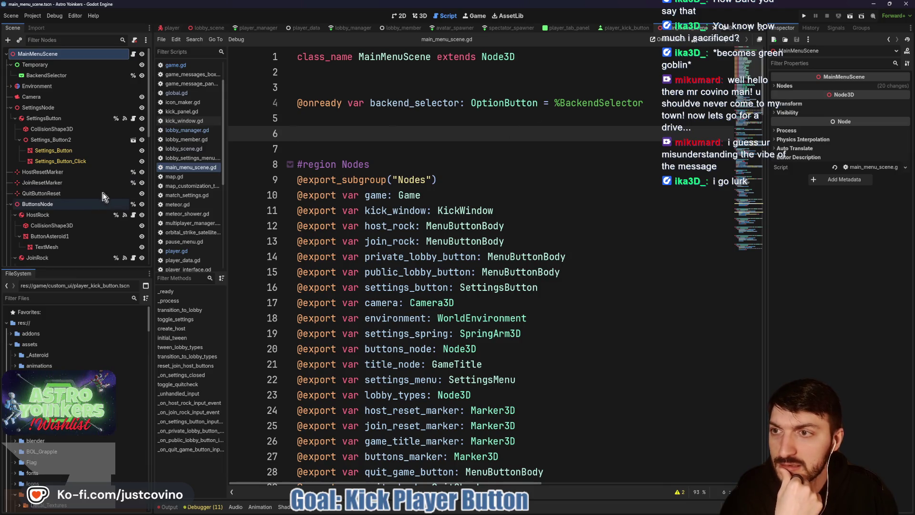
pyautogui.click(48, 76)
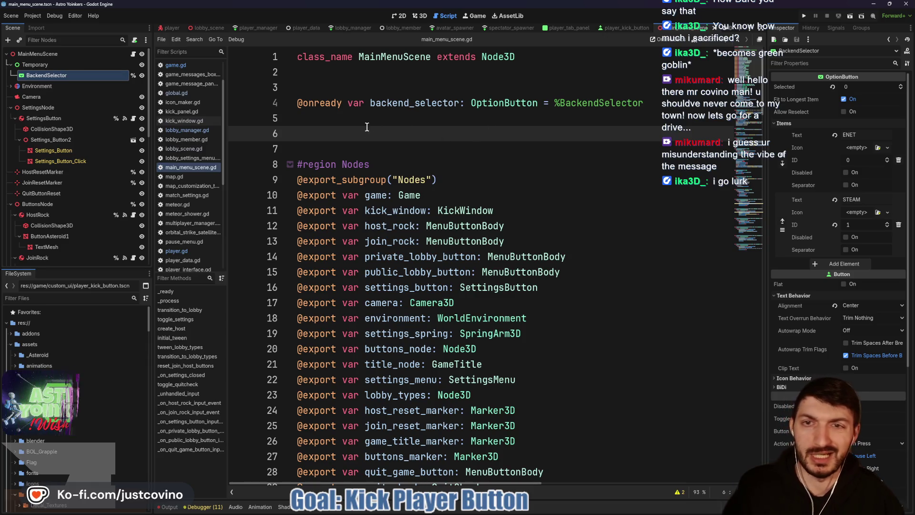
pyautogui.press('BackSpace')
pyautogui.press('BackSpace')
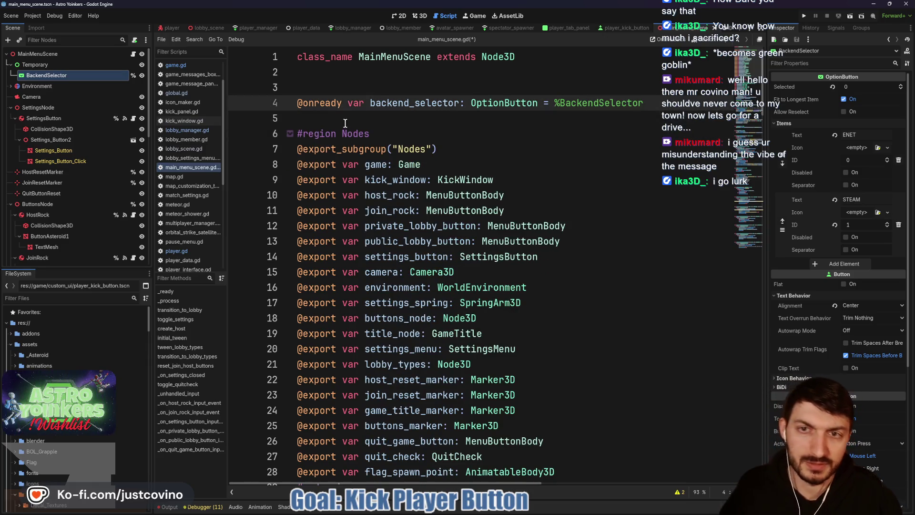
pyautogui.hotkey('ctrl', 's')
# Fold the Nodes region and bring up GitHub Desktop's 7 pending changes
pyautogui.click(290, 134)
pyautogui.scroll(-5, 479, 200)
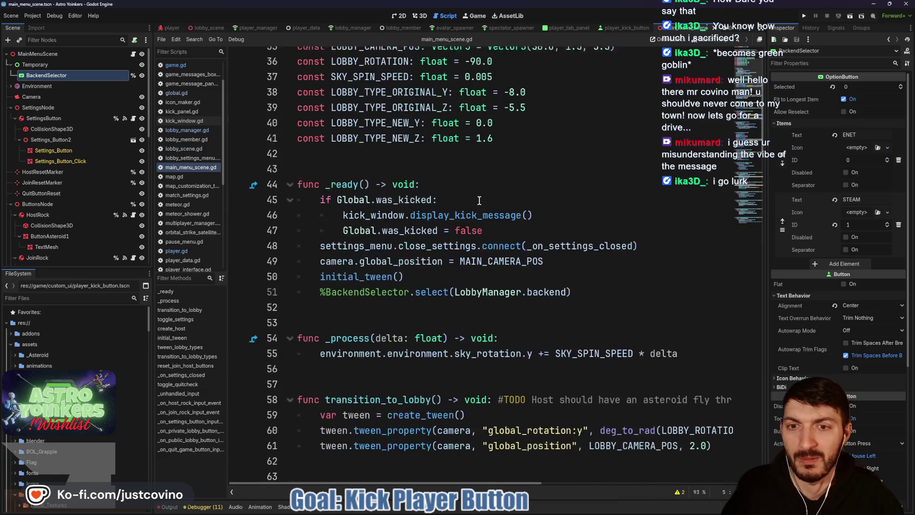
pyautogui.scroll(-3, 453, 191)
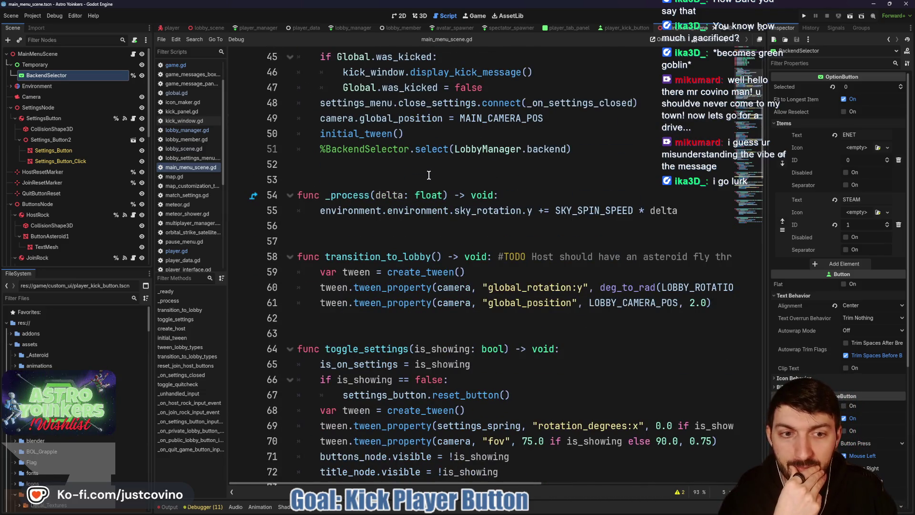
pyautogui.click(544, 513)
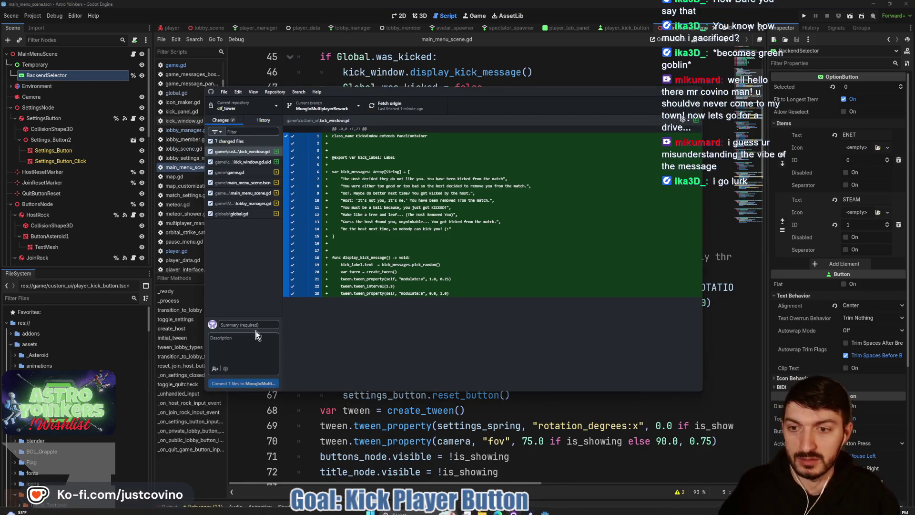
# Commit the 7 files as 'changed onready to exports for optimization' and push to origin
pyautogui.write('changed onready to')
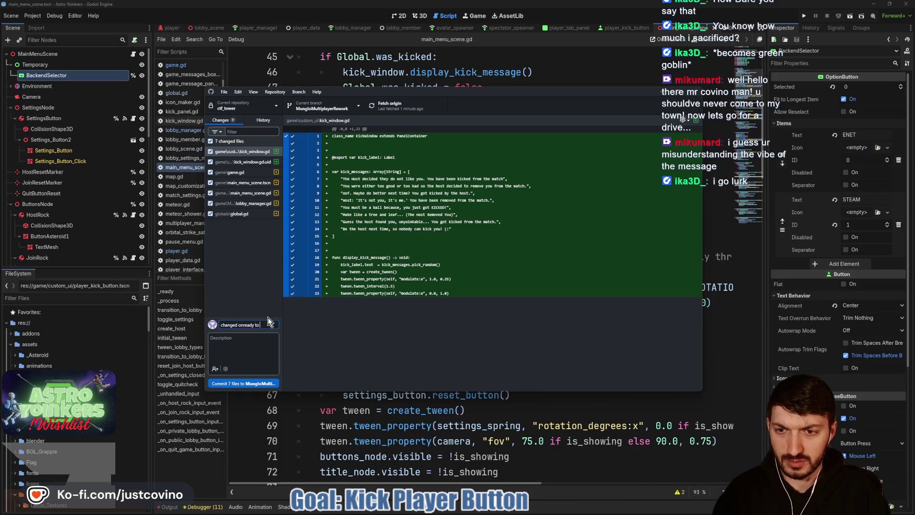
pyautogui.write(' exports for')
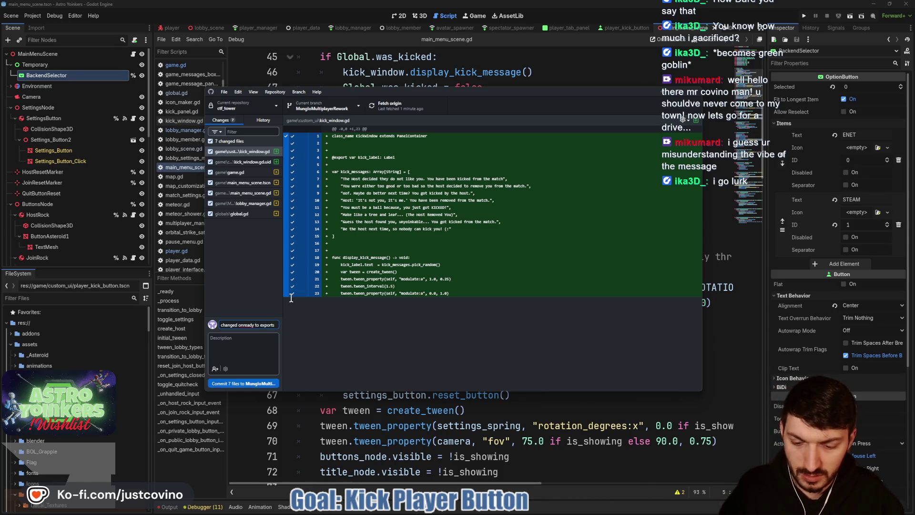
pyautogui.write(' optimizations')
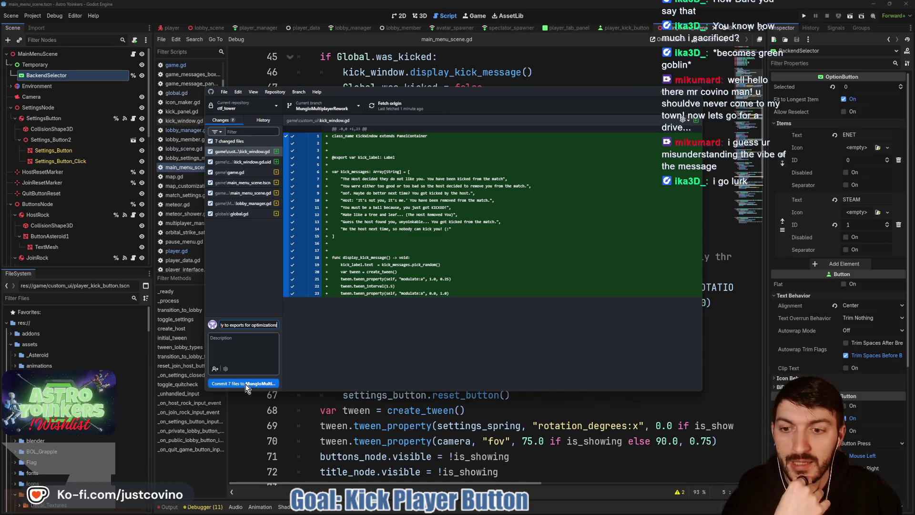
pyautogui.click(245, 384)
pyautogui.click(577, 188)
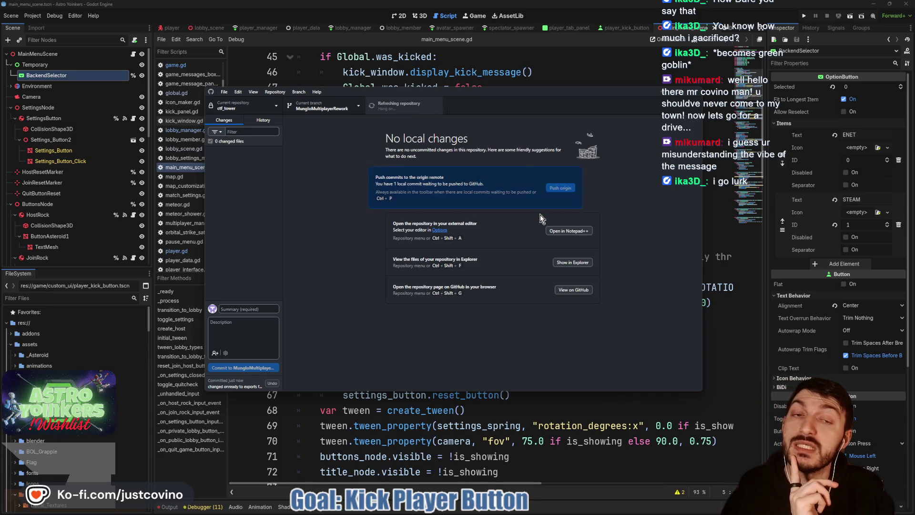
pyautogui.click(505, 414)
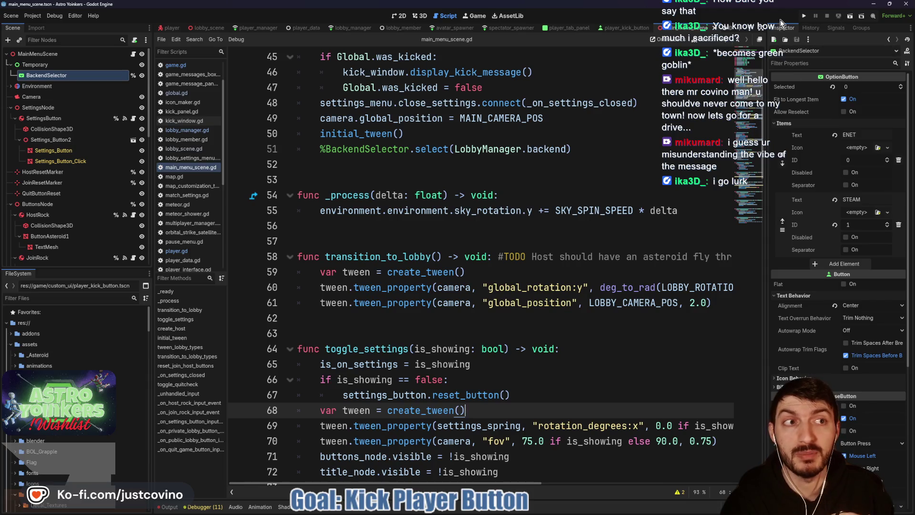
pyautogui.click(803, 15)
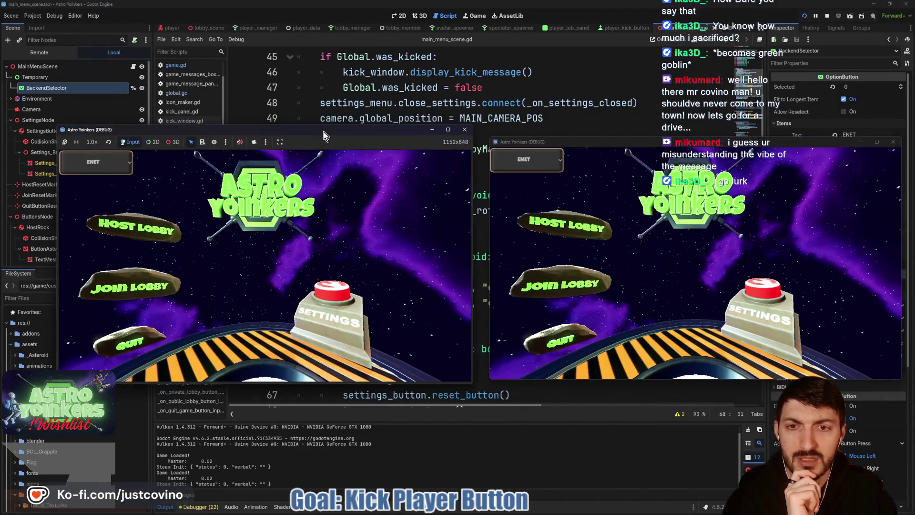
pyautogui.click(133, 239)
pyautogui.click(313, 231)
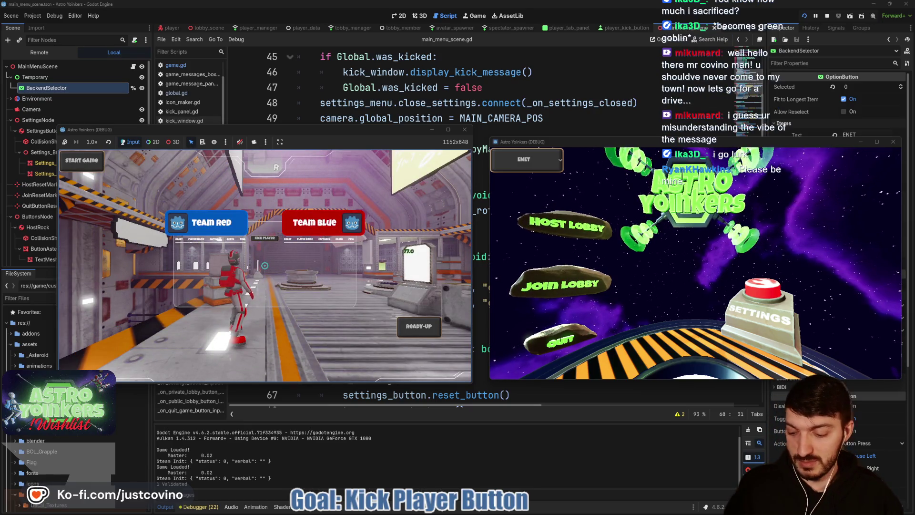
pyautogui.press('Tab')
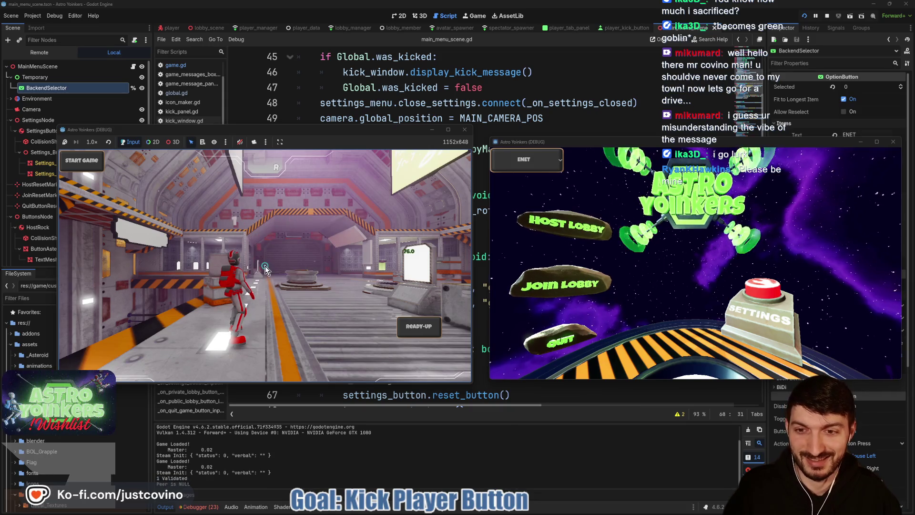
pyautogui.click(554, 286)
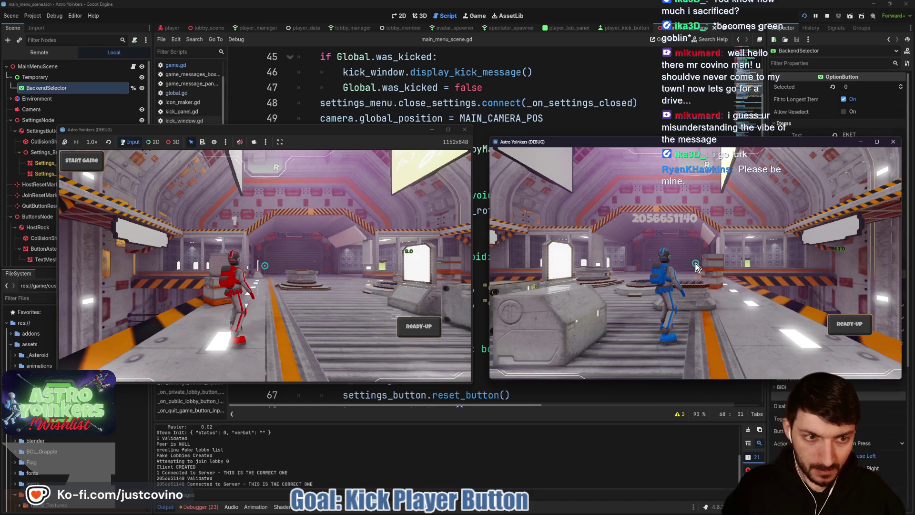
pyautogui.click(352, 143)
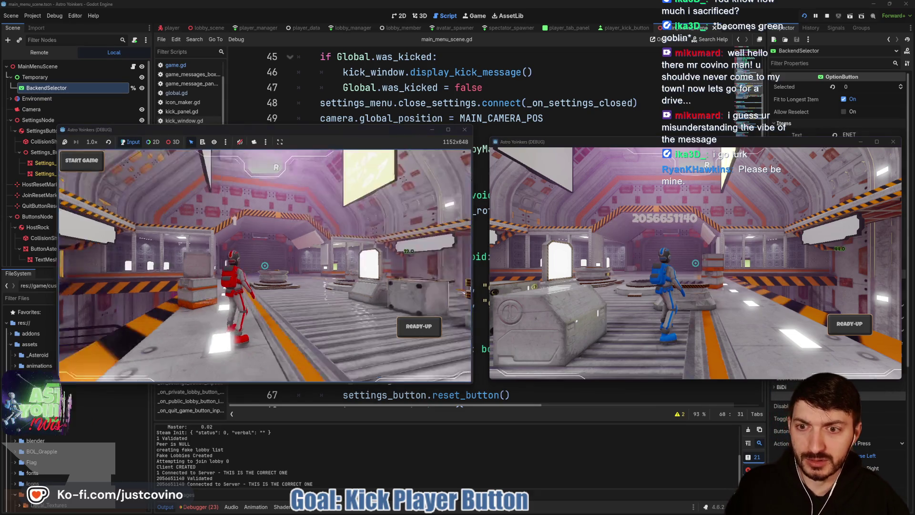
pyautogui.press('Tab')
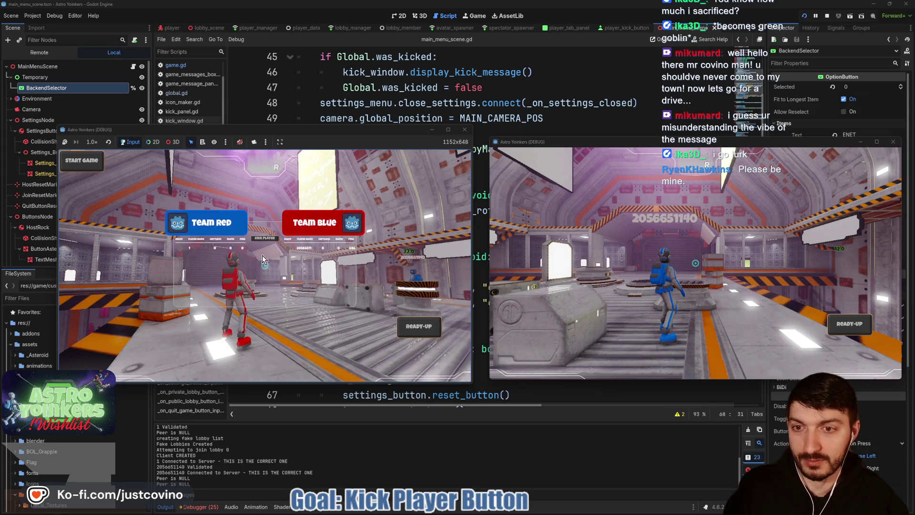
pyautogui.click(268, 258)
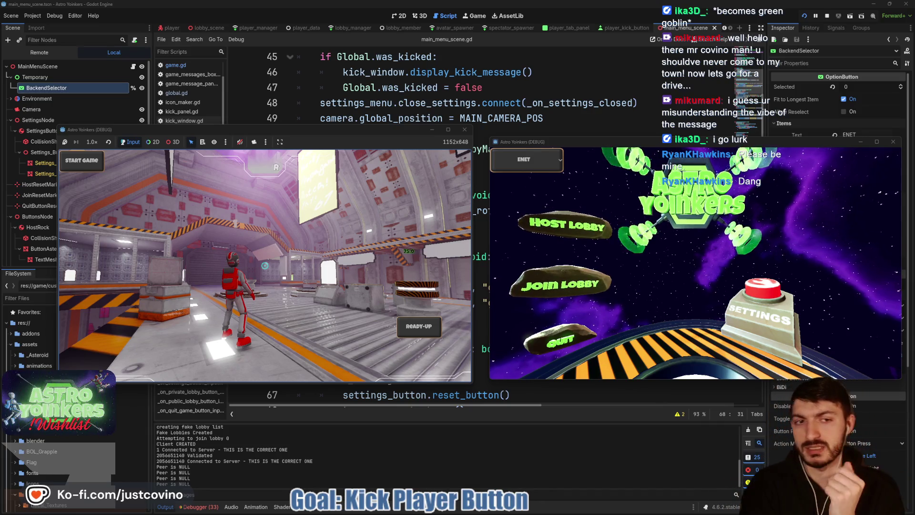
pyautogui.press('F8')
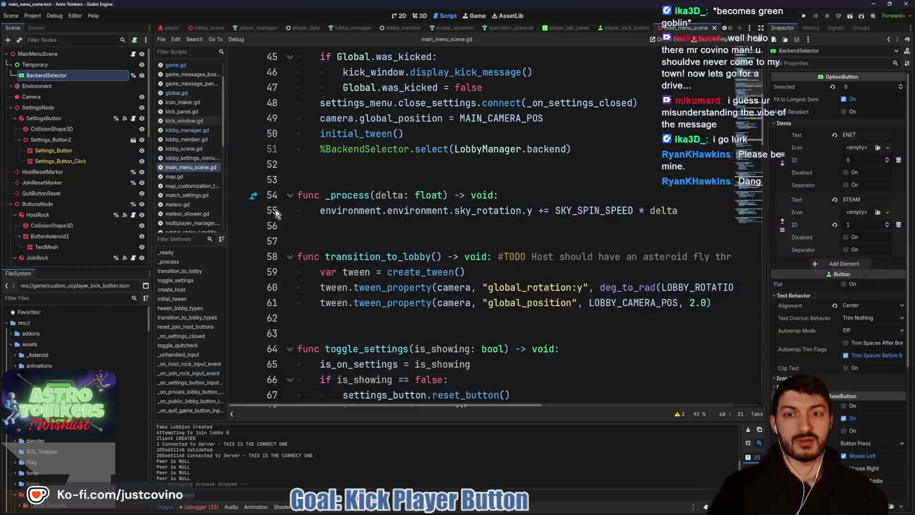
# Reset KickWindow's modulate back to opaque white
pyautogui.click(379, 224)
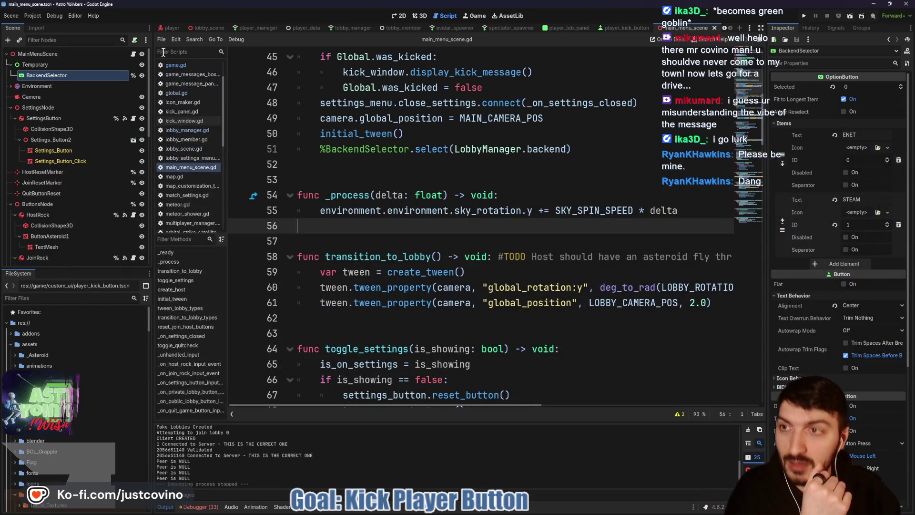
pyautogui.scroll(-10, 115, 111)
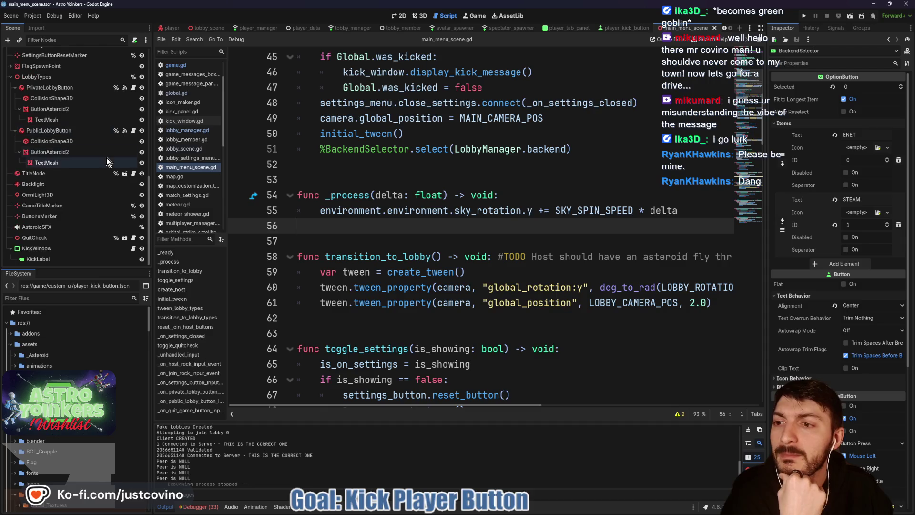
pyautogui.click(134, 248)
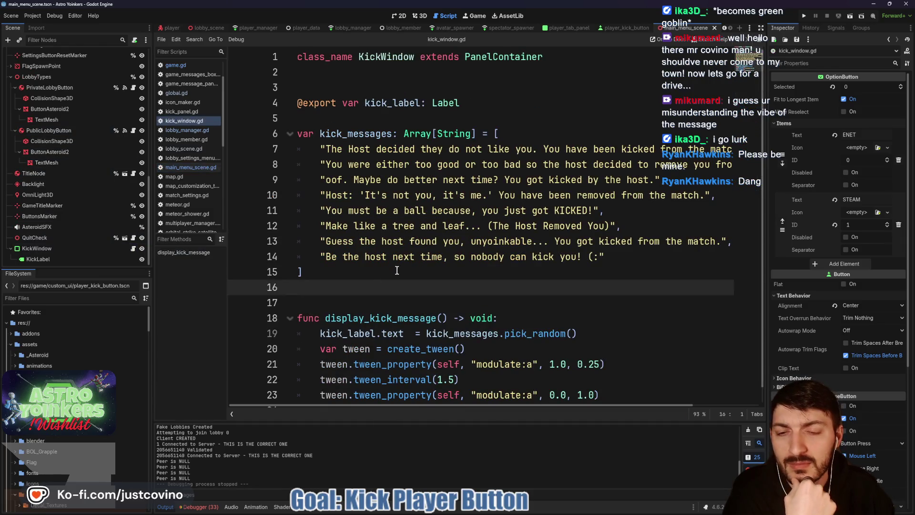
pyautogui.click(85, 249)
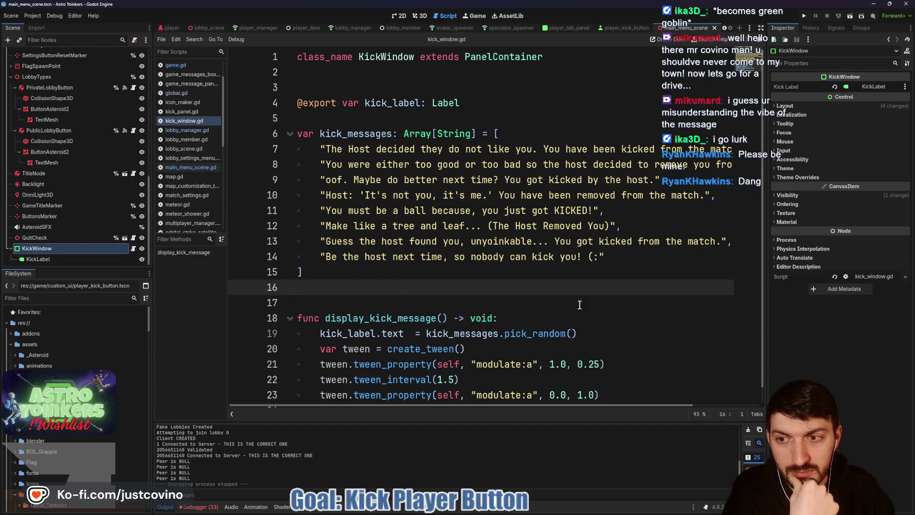
pyautogui.click(816, 196)
pyautogui.click(837, 218)
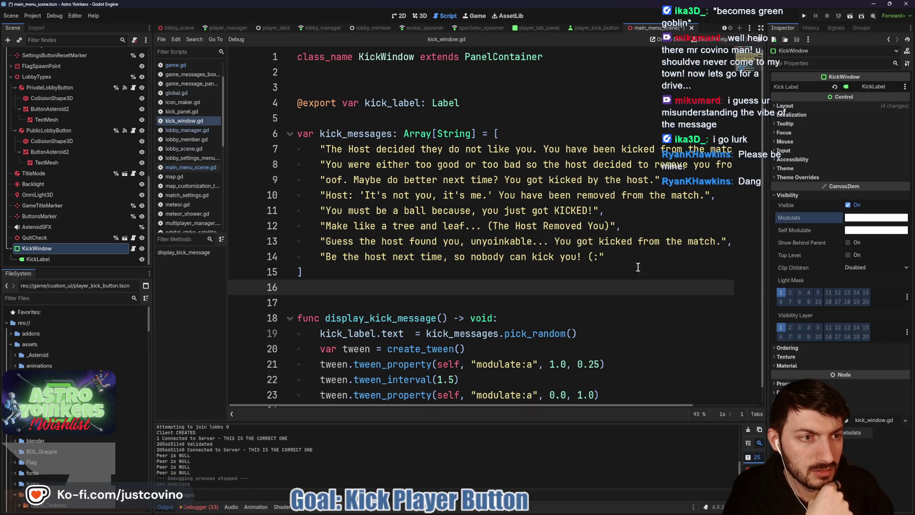
# In the 2D view, add a LabelSettings resource to KickLabel, then clear it again
pyautogui.click(401, 15)
pyautogui.click(57, 259)
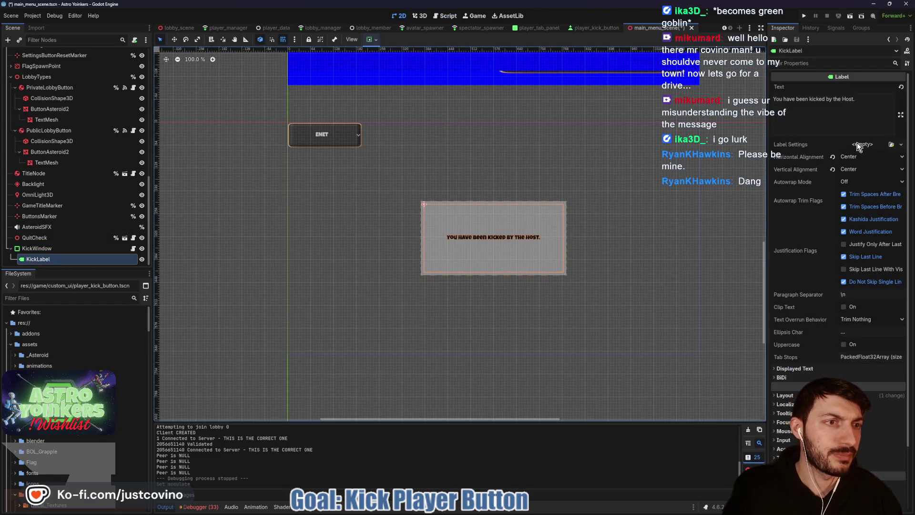
pyautogui.click(861, 144)
pyautogui.click(877, 161)
pyautogui.click(860, 144)
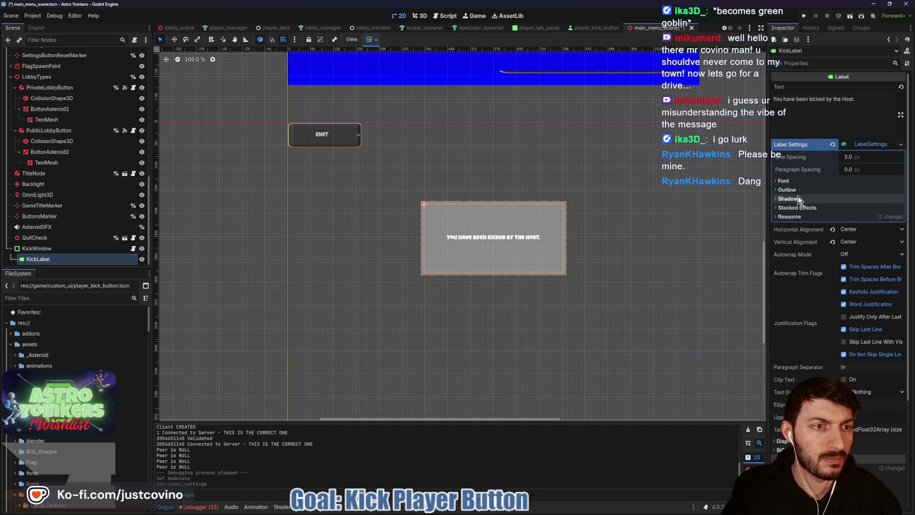
pyautogui.rightClick(858, 145)
pyautogui.click(831, 145)
# Enlarge KickLabel's font size and set its autowrap mode to word boundaries
pyautogui.scroll(-3, 863, 284)
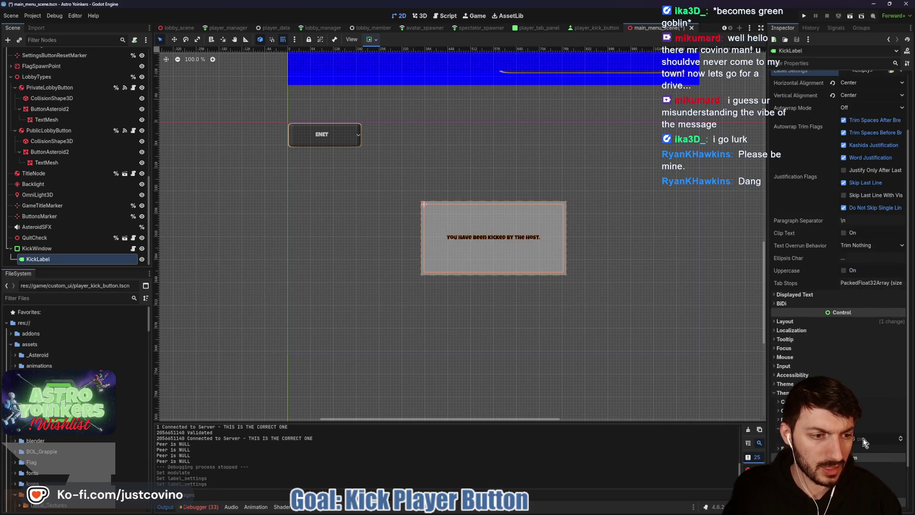
pyautogui.moveTo(860, 442); pyautogui.dragTo(872, 442)
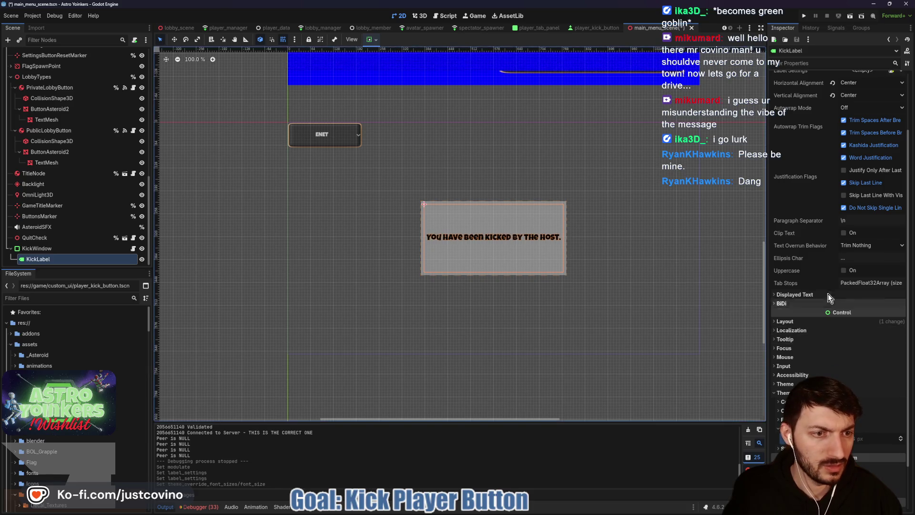
pyautogui.scroll(3, 814, 274)
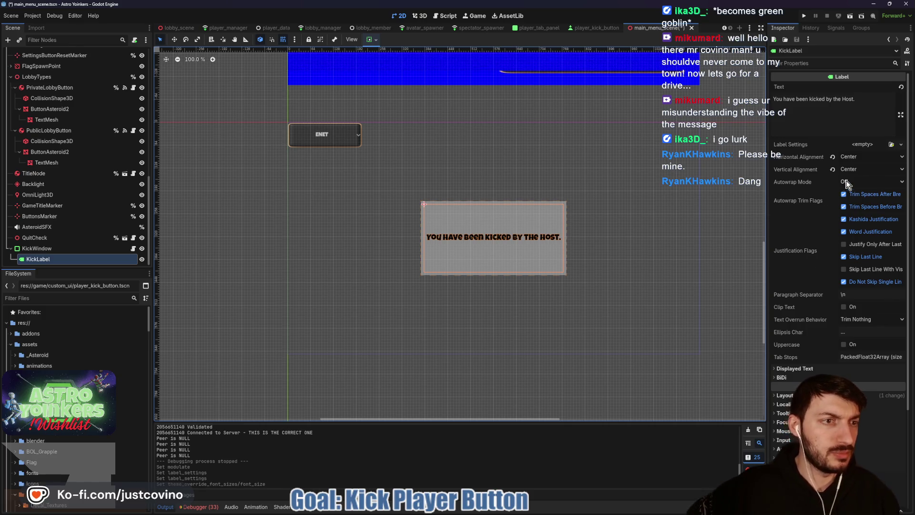
pyautogui.click(853, 181)
pyautogui.click(861, 215)
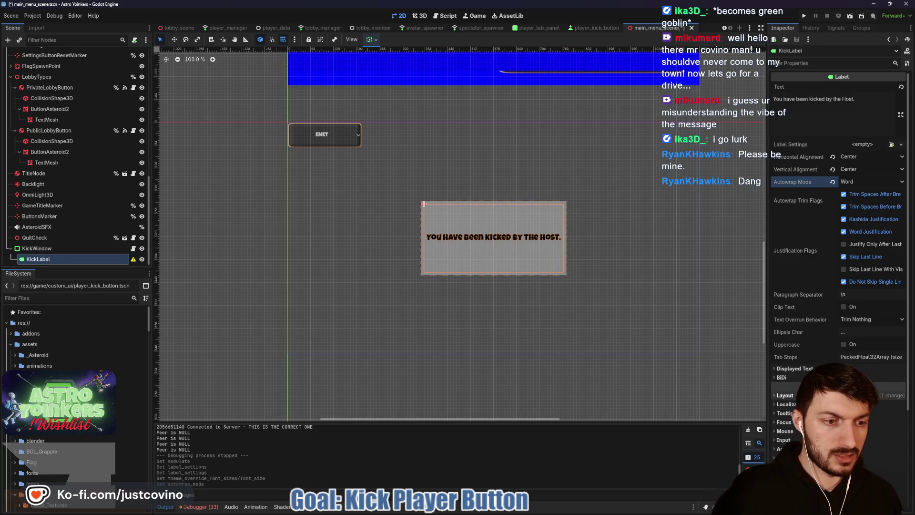
# Set KickLabel's custom minimum width to 390 px
pyautogui.click(785, 395)
pyautogui.scroll(-8, 816, 339)
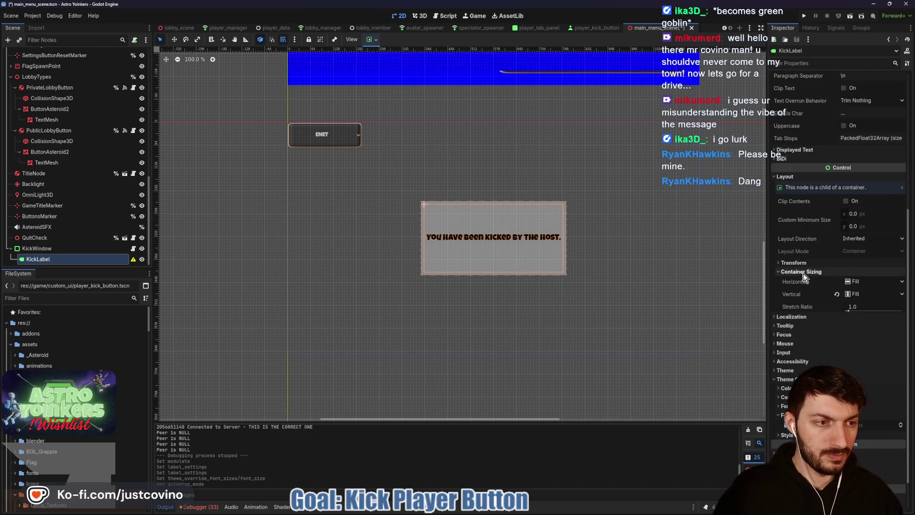
pyautogui.click(792, 262)
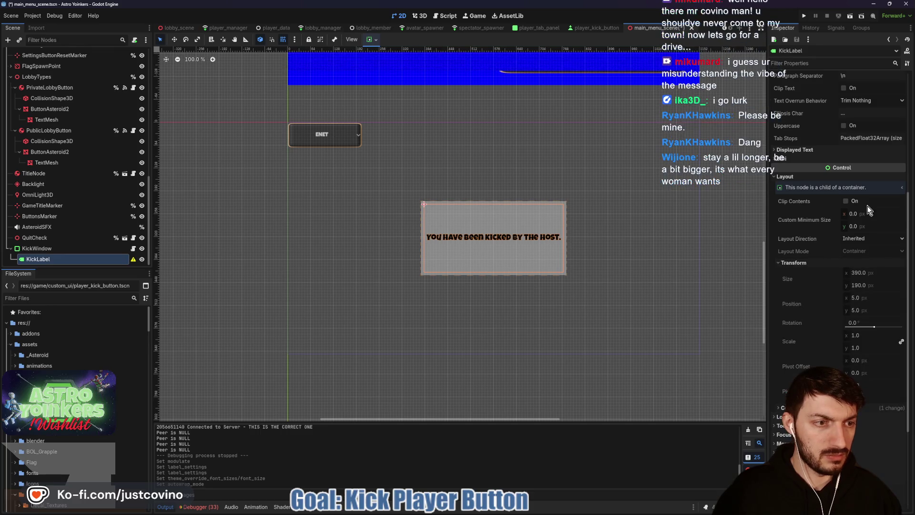
pyautogui.write('90')
pyautogui.press('Return')
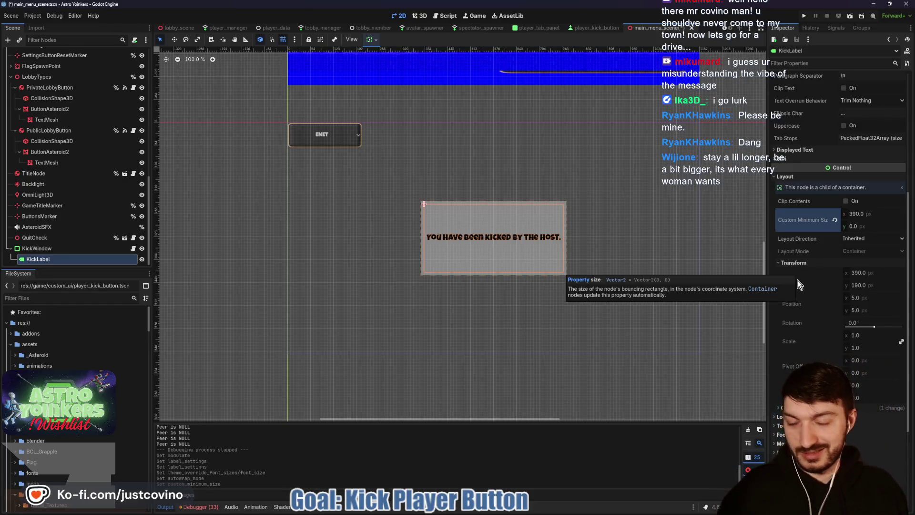
# Set KickLabel's font size override to 28, then reselect KickWindow
pyautogui.scroll(-3, 819, 334)
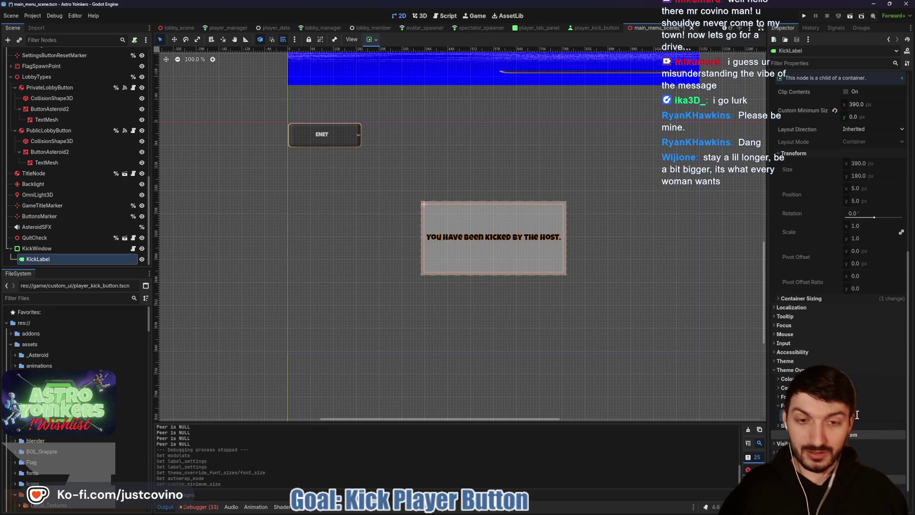
pyautogui.press('Return')
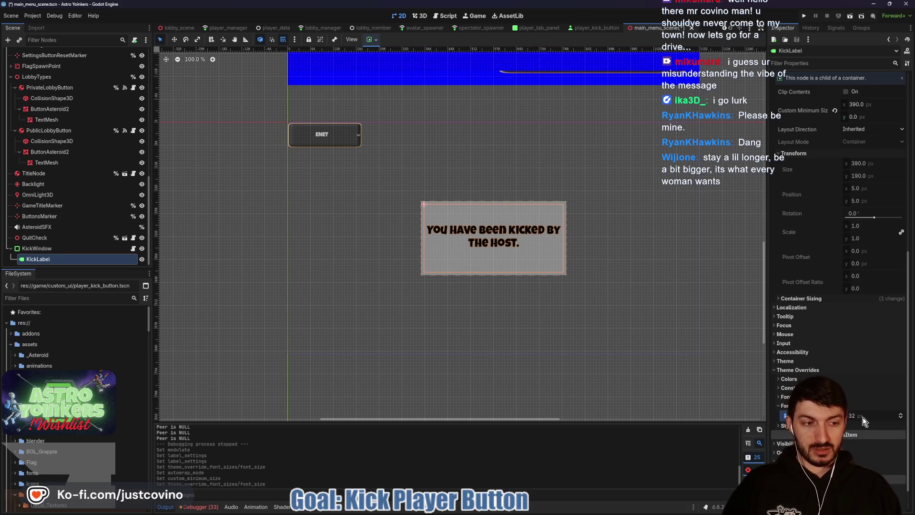
pyautogui.click(856, 416)
pyautogui.write('28')
pyautogui.press('Return')
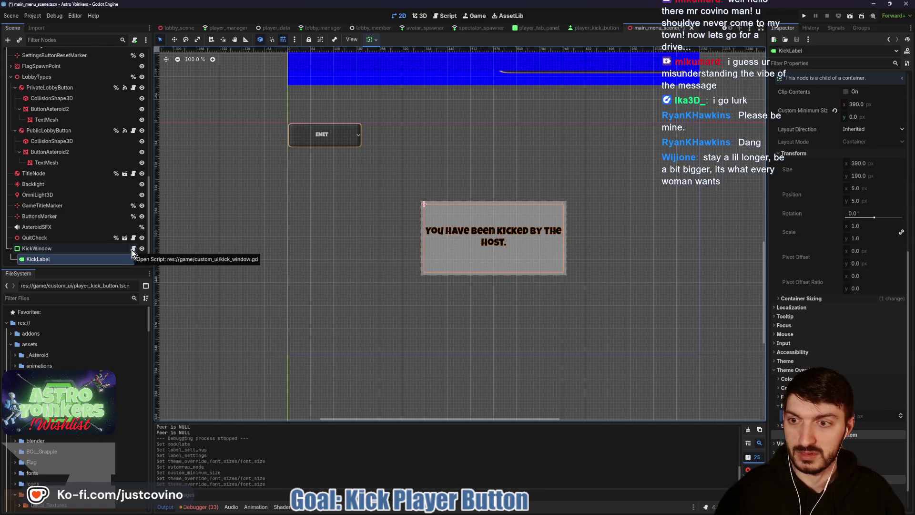
pyautogui.click(95, 252)
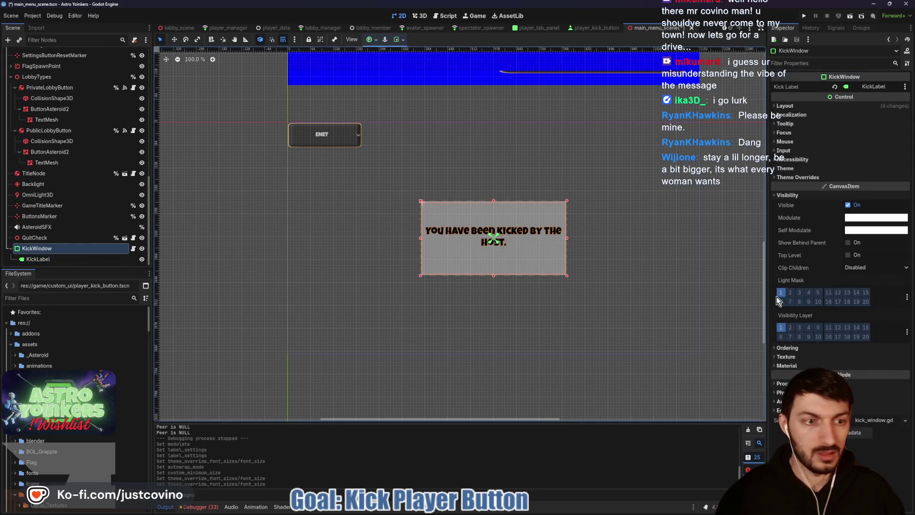
# Drop KickWindow's modulate alpha to 0 and save the scene
pyautogui.click(865, 217)
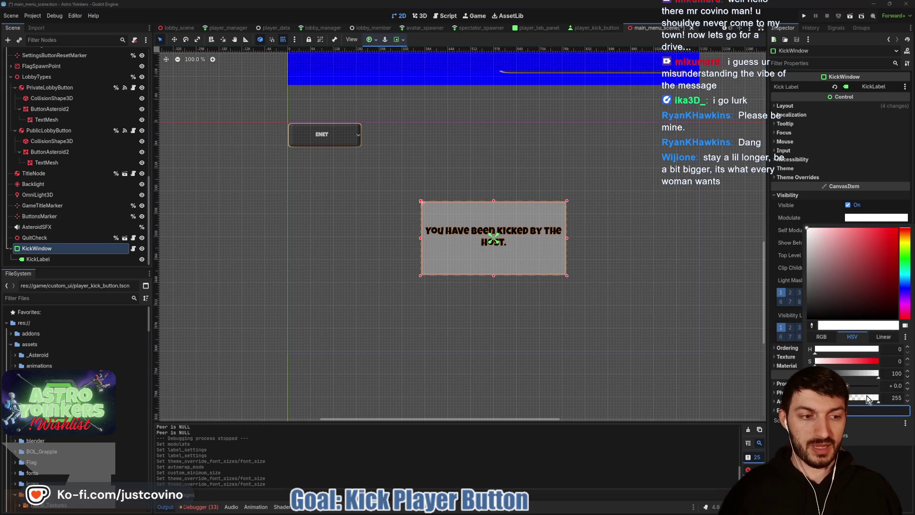
pyautogui.moveTo(871, 398); pyautogui.dragTo(813, 398)
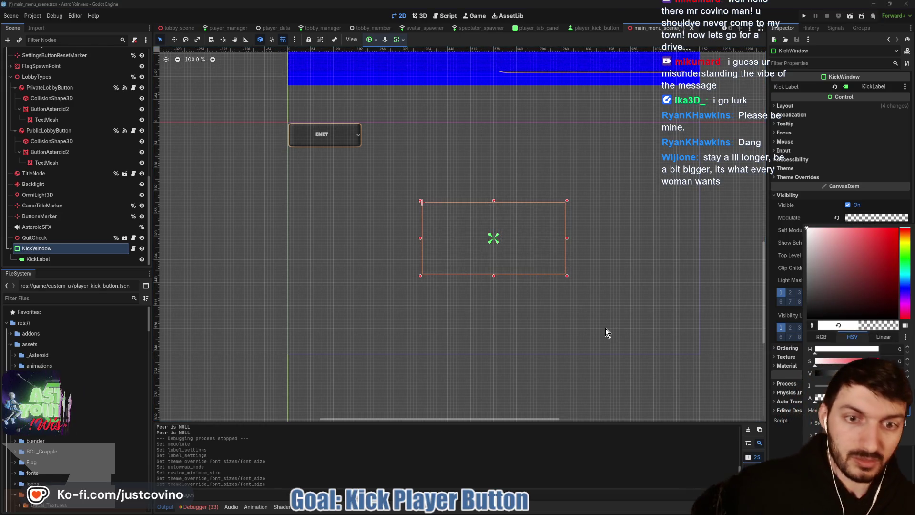
pyautogui.hotkey('ctrl', 's')
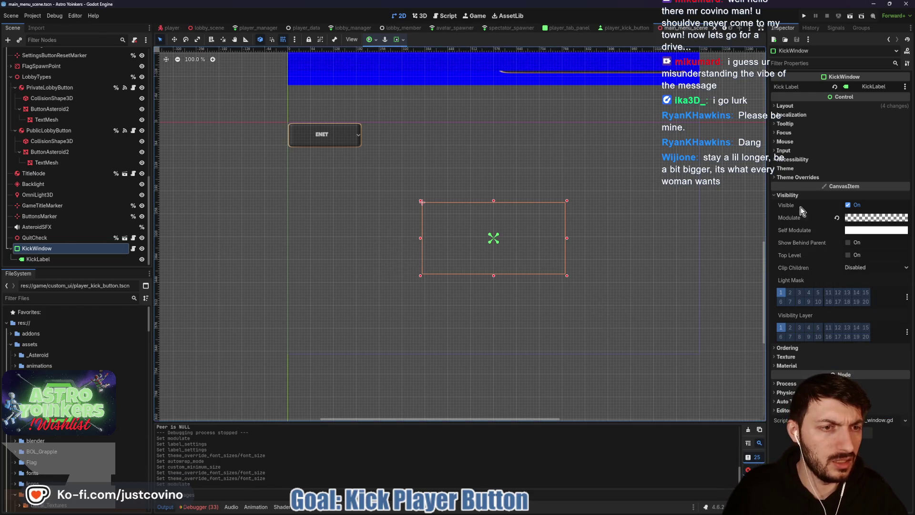
# Set KickWindow's mouse filter to Ignore, save with Ctrl+S, and run the game
pyautogui.click(785, 141)
pyautogui.click(875, 151)
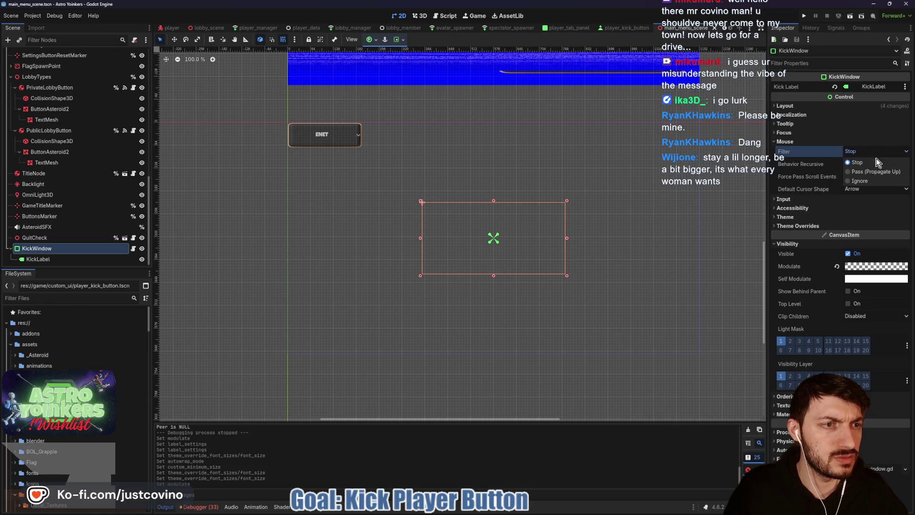
pyautogui.click(857, 183)
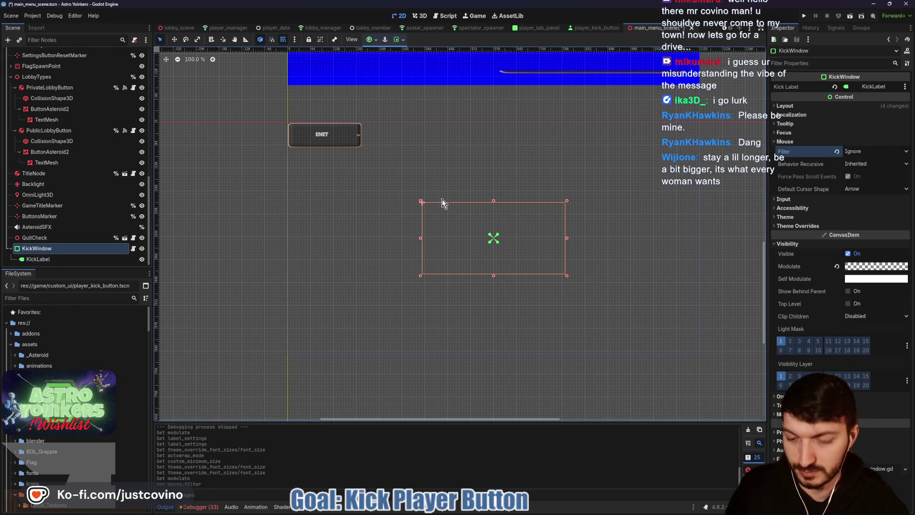
pyautogui.hotkey('ctrl', 's')
pyautogui.click(804, 15)
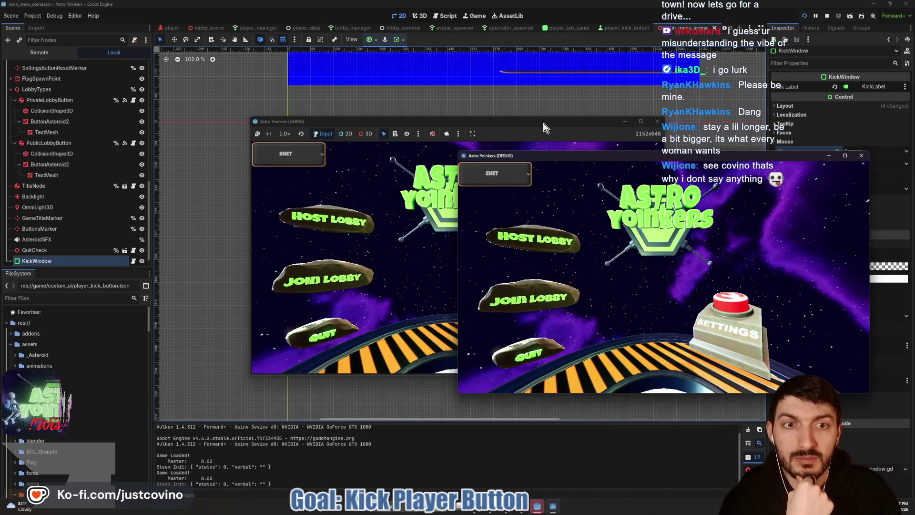
# Host a private lobby in the left game window and join it from the second
pyautogui.moveTo(544, 124); pyautogui.dragTo(340, 137)
pyautogui.click(121, 232)
pyautogui.click(279, 246)
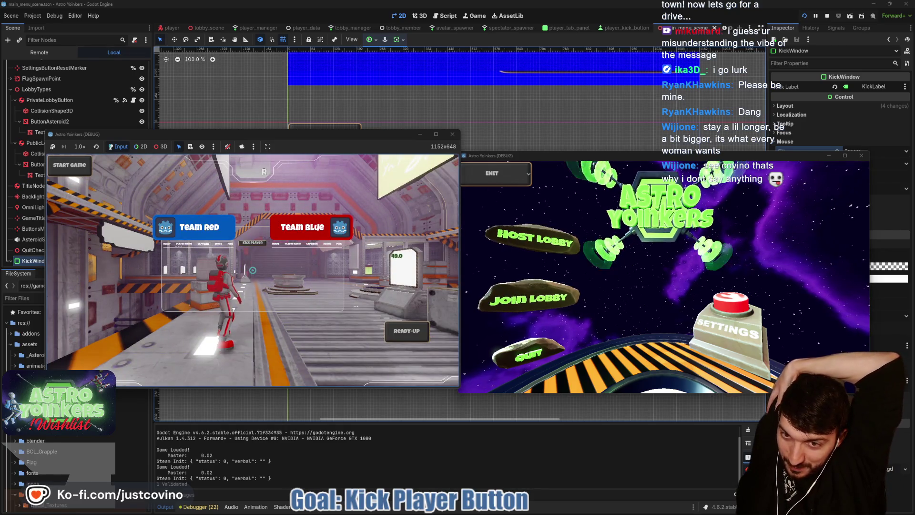
pyautogui.press('Tab')
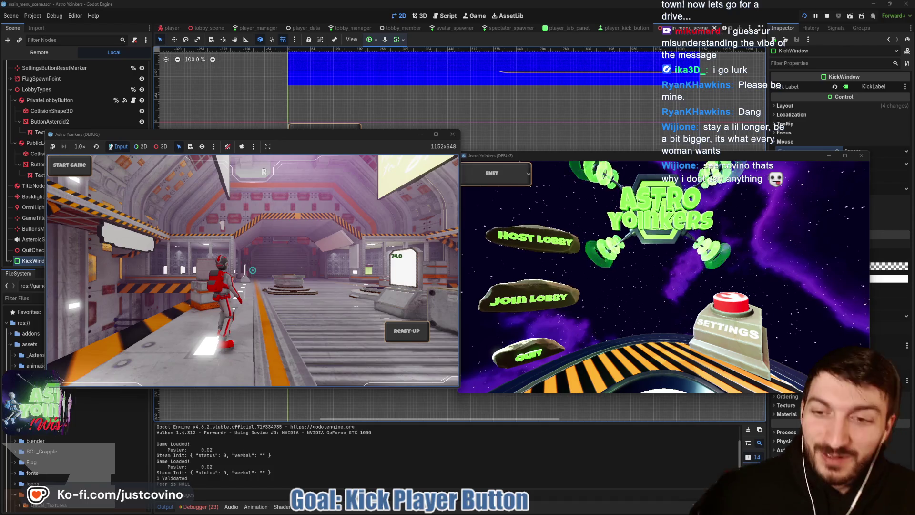
pyautogui.click(522, 302)
pyautogui.click(695, 198)
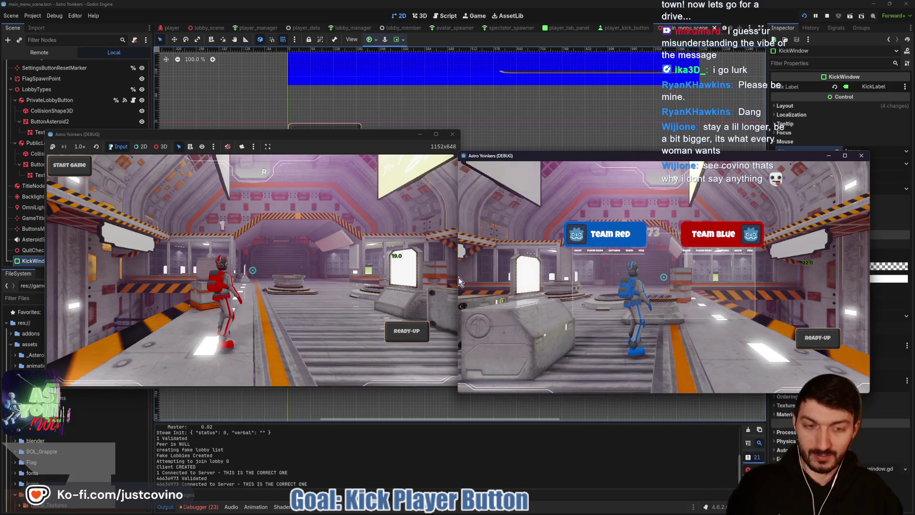
# Open the host's scoreboard with Tab, kick the joined player, and stop the game with F8
pyautogui.click(369, 144)
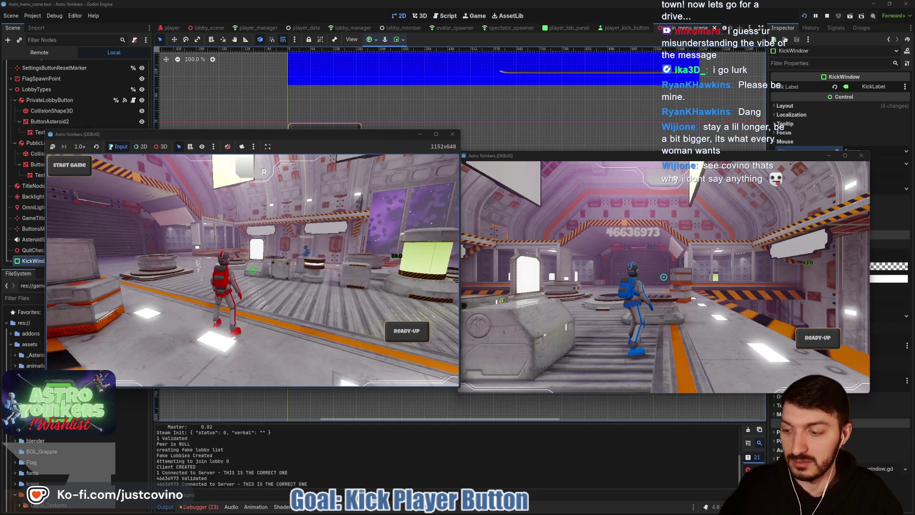
pyautogui.press('Tab')
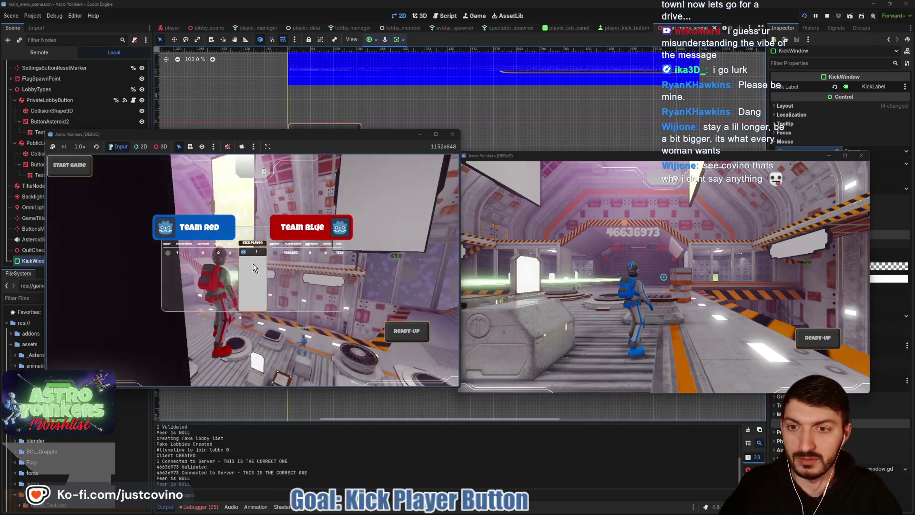
pyautogui.click(253, 261)
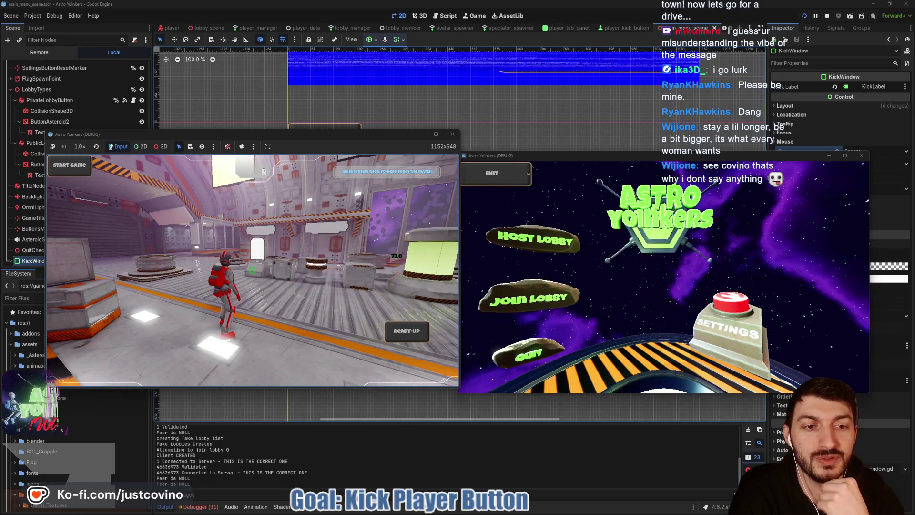
pyautogui.press('F8')
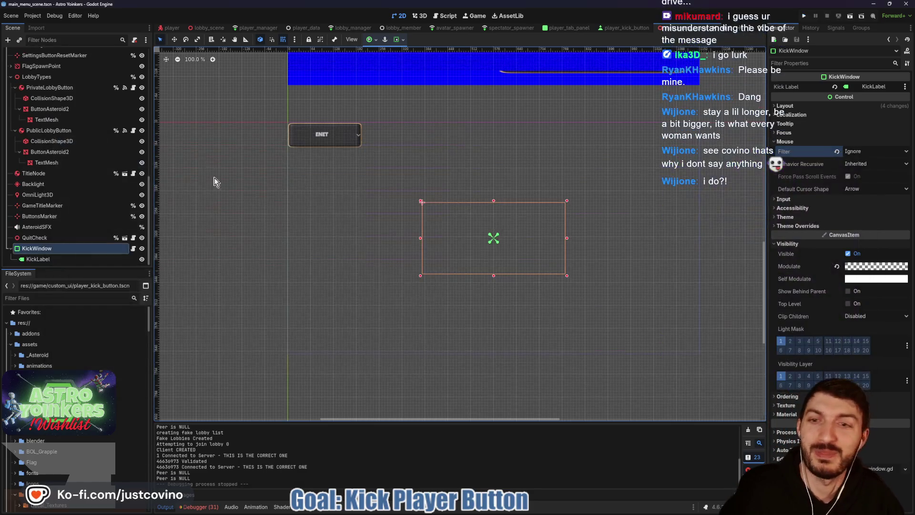
# Change tween_interval(1.5) to 2.5 on line 22 of kick_window.gd, save, and switch to GitHub Desktop
pyautogui.click(133, 249)
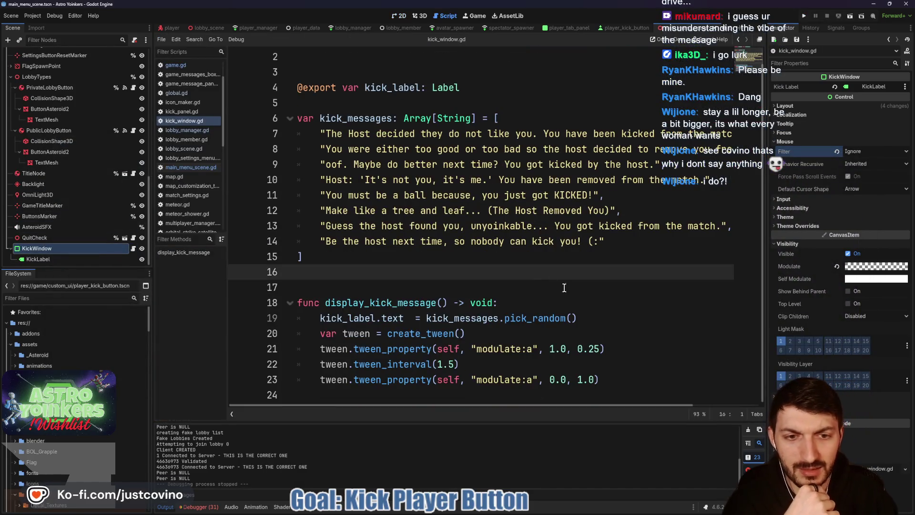
pyautogui.click(452, 364)
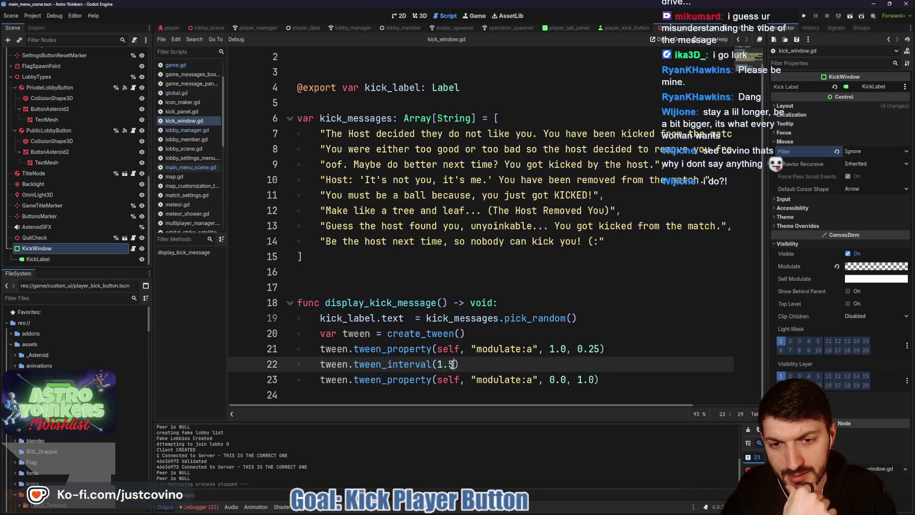
pyautogui.write('2')
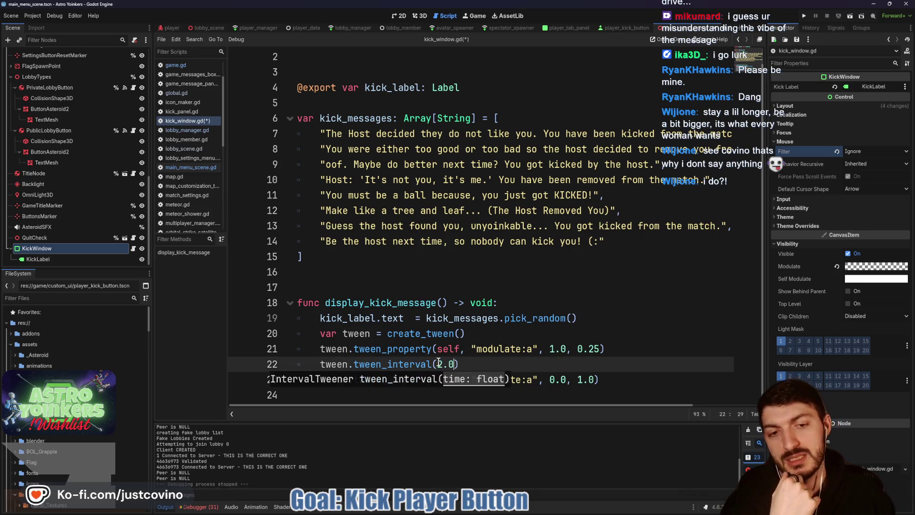
pyautogui.click(553, 362)
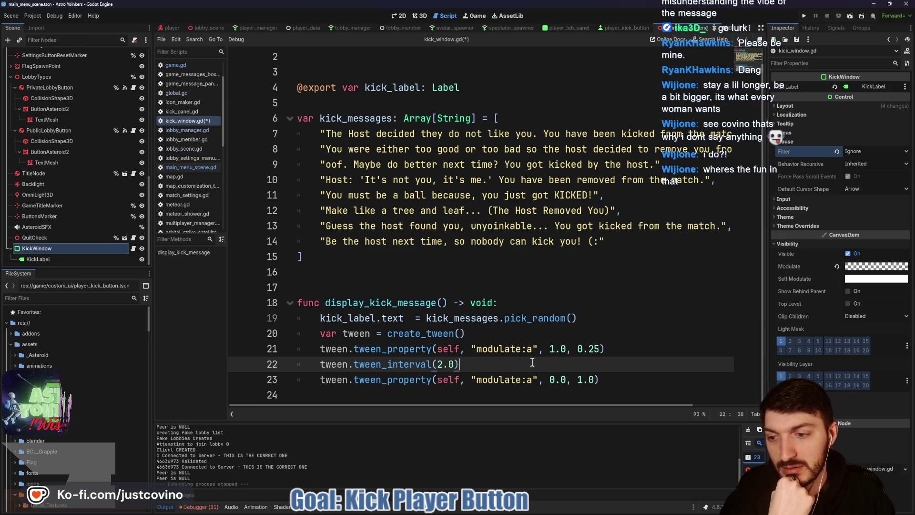
pyautogui.press('BackSpace')
pyautogui.write('5')
pyautogui.click(479, 360)
pyautogui.hotkey('ctrl', 's')
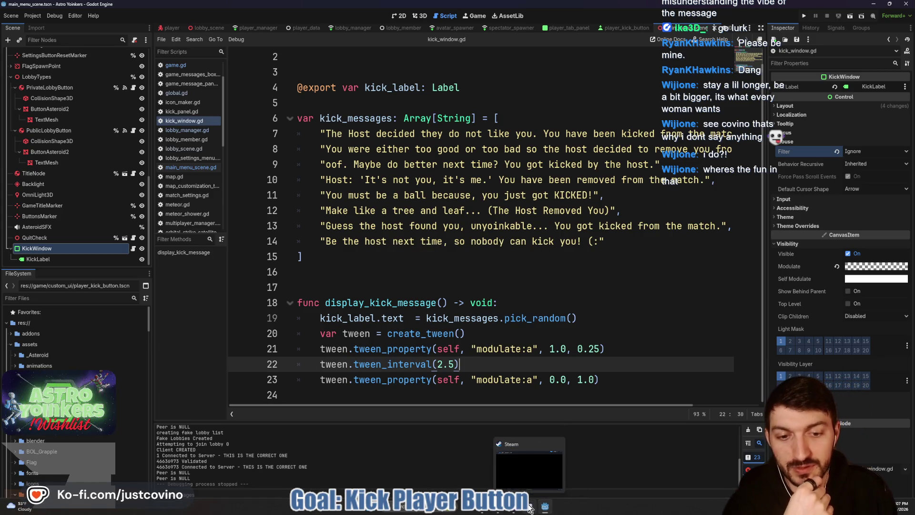
pyautogui.click(507, 509)
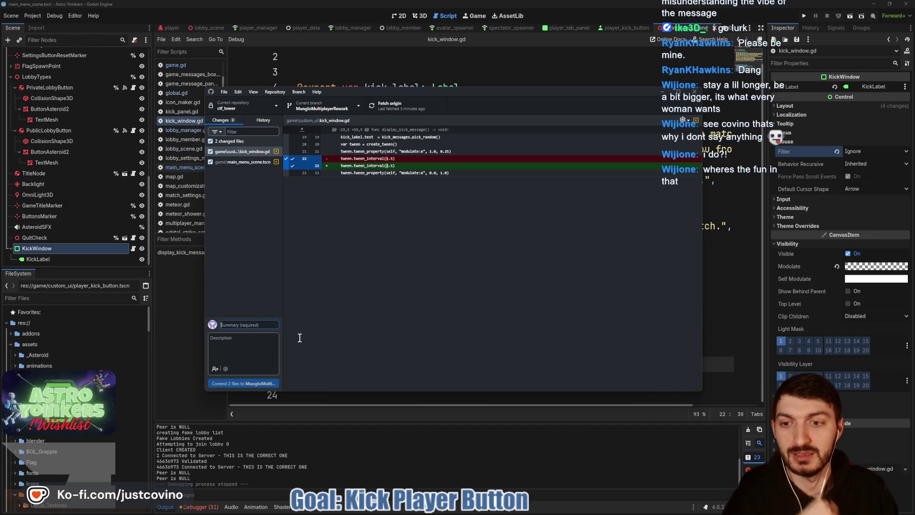
# Commit both changed files as 'Kick Message timing fixed', push to origin, and return to Godot
pyautogui.write('tick Message timing fixed')
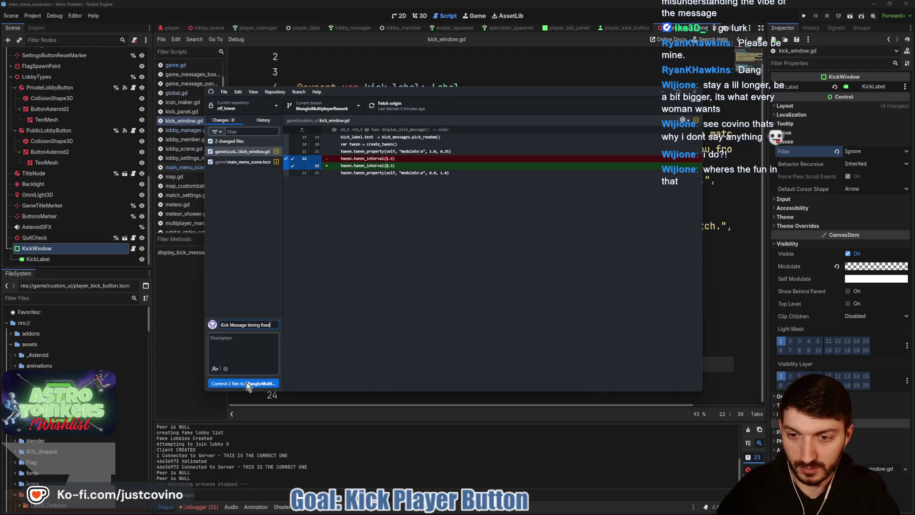
pyautogui.click(246, 382)
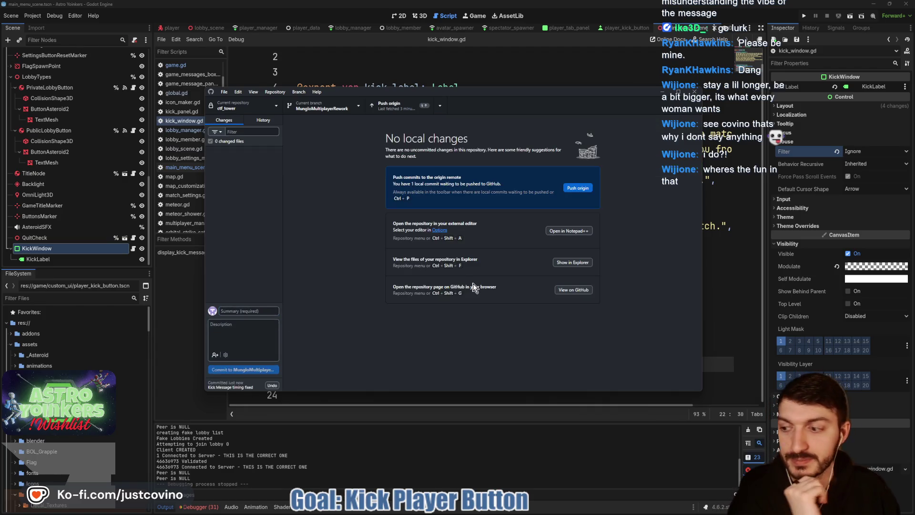
pyautogui.click(585, 189)
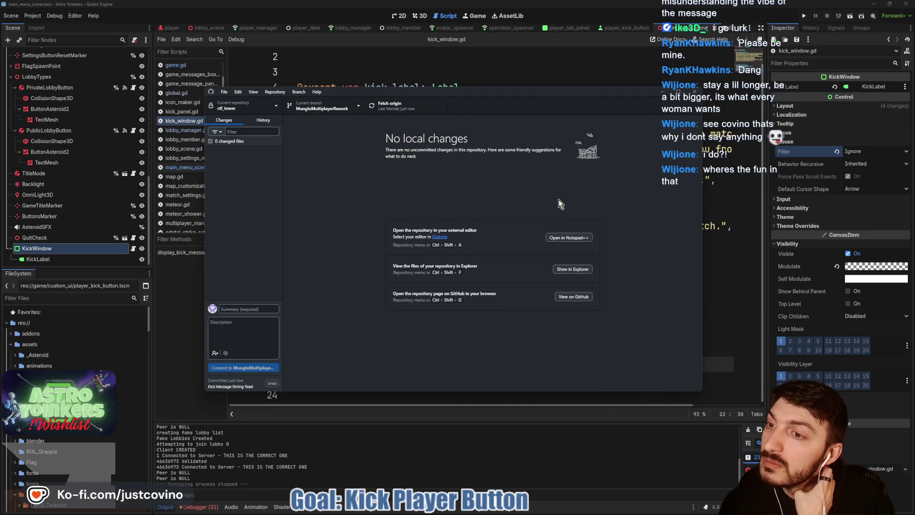
pyautogui.click(713, 309)
pyautogui.click(408, 276)
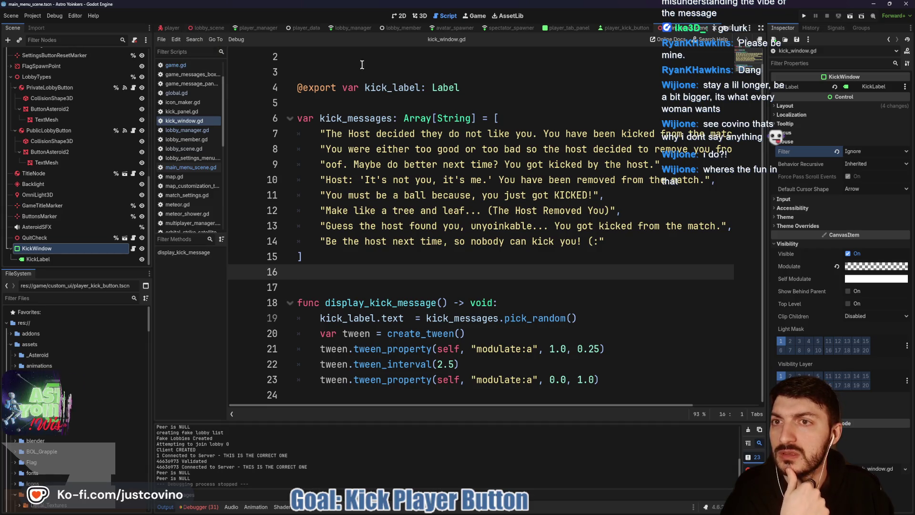
# Run the game, host a lobby from the left window, then stop both instances with F8
pyautogui.click(803, 17)
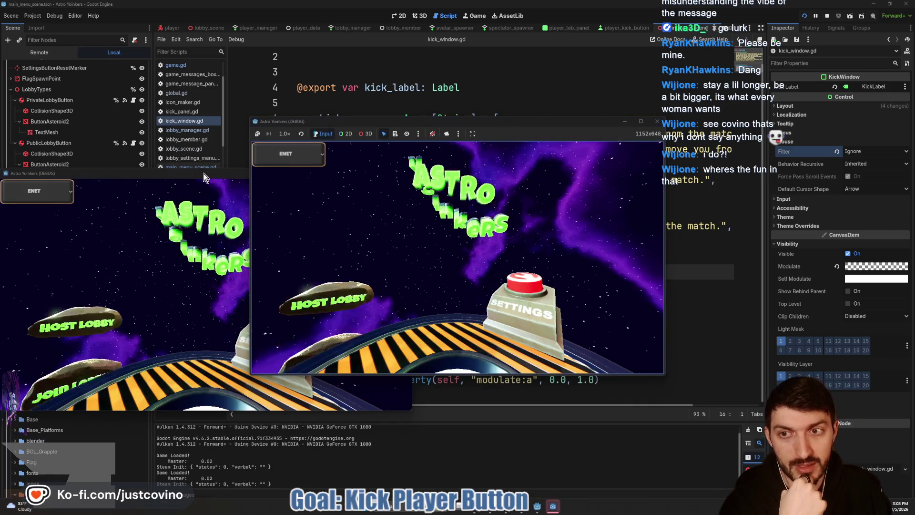
pyautogui.moveTo(204, 173)
pyautogui.mouseDown()
pyautogui.moveTo(591, 181)
pyautogui.moveTo(606, 139)
pyautogui.mouseUp()
pyautogui.click(112, 219)
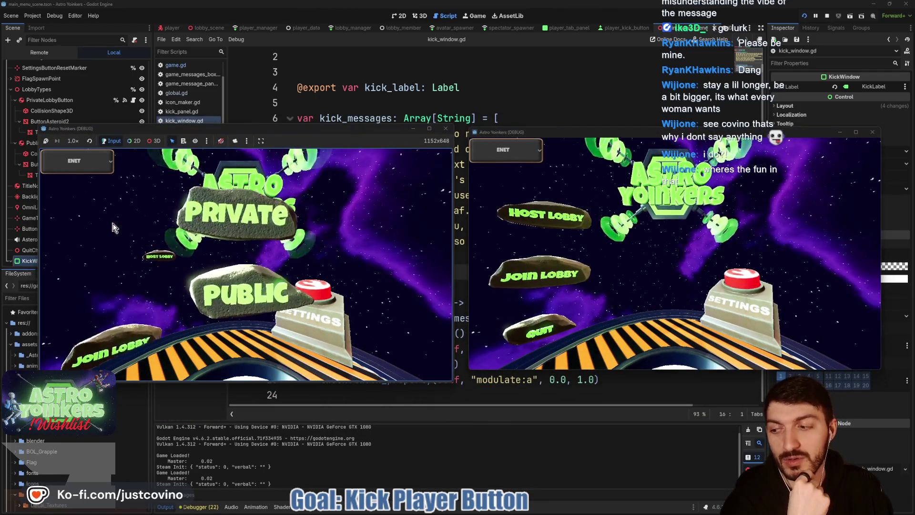
pyautogui.click(217, 213)
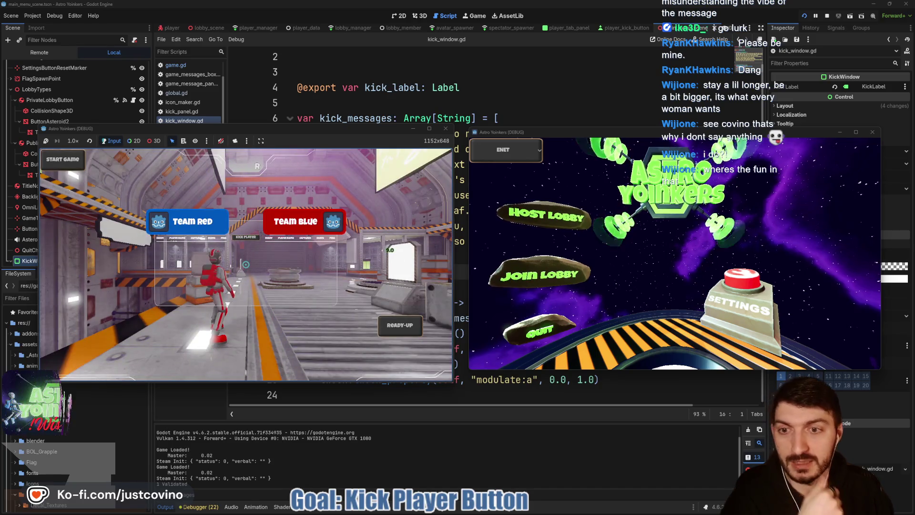
pyautogui.press('F8')
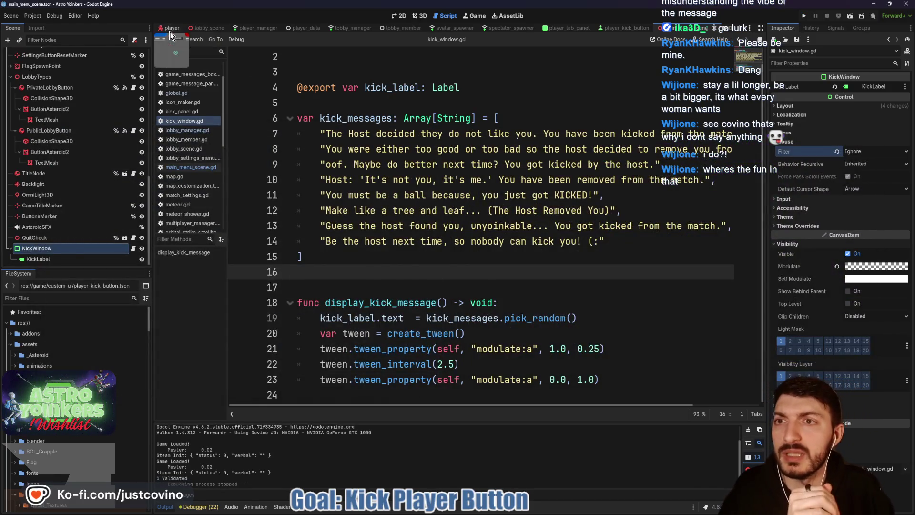
# Open the player scene, hide TabMenu and undo it with Ctrl+Z, then run the project
pyautogui.click(170, 29)
pyautogui.scroll(-1, 100, 234)
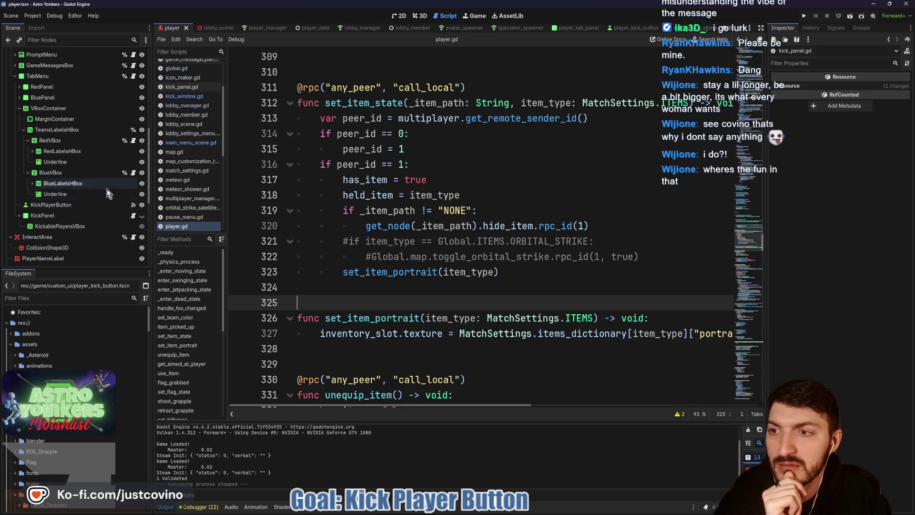
pyautogui.scroll(2, 107, 192)
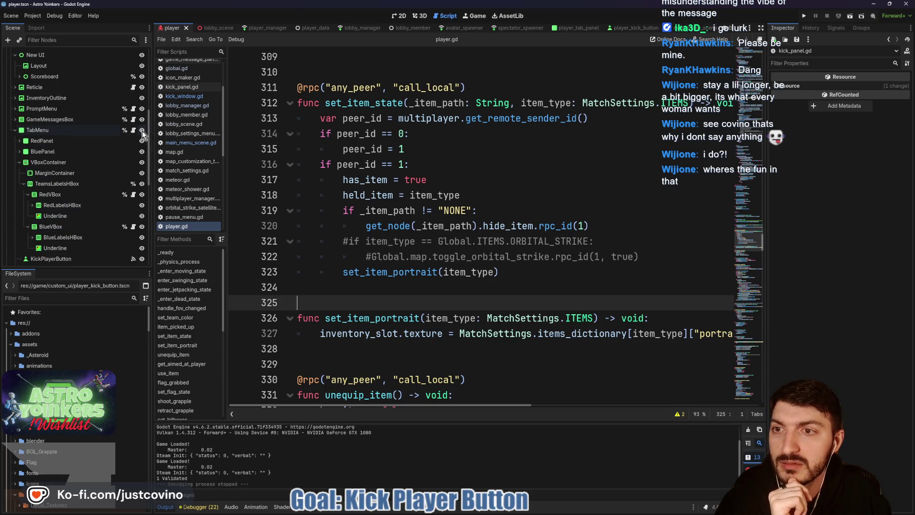
pyautogui.click(142, 130)
pyautogui.click(485, 169)
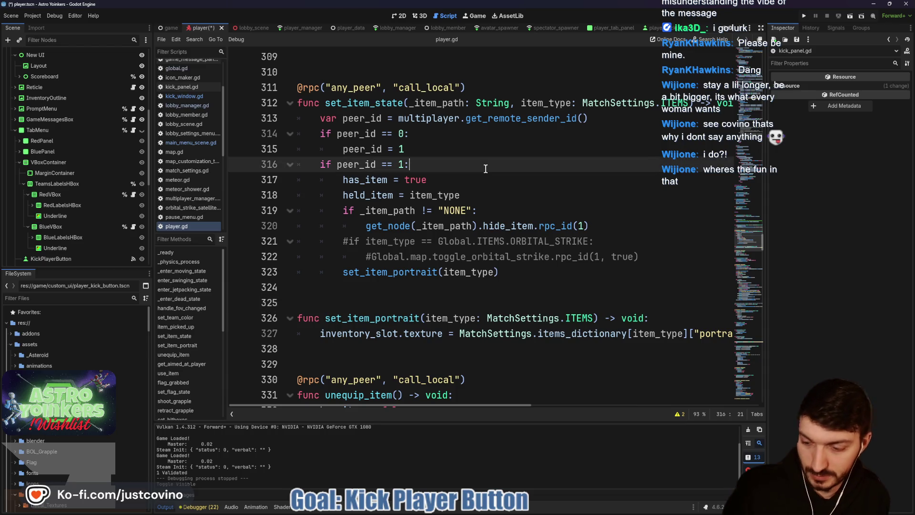
pyautogui.hotkey('ctrl', 'z')
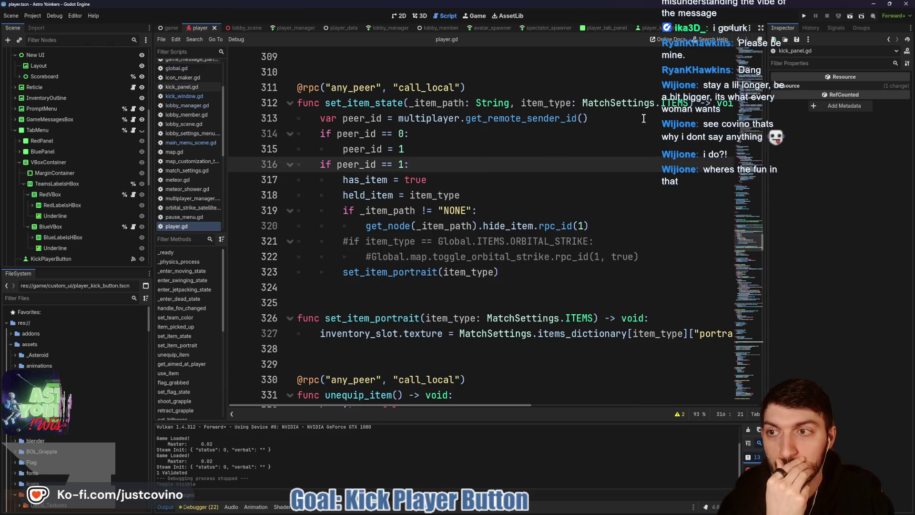
pyautogui.click(803, 17)
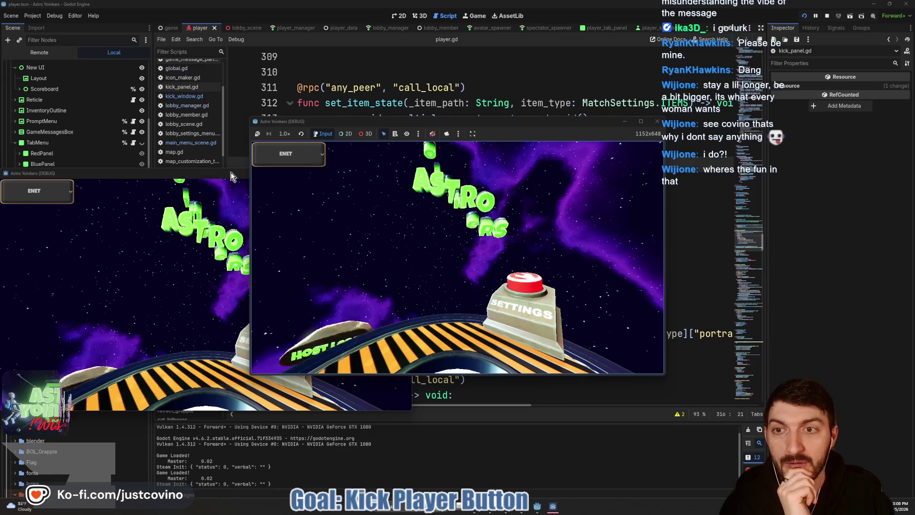
# Place the game windows side by side, host a lobby on the left, and join it from the right
pyautogui.moveTo(221, 171)
pyautogui.mouseDown()
pyautogui.moveTo(470, 166)
pyautogui.moveTo(690, 141)
pyautogui.mouseUp()
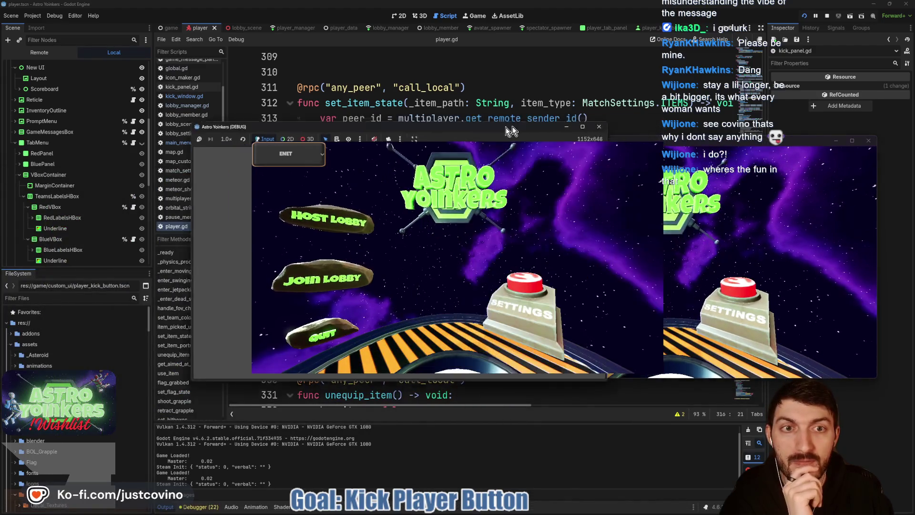
pyautogui.moveTo(513, 125); pyautogui.dragTo(362, 137)
pyautogui.click(100, 242)
pyautogui.click(233, 230)
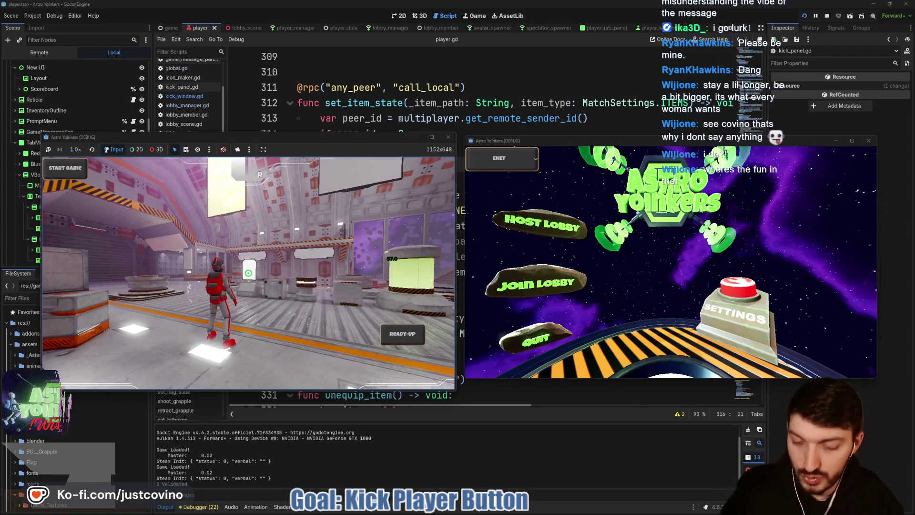
pyautogui.click(522, 279)
pyautogui.click(653, 189)
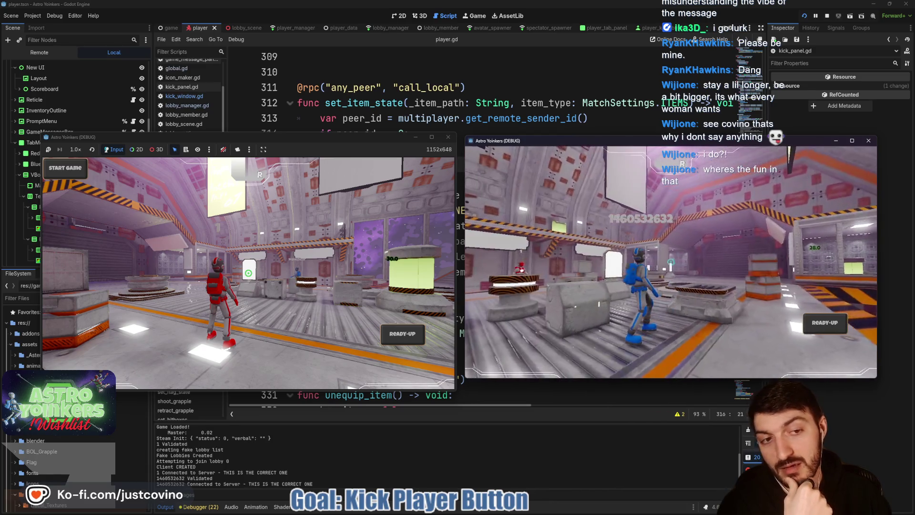
# Walk the blue player forward across the lobby onto the glowing pad
pyautogui.press('w')
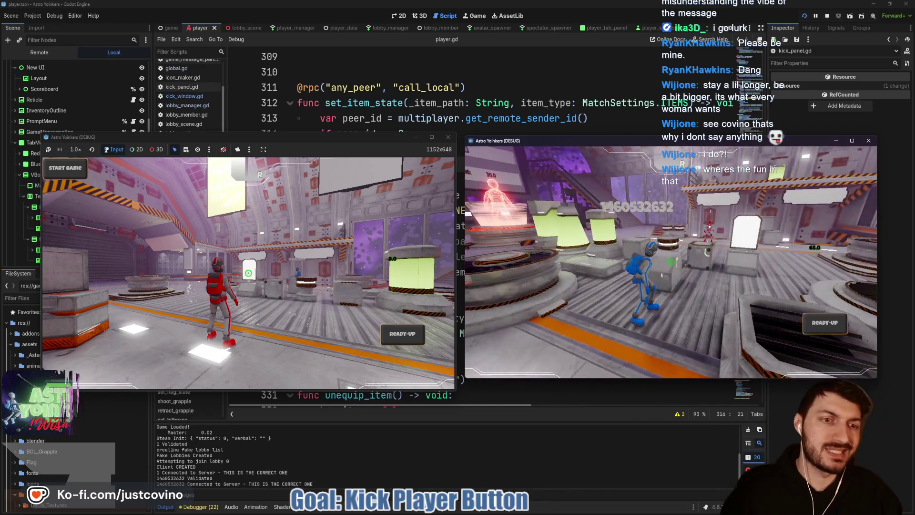
pyautogui.press('w')
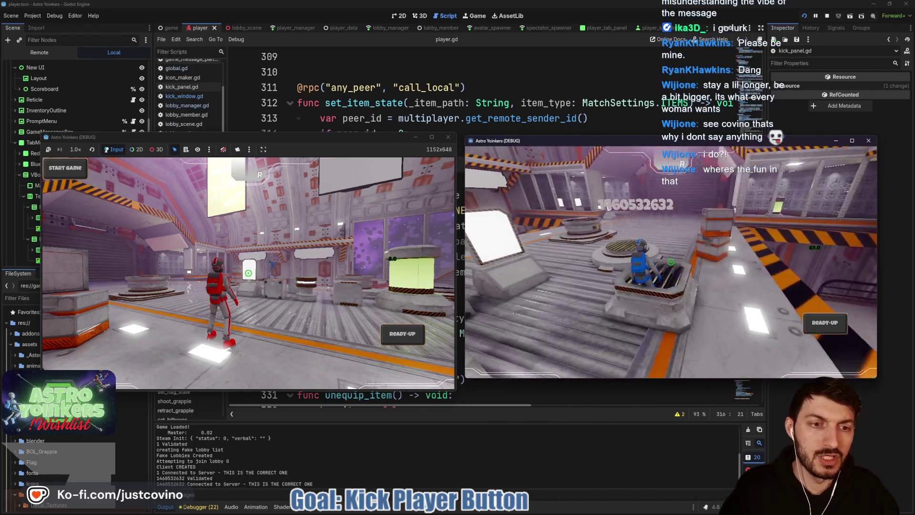
pyautogui.press('w')
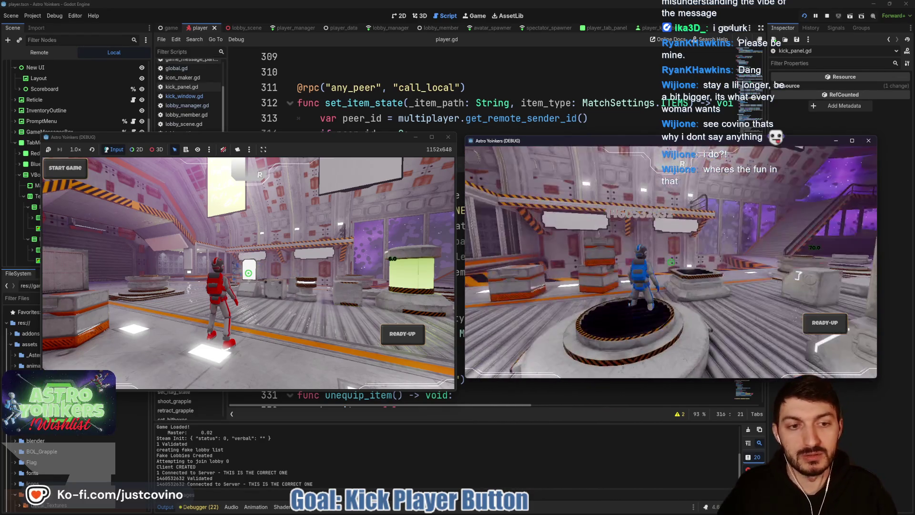
pyautogui.press('w')
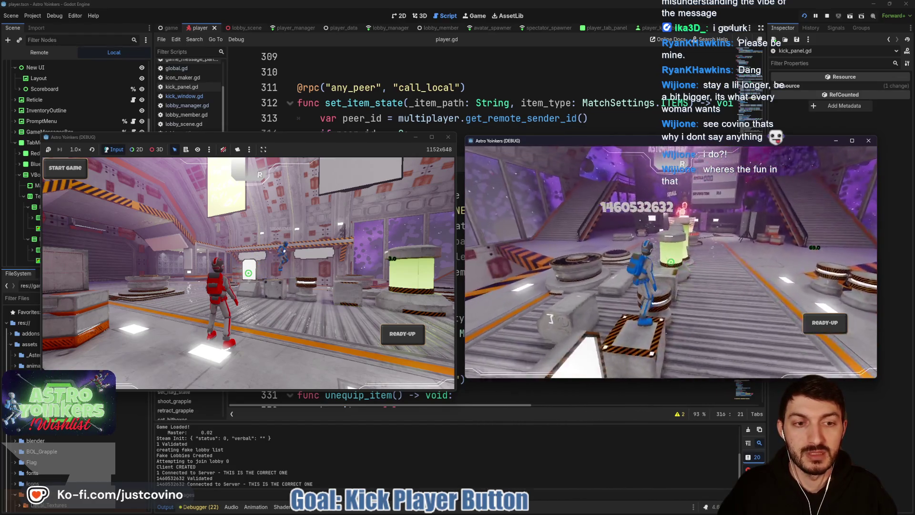
pyautogui.press('w')
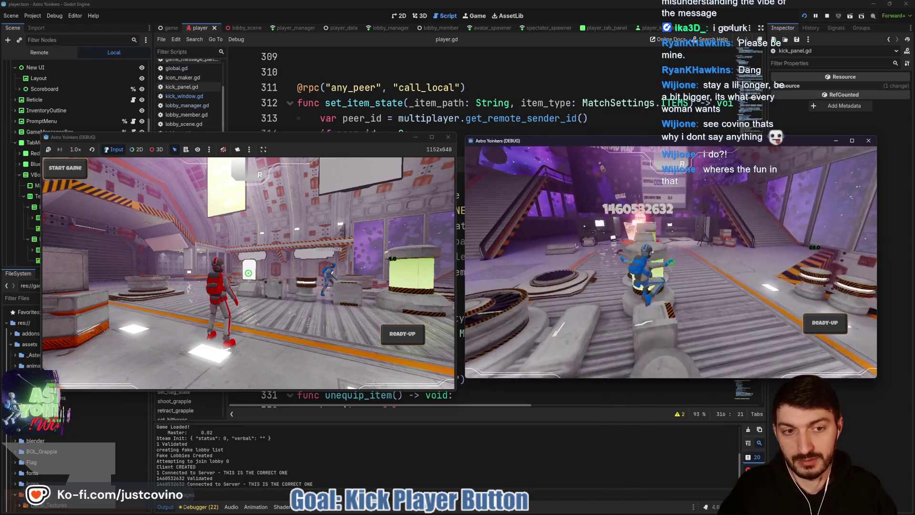
pyautogui.press('w')
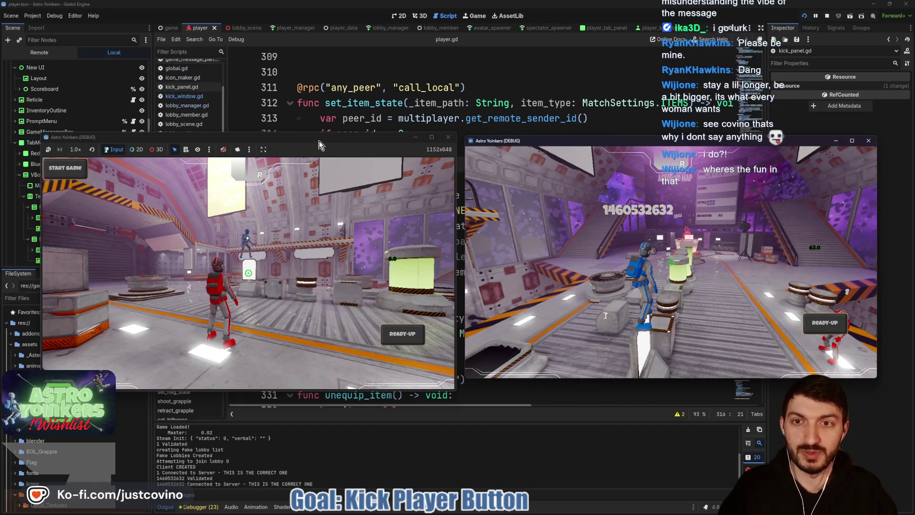
# In the host window, run the red player onto a box and open the team scoreboard with Tab
pyautogui.click(319, 141)
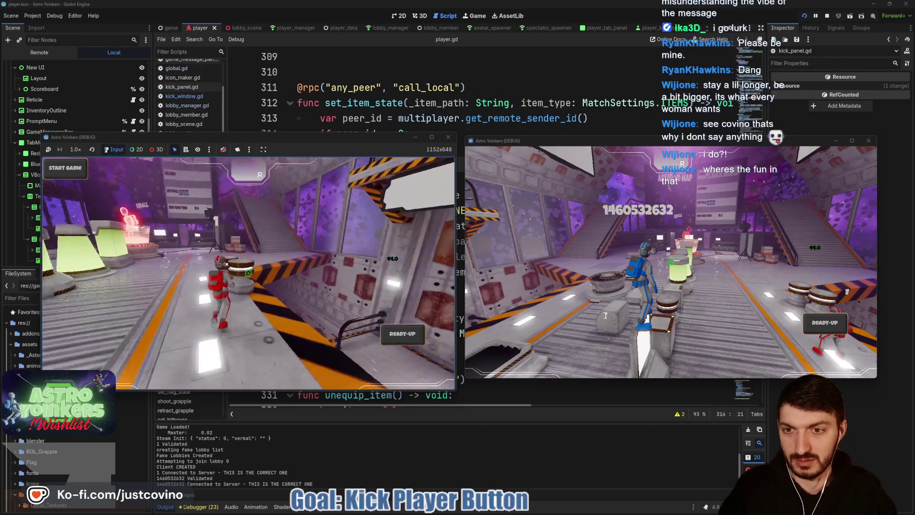
pyautogui.press('w')
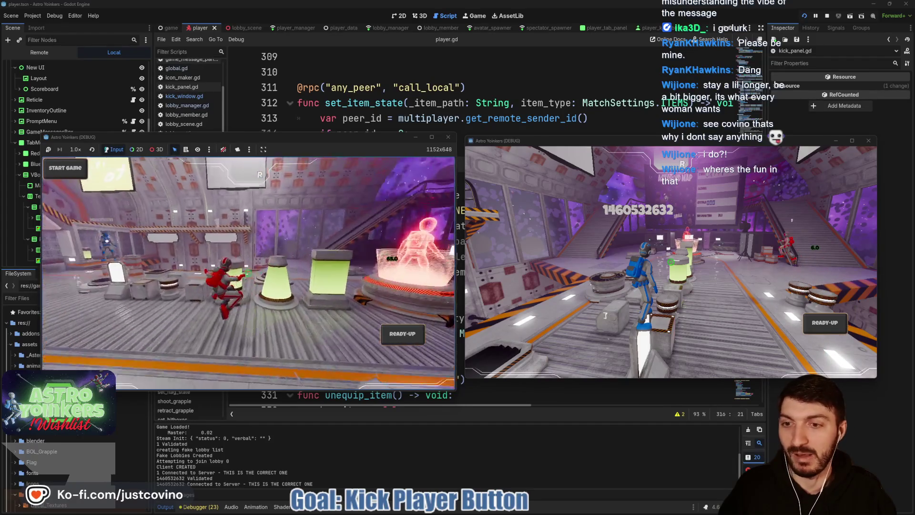
pyautogui.press('w')
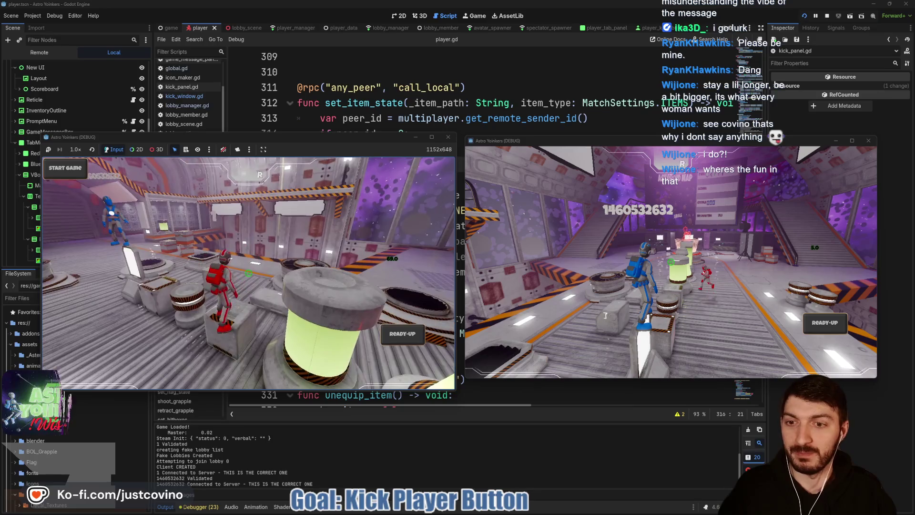
pyautogui.press('Tab')
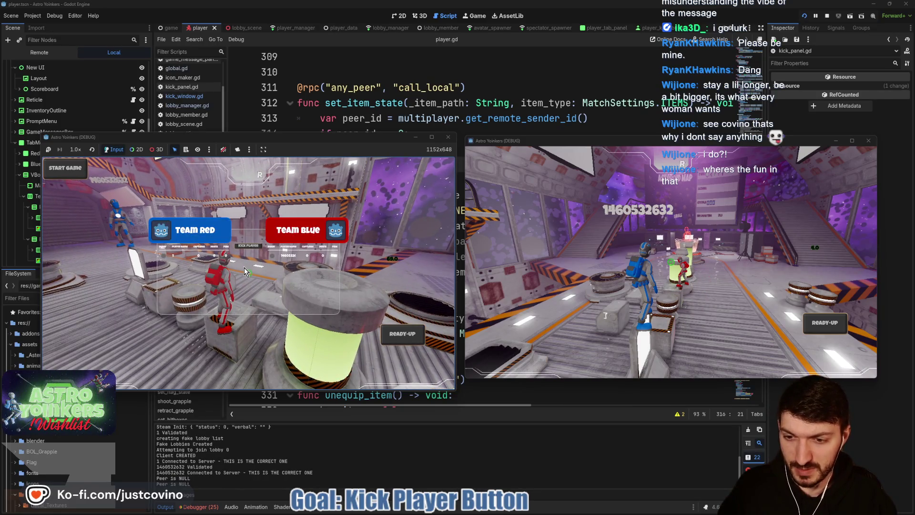
# Kick the second player from the Kick Player list, rejoin from that client, and refocus the host
pyautogui.click(248, 246)
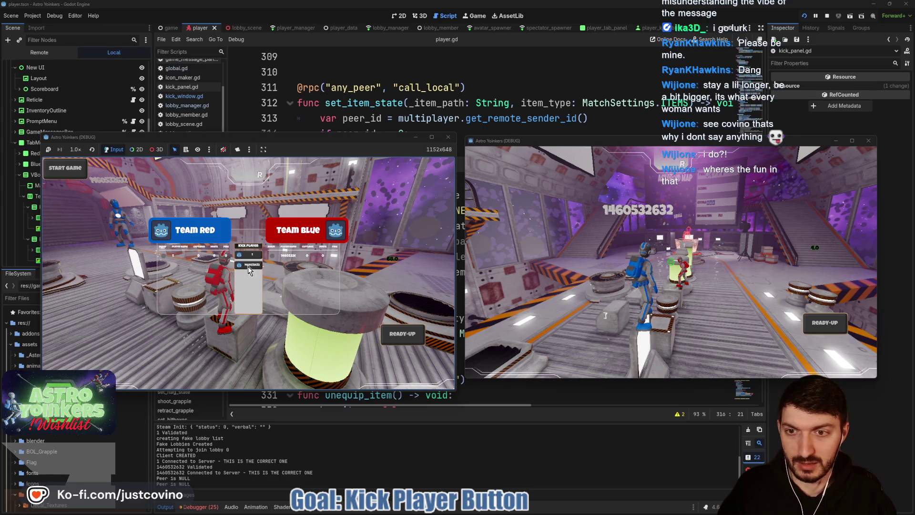
pyautogui.click(248, 266)
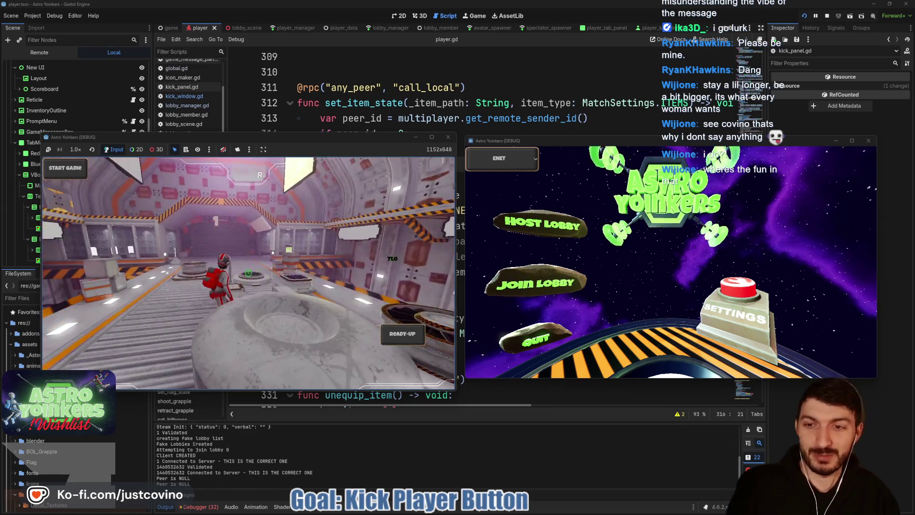
pyautogui.click(551, 285)
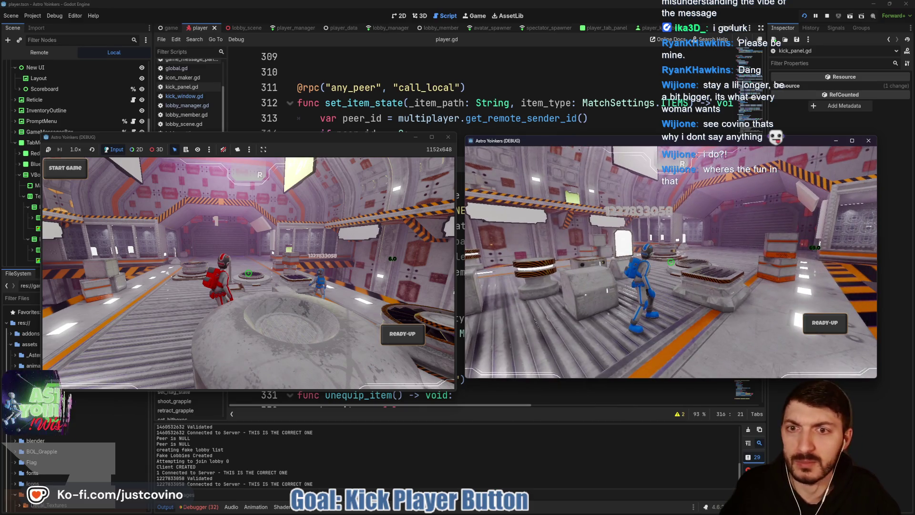
pyautogui.click(338, 136)
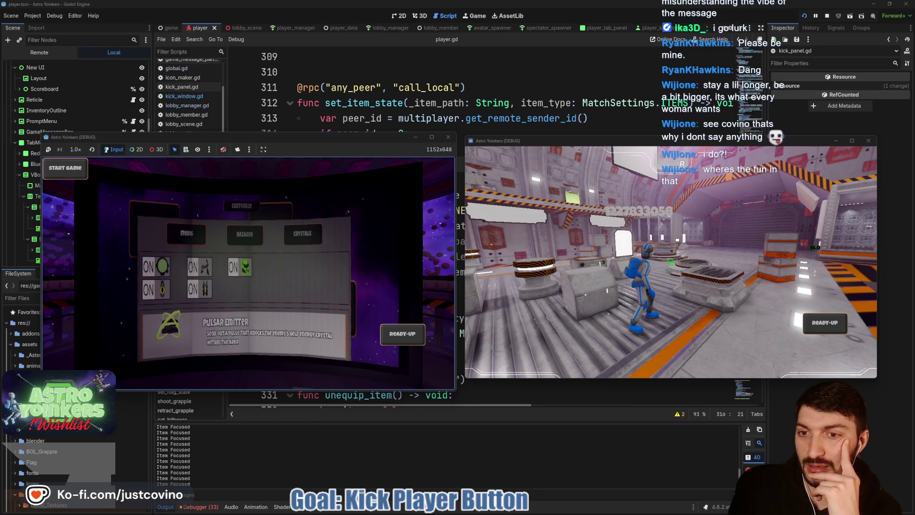
# Switch between the Items and Hazards settings to reach Meteor Shower, then stop the game with F8
pyautogui.press('Right')
pyautogui.press('Right')
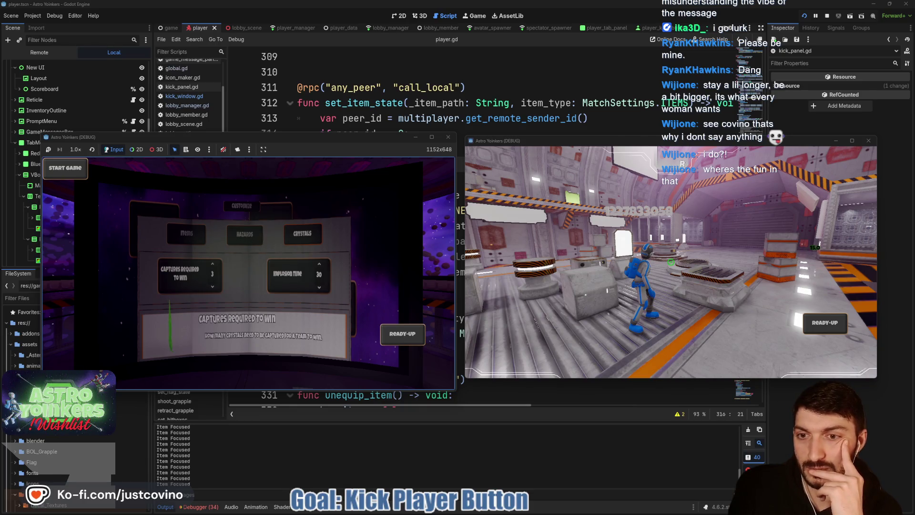
pyautogui.press('Left')
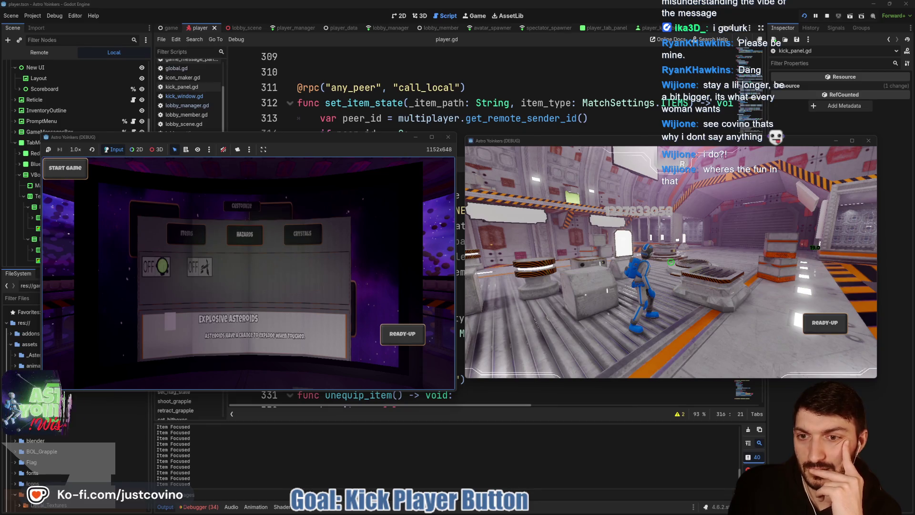
pyautogui.press('Left')
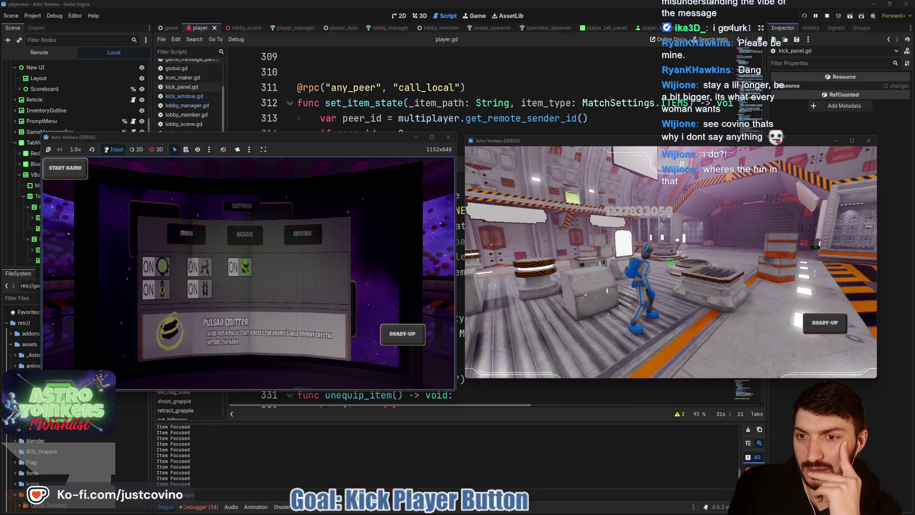
pyautogui.press('Right')
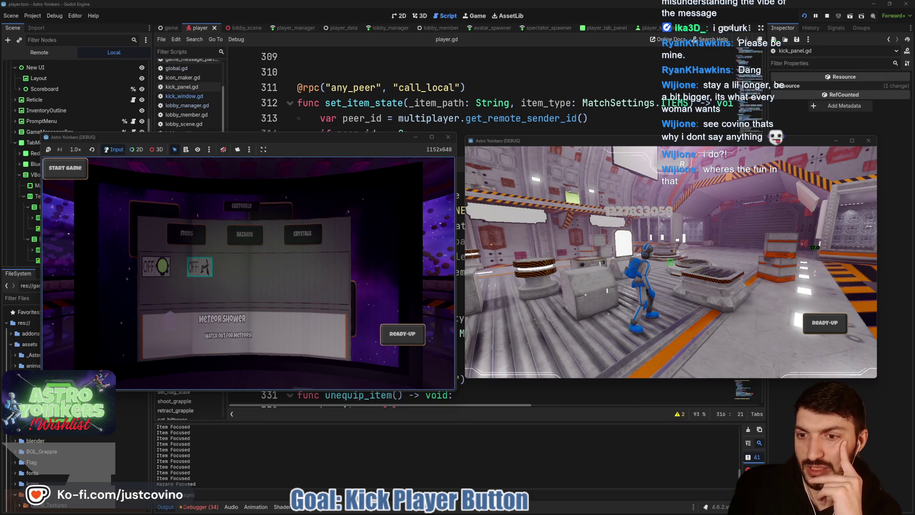
pyautogui.press('Left')
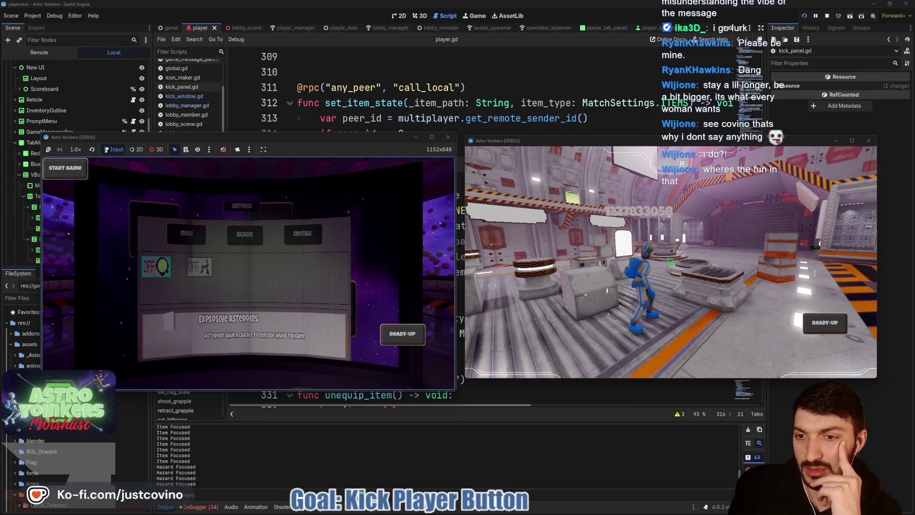
pyautogui.press('Left')
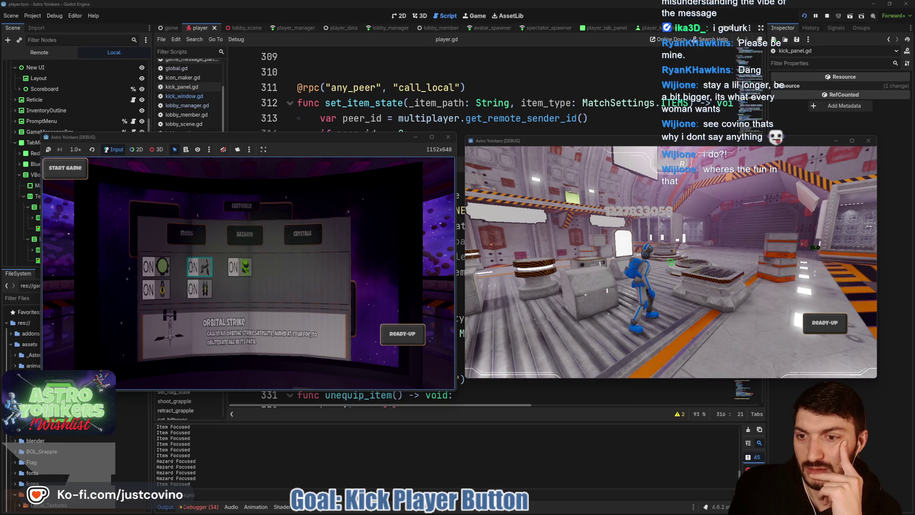
pyautogui.press('Right')
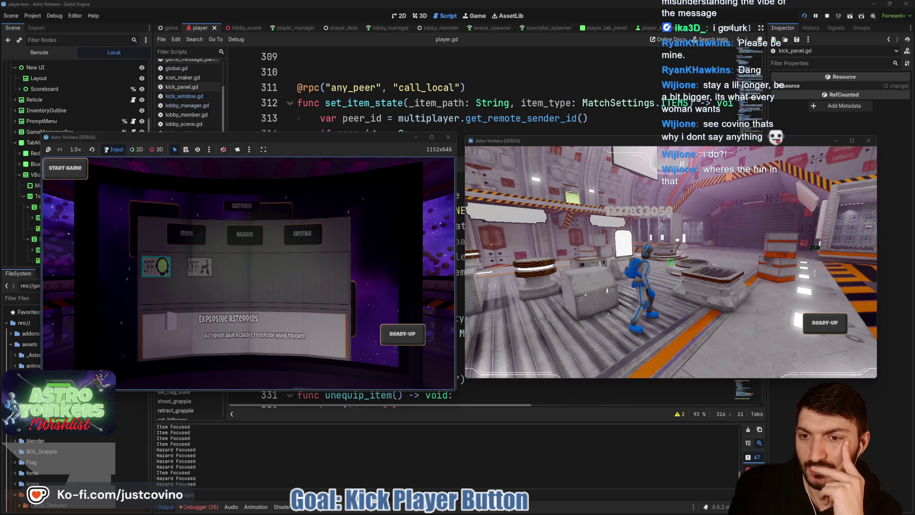
pyautogui.press('Right')
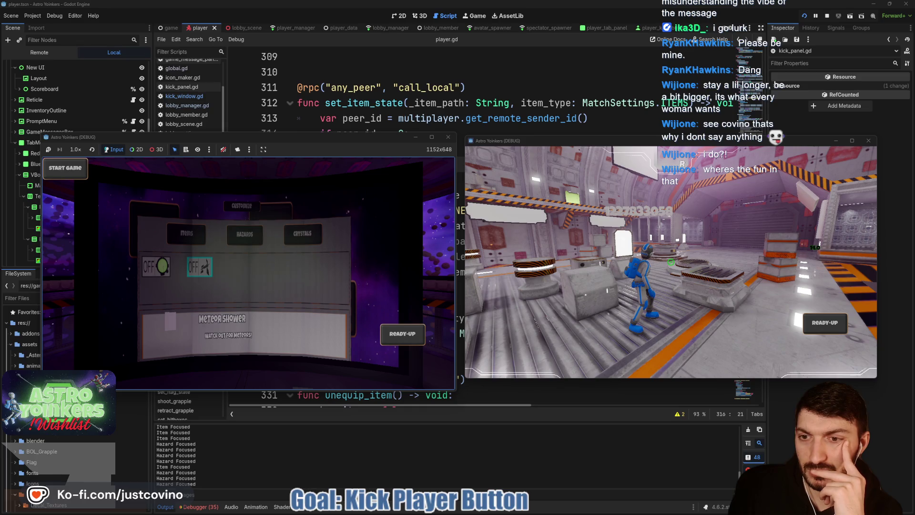
pyautogui.press('F8')
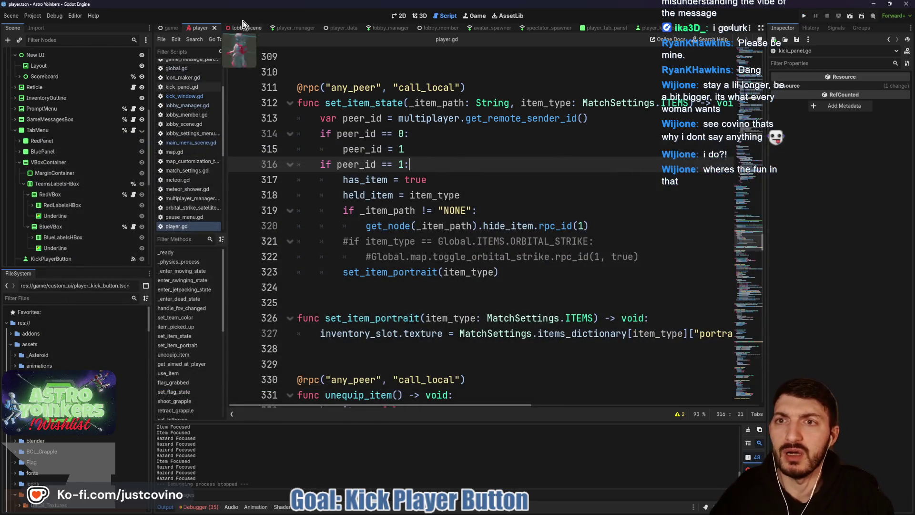
# From lobby_scene's Lobby_Map in the 3D view, open tv.tscn and select the TV screen MeshInstance3D
pyautogui.click(245, 27)
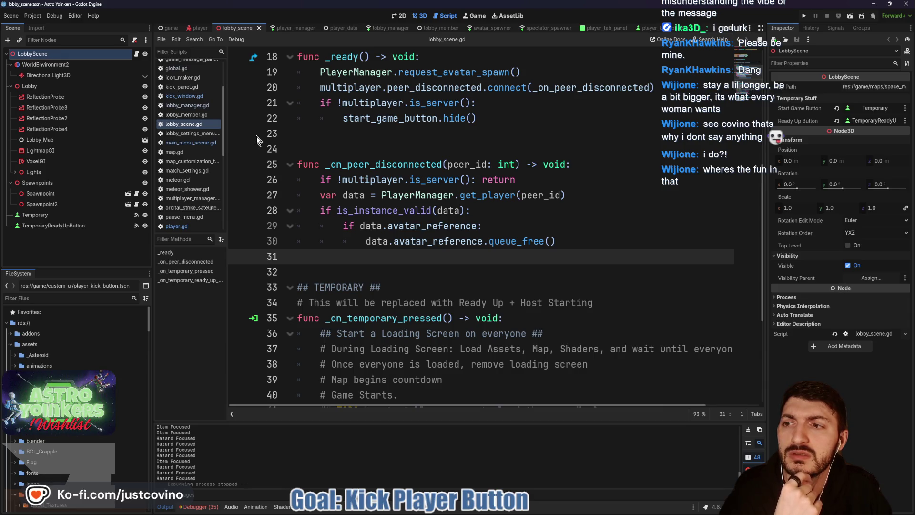
pyautogui.hotkey('ctrl', 'F2')
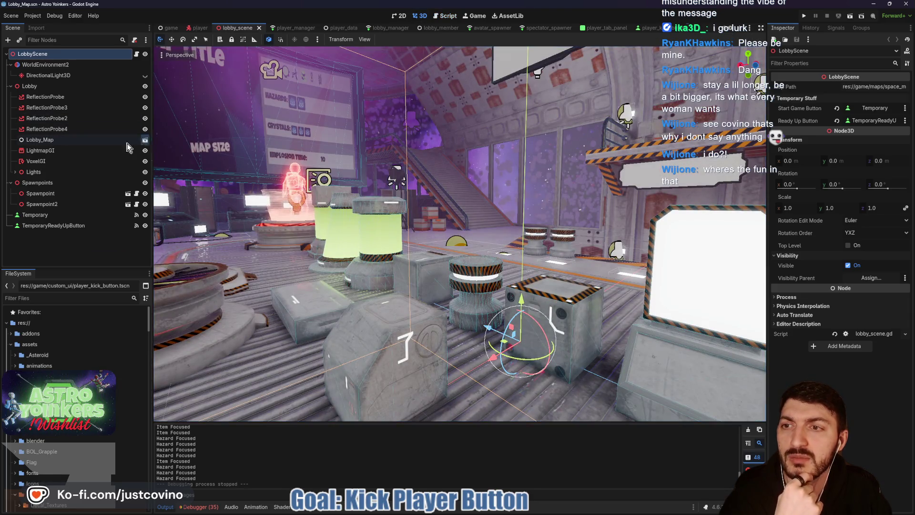
pyautogui.click(145, 140)
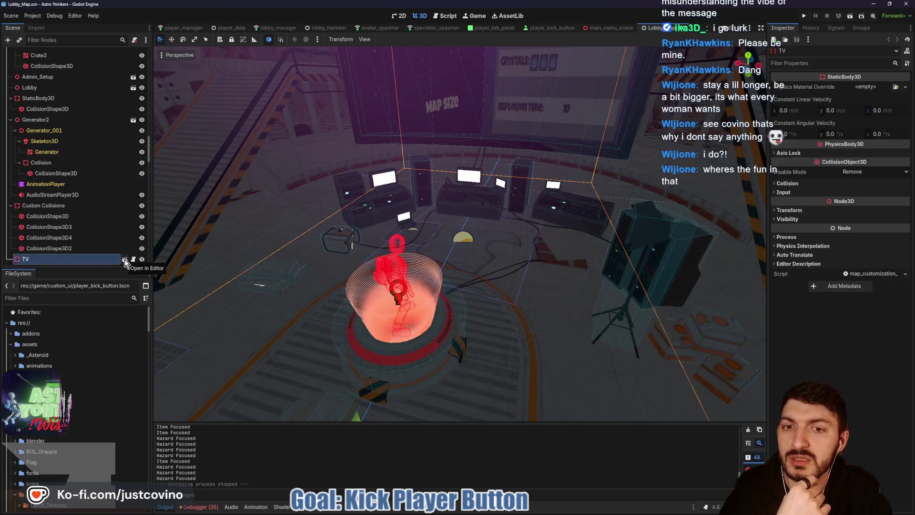
pyautogui.click(124, 259)
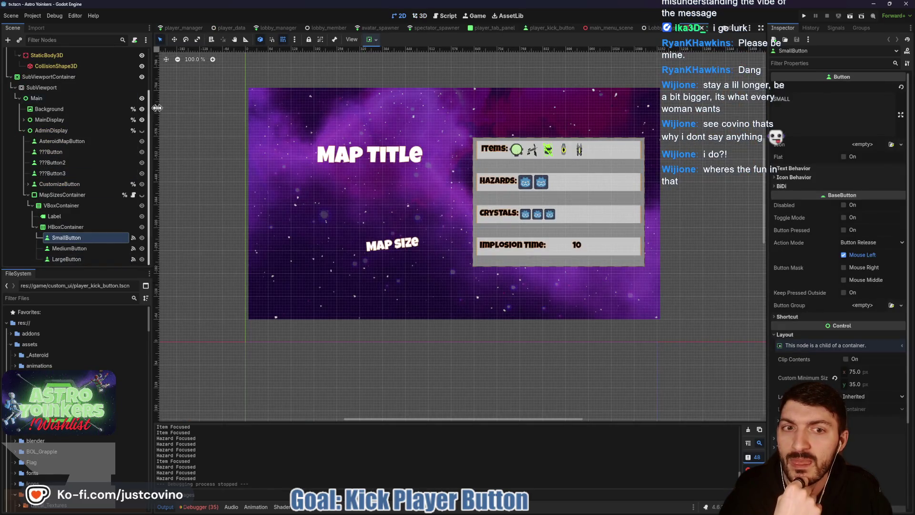
pyautogui.scroll(3, 70, 132)
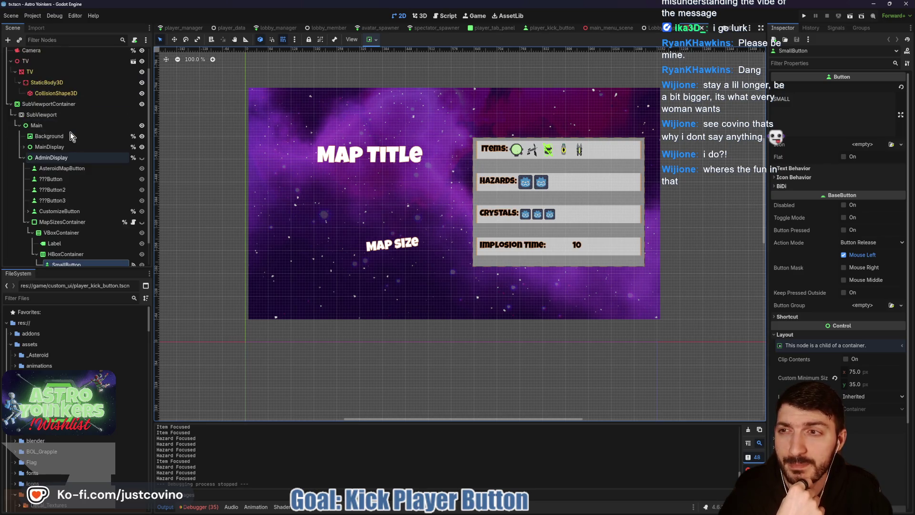
pyautogui.click(30, 96)
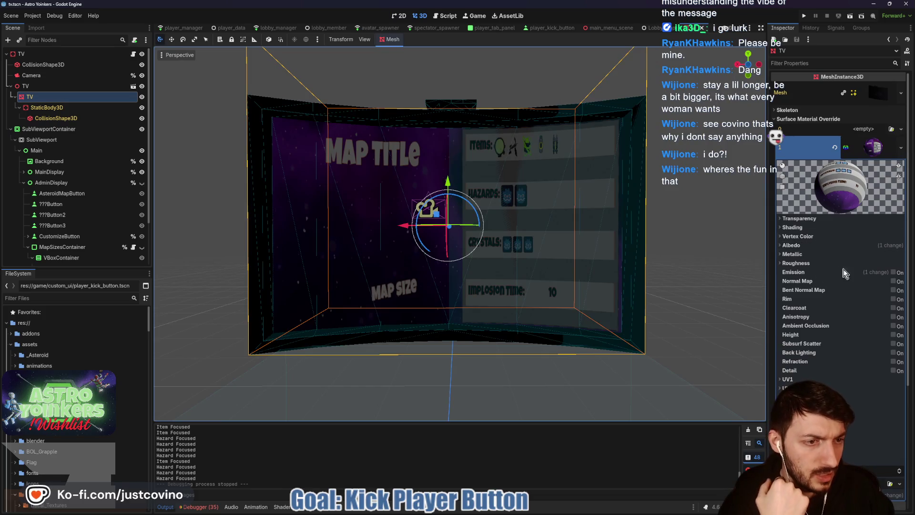
# Enable Emission on the TV screen material, save tv.tscn, and run the project
pyautogui.click(894, 273)
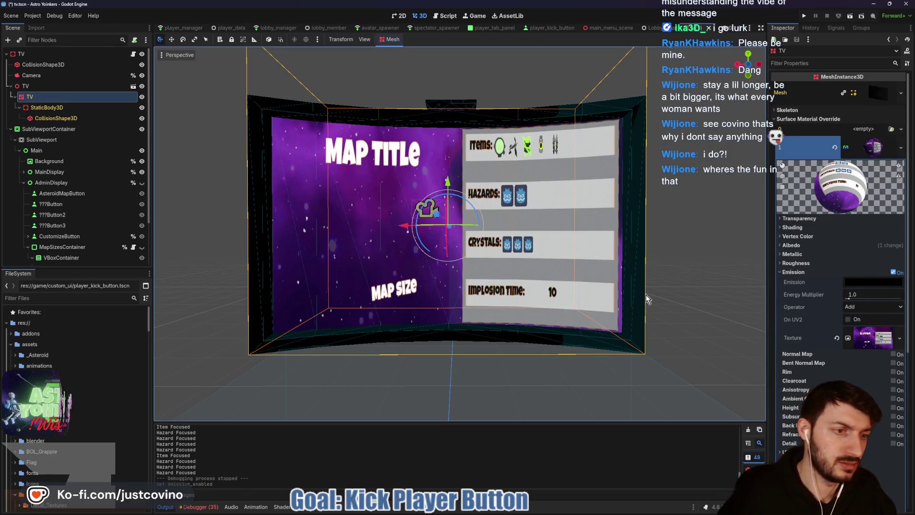
pyautogui.hotkey('ctrl', 's')
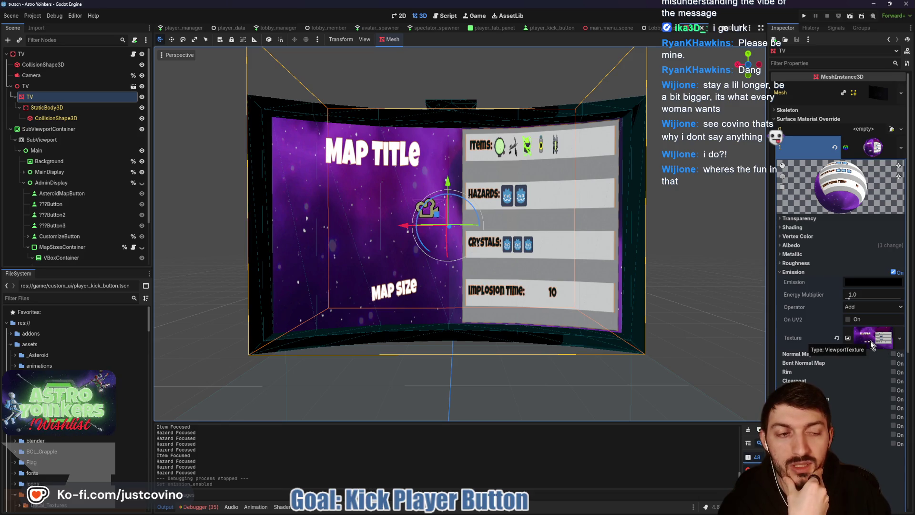
pyautogui.click(803, 17)
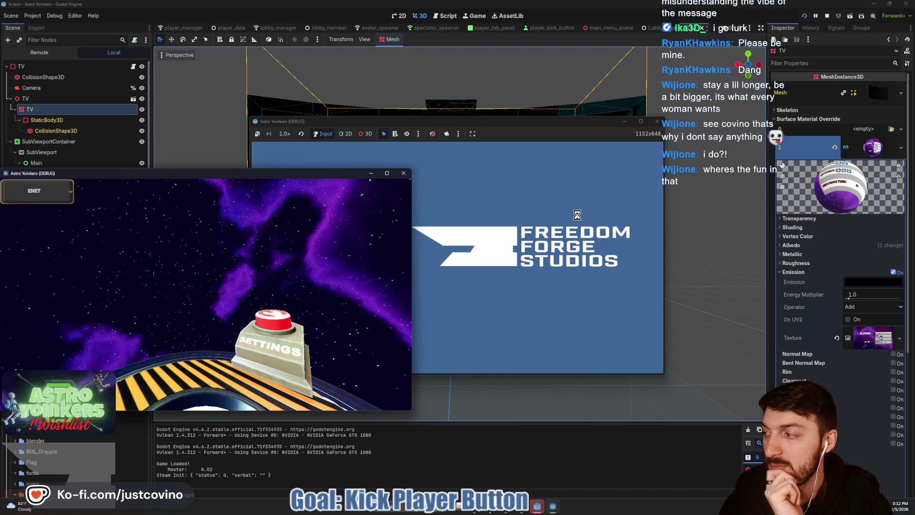
# Host a lobby, walk to the Asteroid Map board, then select the emission energy multiplier field
pyautogui.click(548, 210)
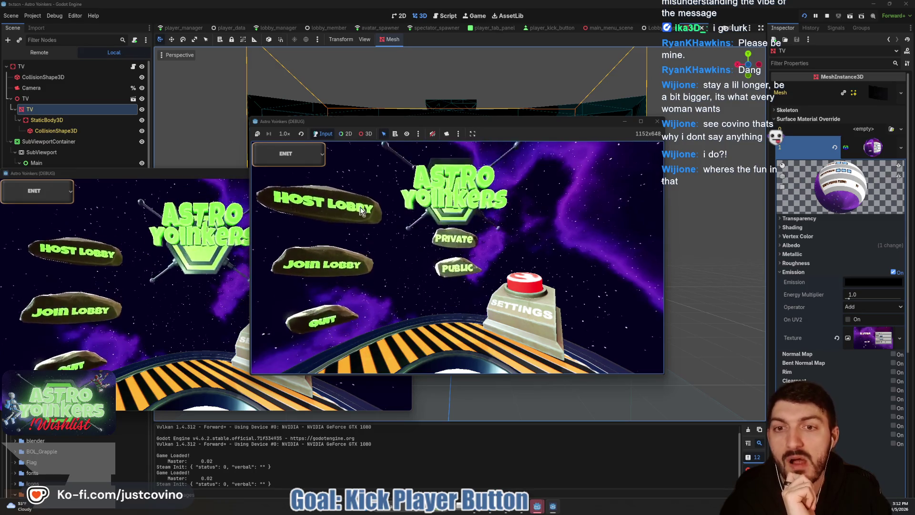
pyautogui.click(476, 219)
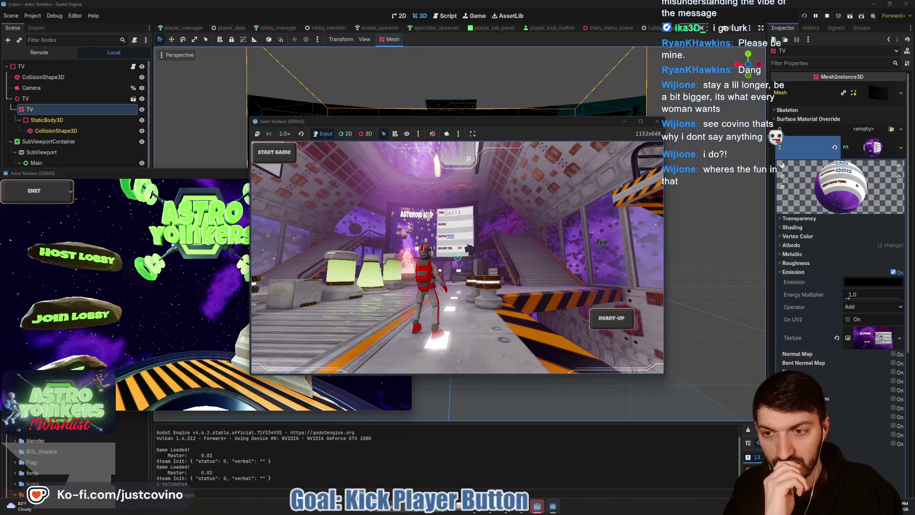
pyautogui.press('w')
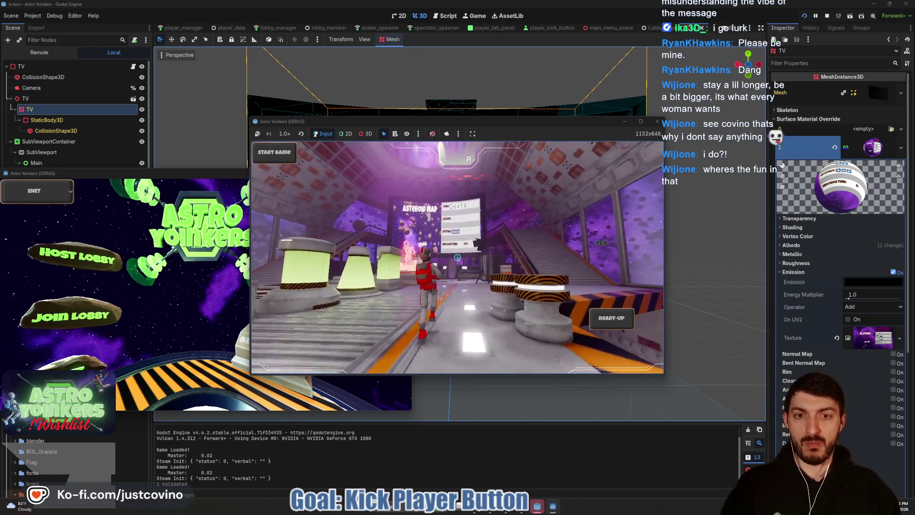
pyautogui.press('w')
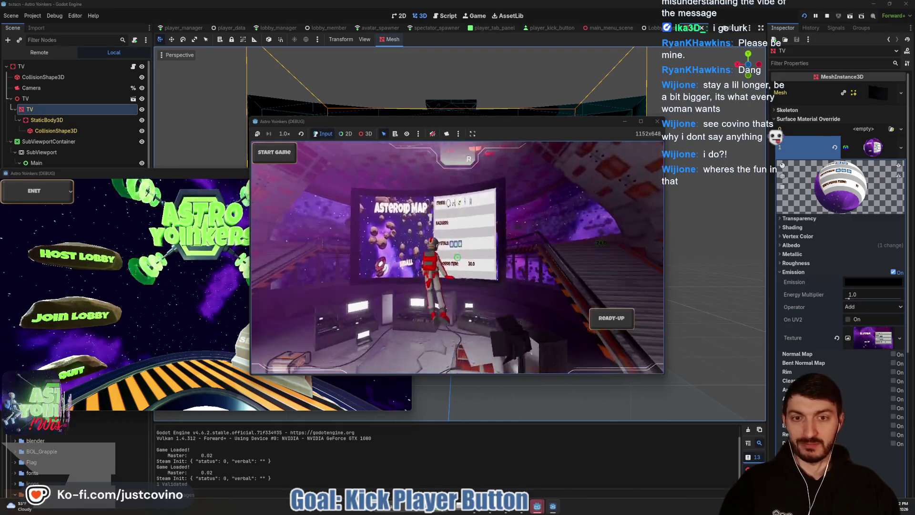
pyautogui.press('space')
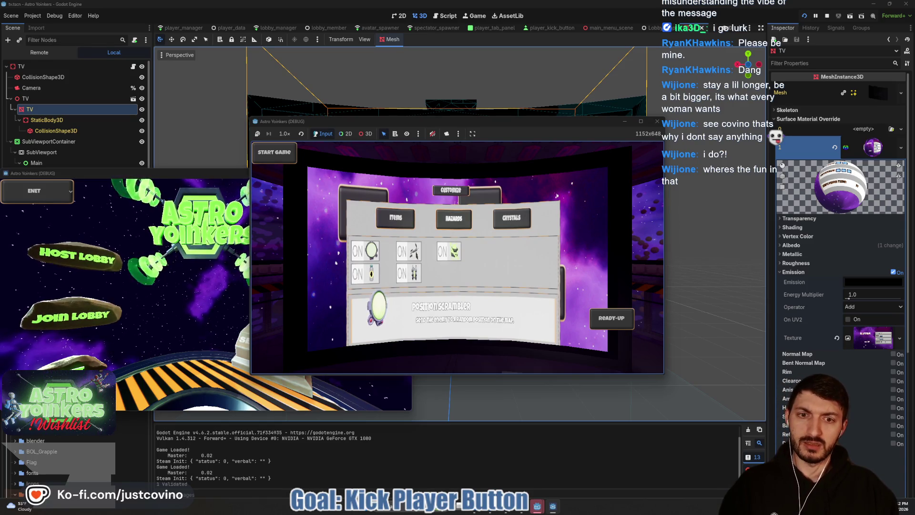
pyautogui.click(862, 295)
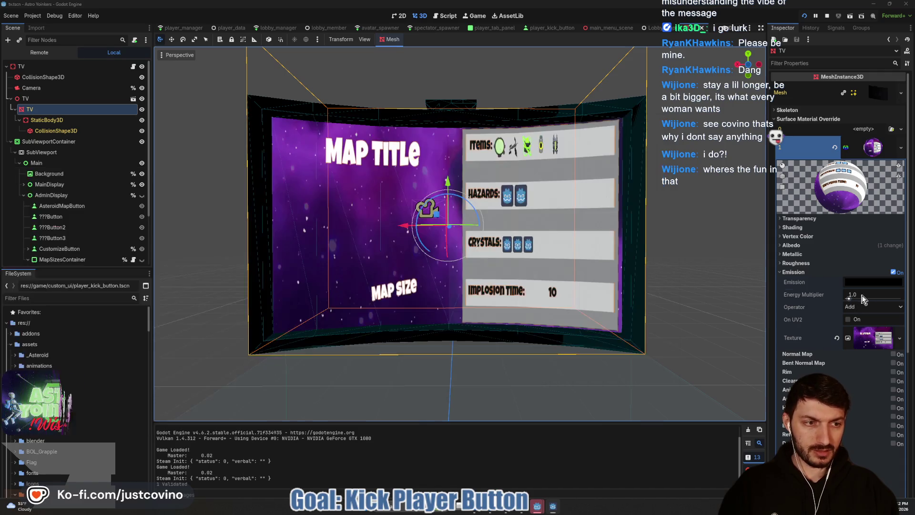
pyautogui.write('0.5')
# Set emission energy multiplier to 0.5, view the in-game admin display's Jet Pack item, then stop
pyautogui.press('Return')
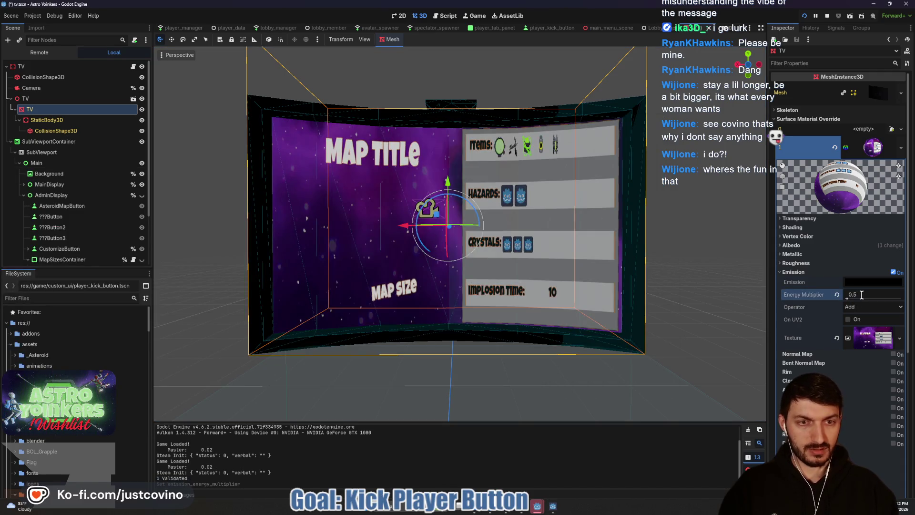
pyautogui.moveTo(537, 505)
pyautogui.click(563, 470)
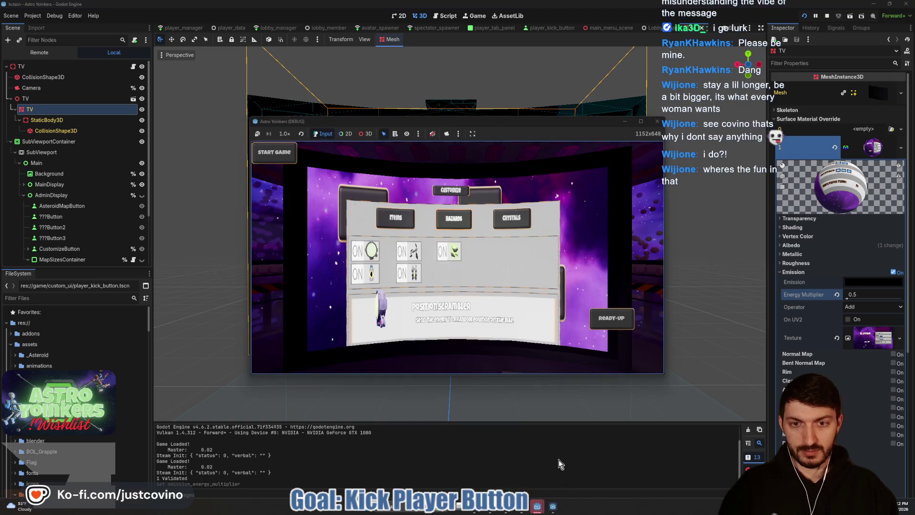
pyautogui.press('Escape')
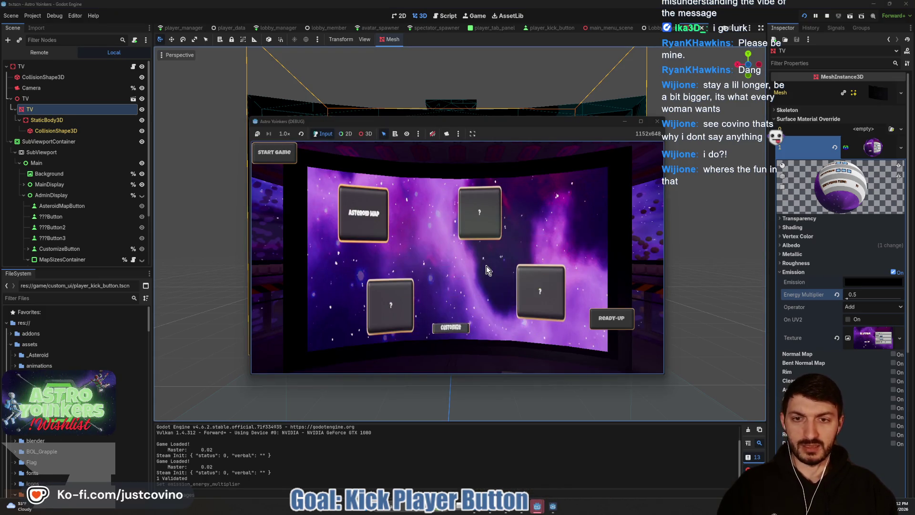
pyautogui.click(487, 270)
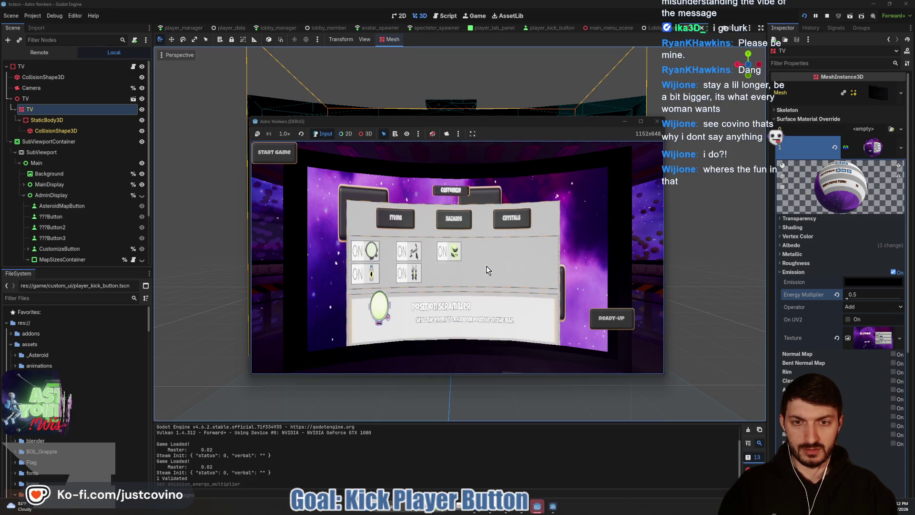
pyautogui.press('Right')
pyautogui.press('Down')
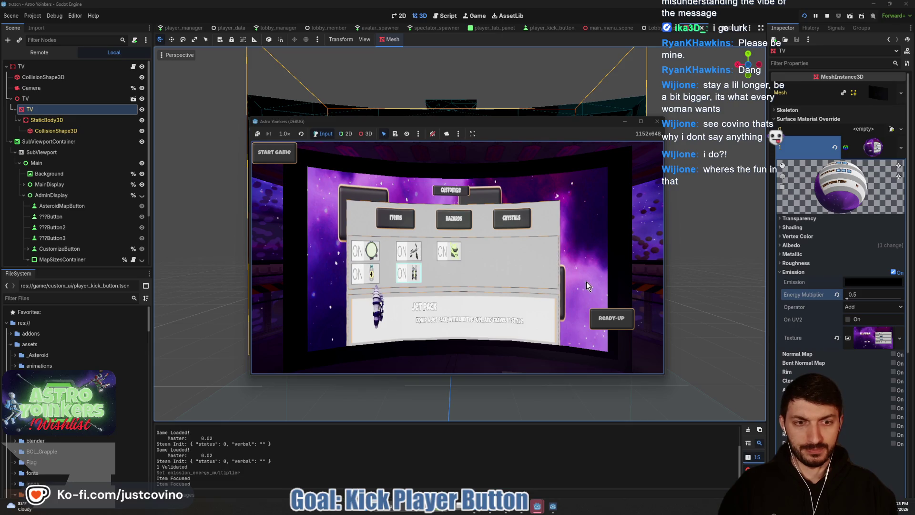
pyautogui.click(826, 16)
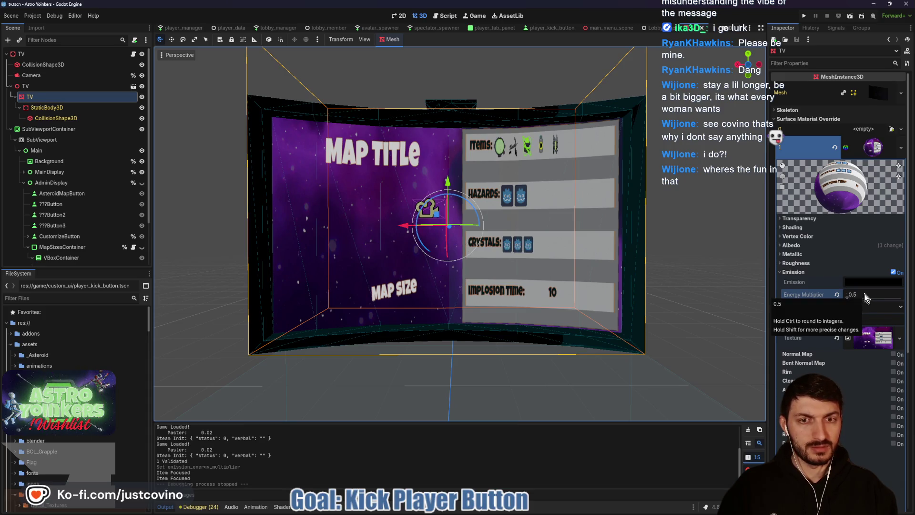
# Lower the emission energy multiplier to 0.25, save, and start a new test run
pyautogui.click(865, 295)
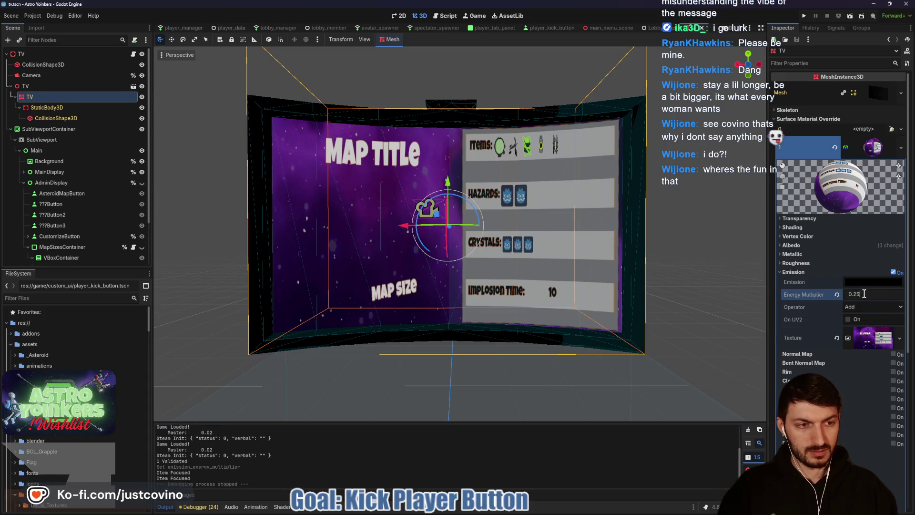
pyautogui.press('Return')
pyautogui.hotkey('ctrl', 's')
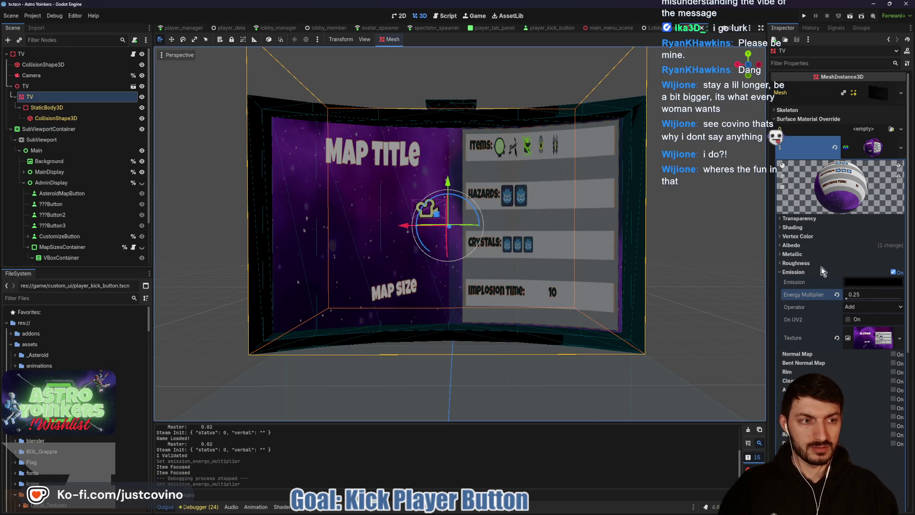
pyautogui.click(805, 17)
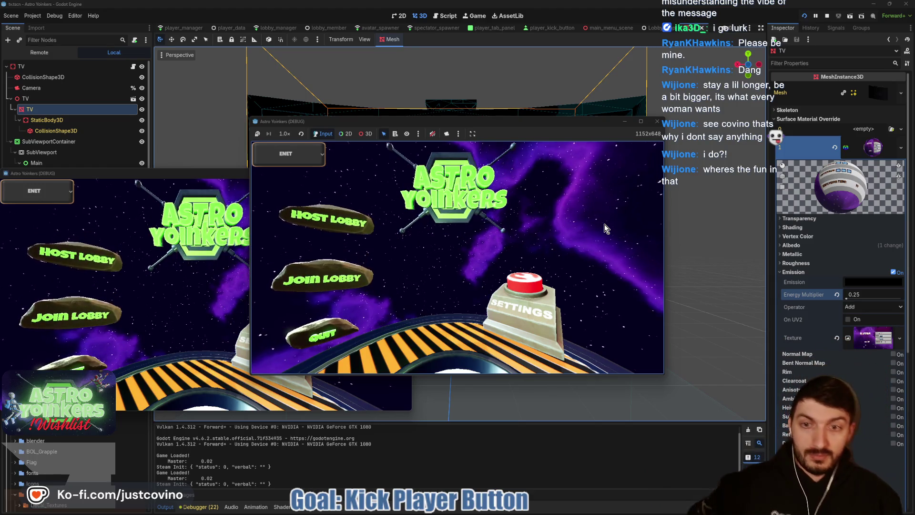
# Host a lobby, walk to the Asteroid Map board and open its map selection
pyautogui.click(371, 231)
pyautogui.click(453, 235)
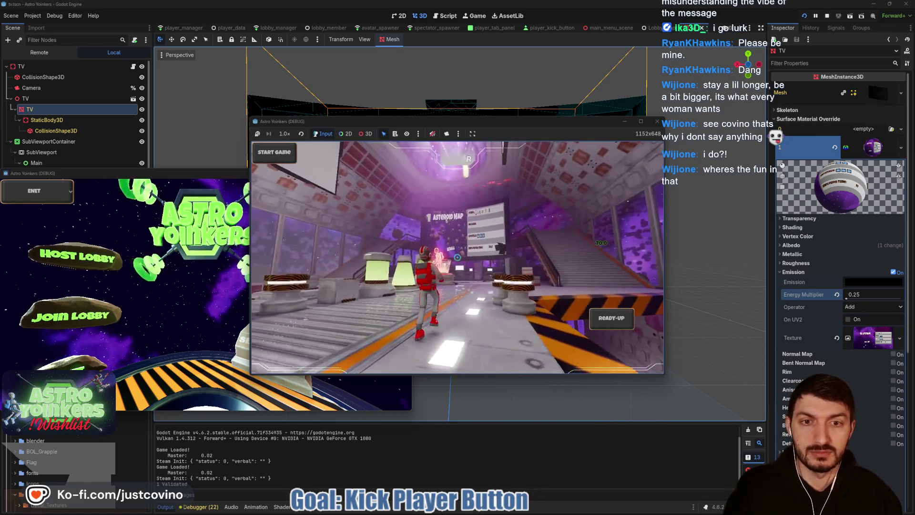
pyautogui.press('space')
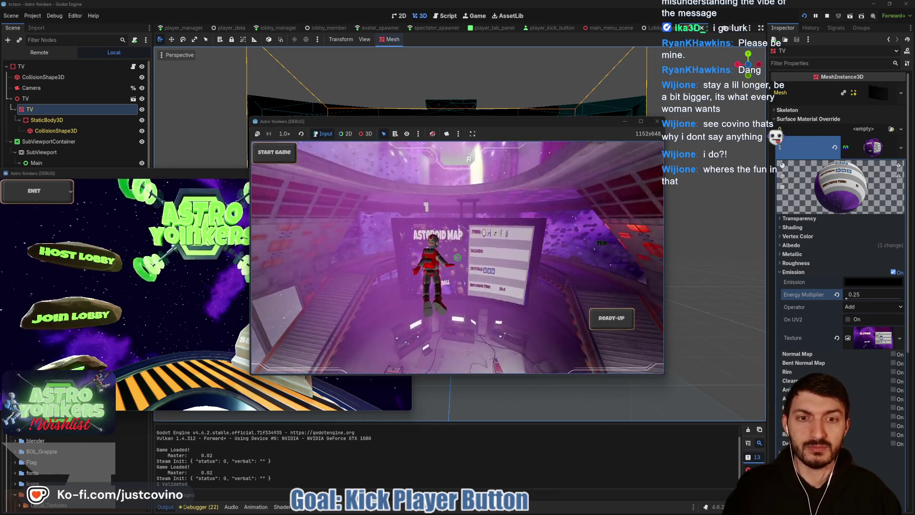
pyautogui.press('e')
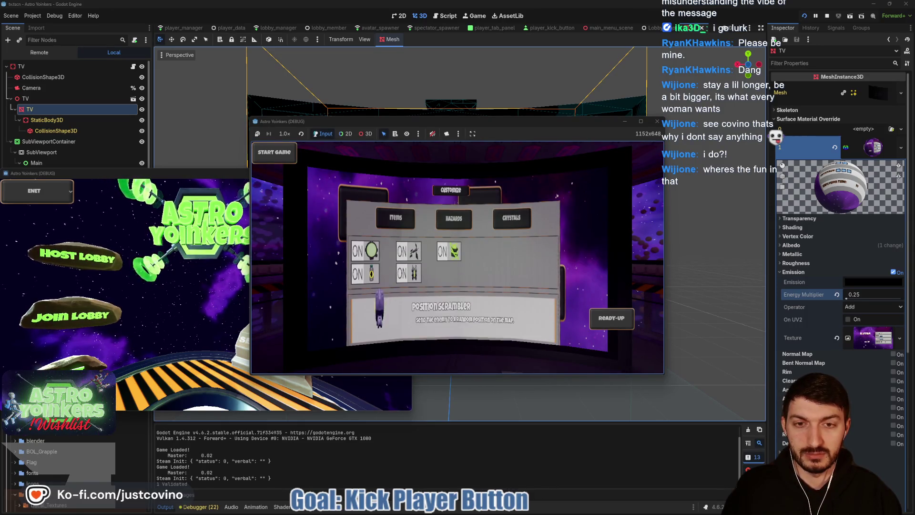
# Browse the Items page across Pulsar Emitter, Black Hole and Orbital Strike
pyautogui.press('Right')
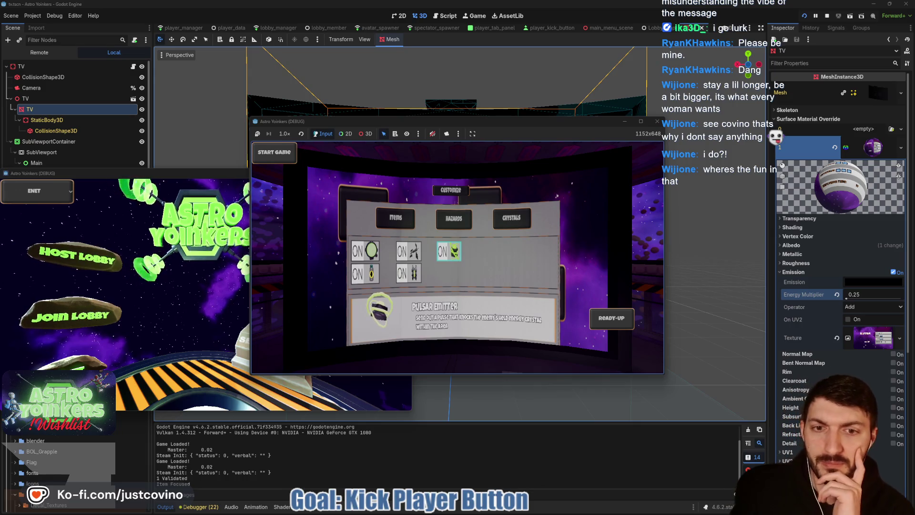
pyautogui.press('Left')
pyautogui.press('Left')
pyautogui.press('Down')
pyautogui.press('Up')
pyautogui.press('Down')
pyautogui.press('Right')
pyautogui.press('Up')
pyautogui.press('Right')
# Cycle through Hazards (Meteor Shower), crystal settings and Items, ending on the Hazards page
pyautogui.press('e')
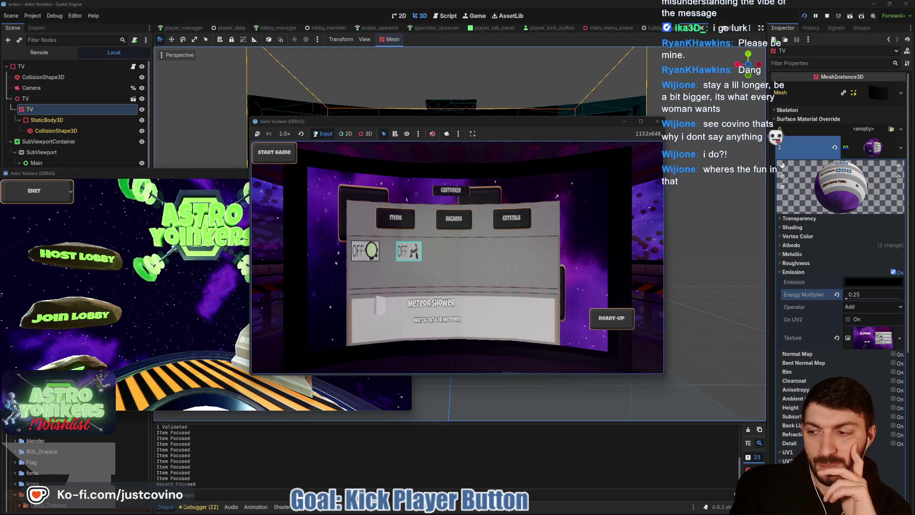
pyautogui.press('Right')
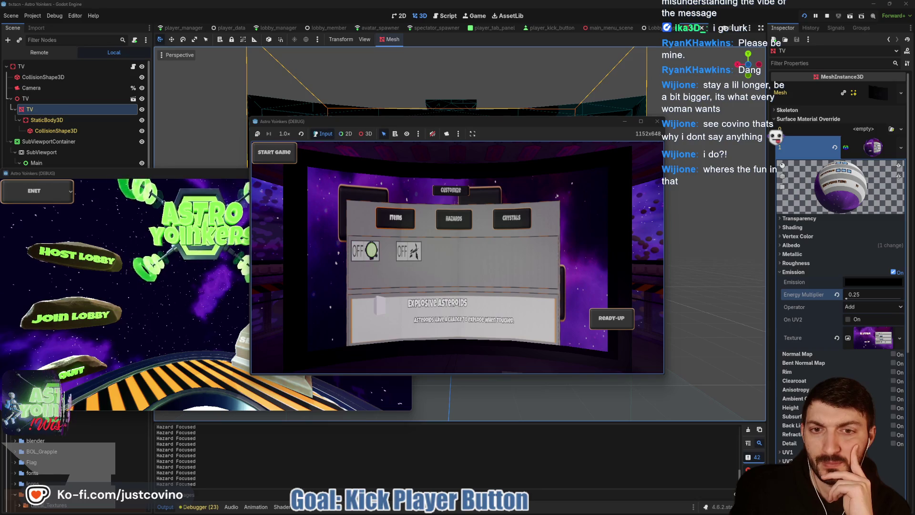
pyautogui.press('e')
pyautogui.press('Right')
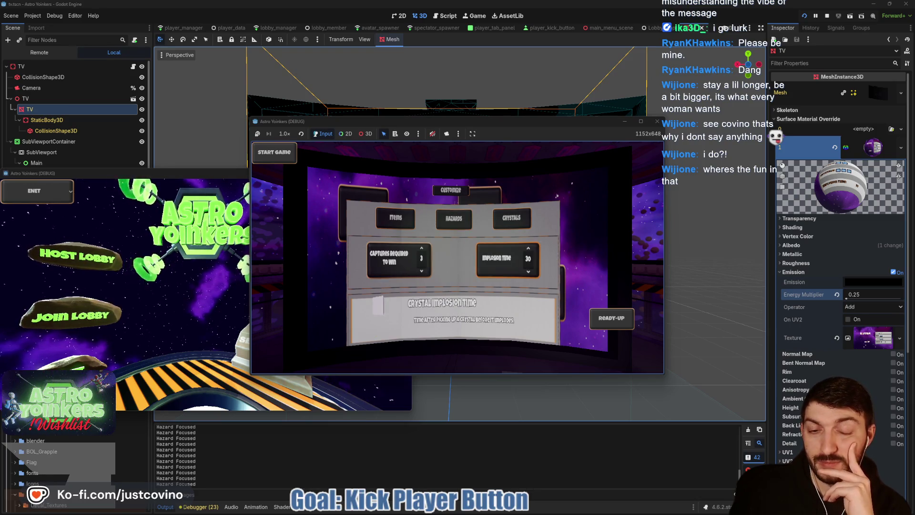
pyautogui.press('Left')
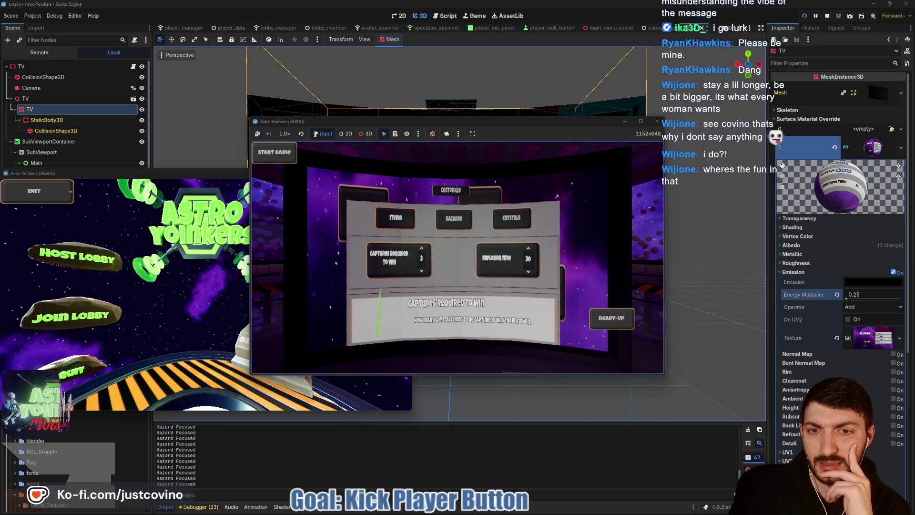
pyautogui.press('e')
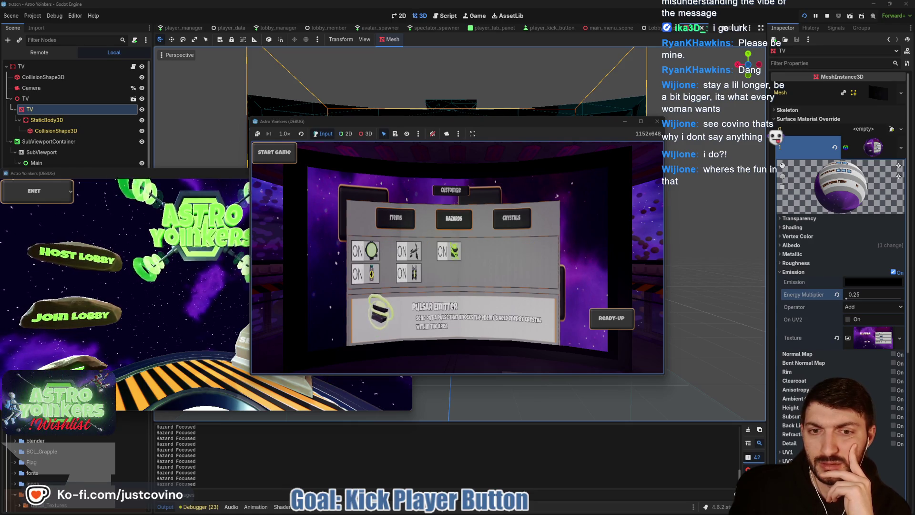
pyautogui.press('e')
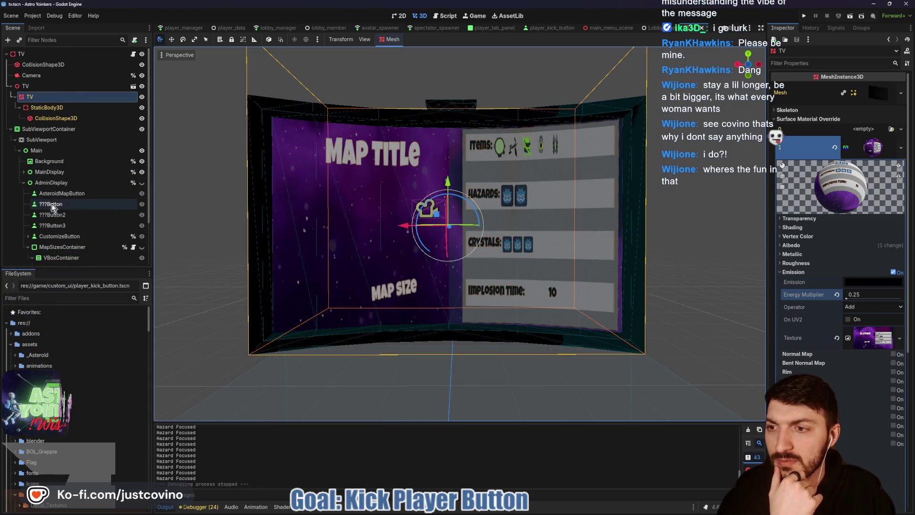
# Expand CustomizeButton and its HazardsGrid and CrystalsGrid nodes in the Scene dock
pyautogui.scroll(-2, 53, 205)
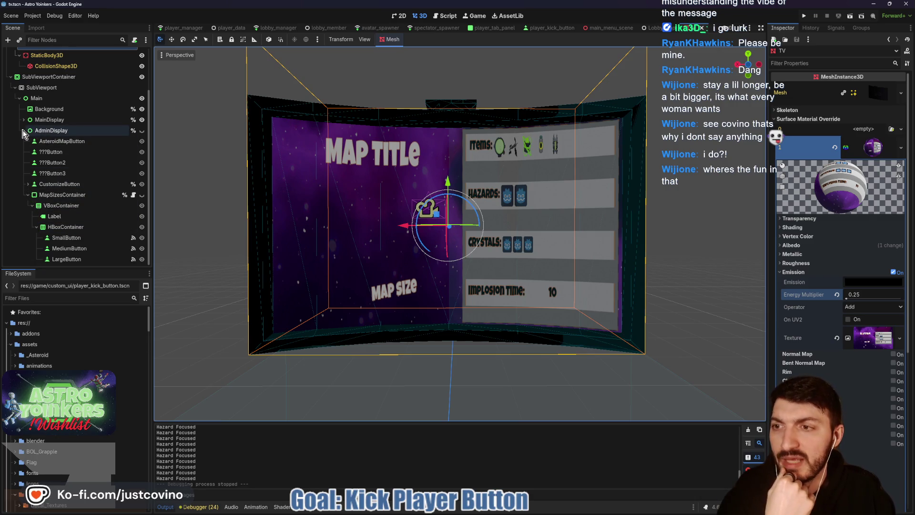
pyautogui.click(28, 184)
pyautogui.scroll(-2, 84, 211)
pyautogui.scroll(-2, 82, 210)
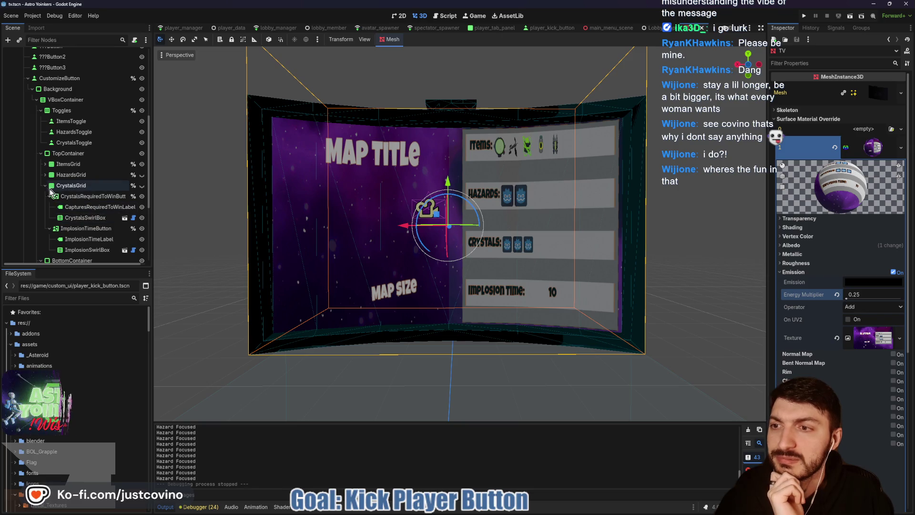
pyautogui.click(45, 186)
pyautogui.click(45, 175)
pyautogui.click(45, 206)
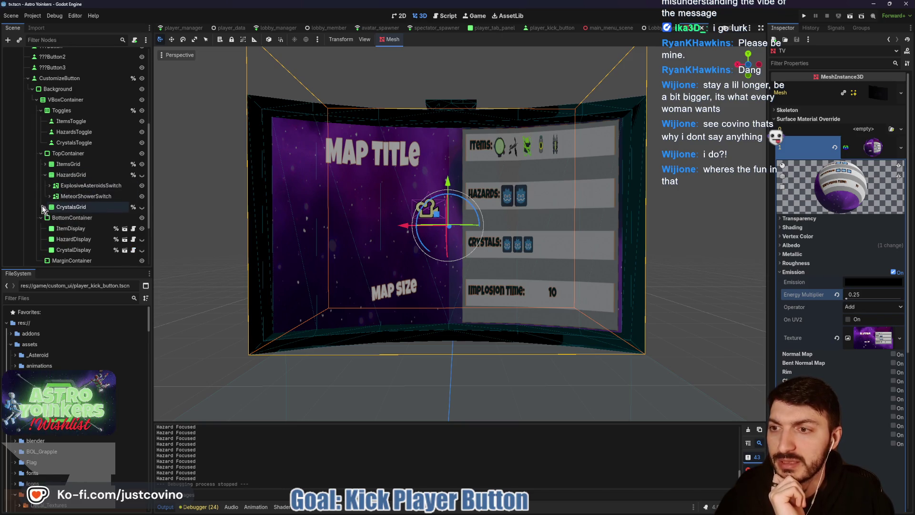
# Collapse CrystalsGrid, reopen HazardsGrid's switches and select MeteorShowerSwitch
pyautogui.scroll(-2, 91, 217)
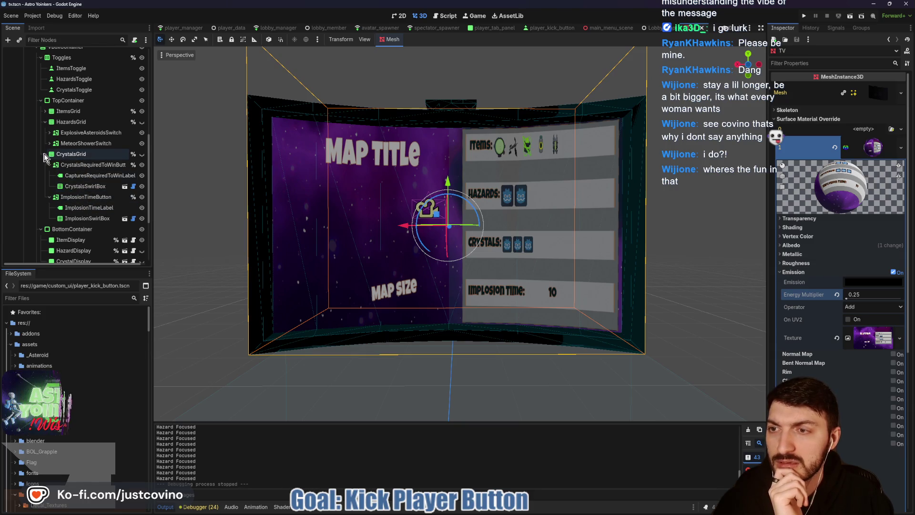
pyautogui.click(45, 154)
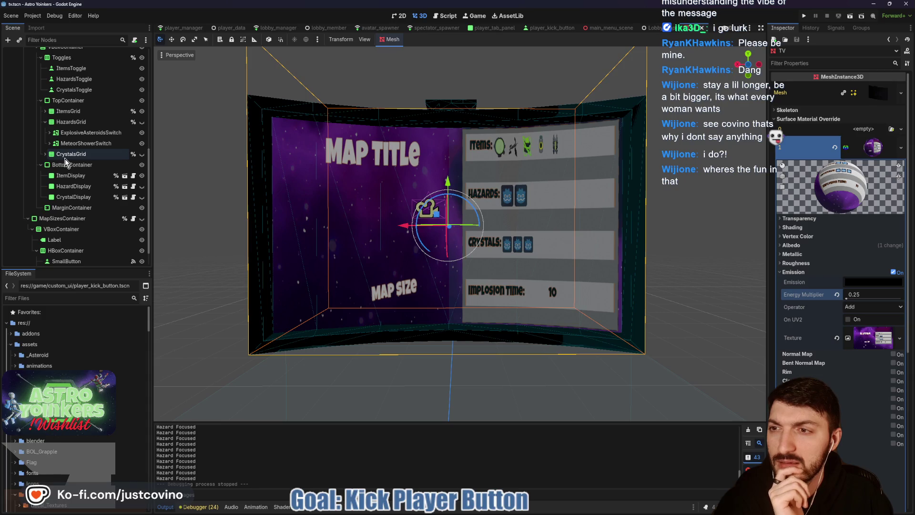
pyautogui.click(45, 122)
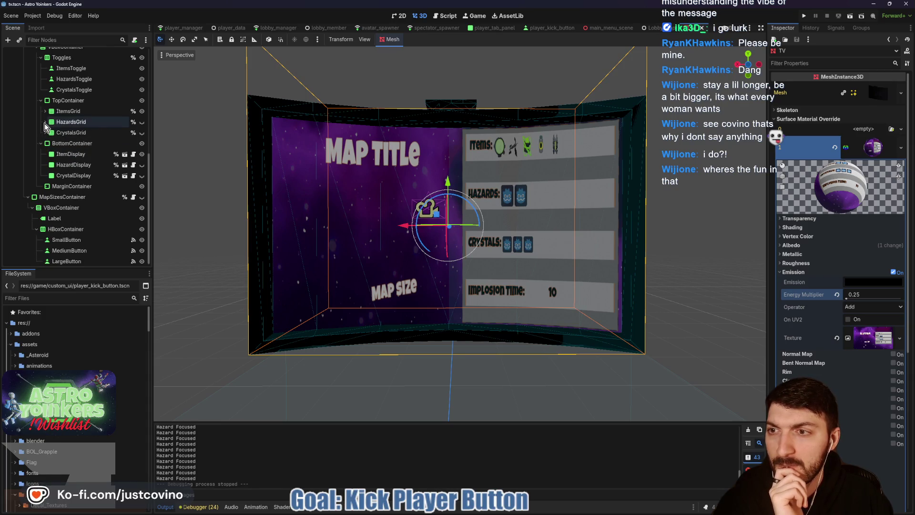
pyautogui.click(45, 122)
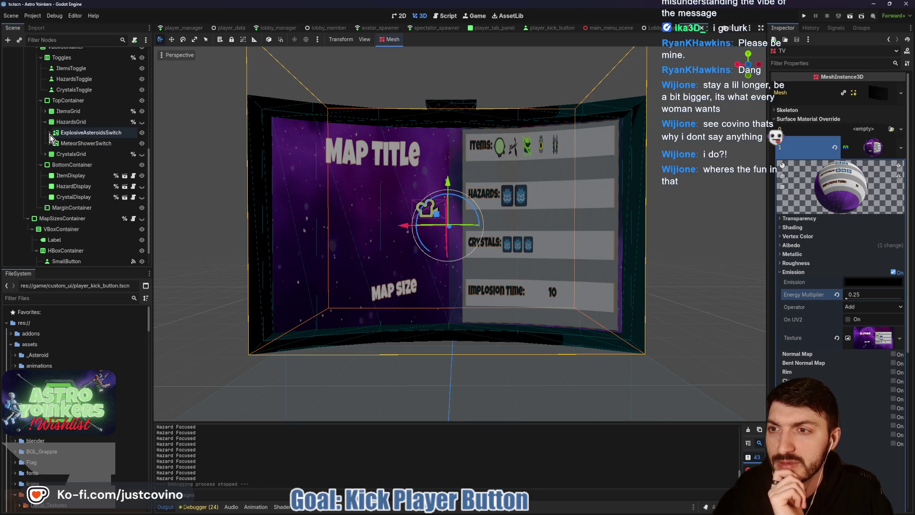
pyautogui.click(49, 133)
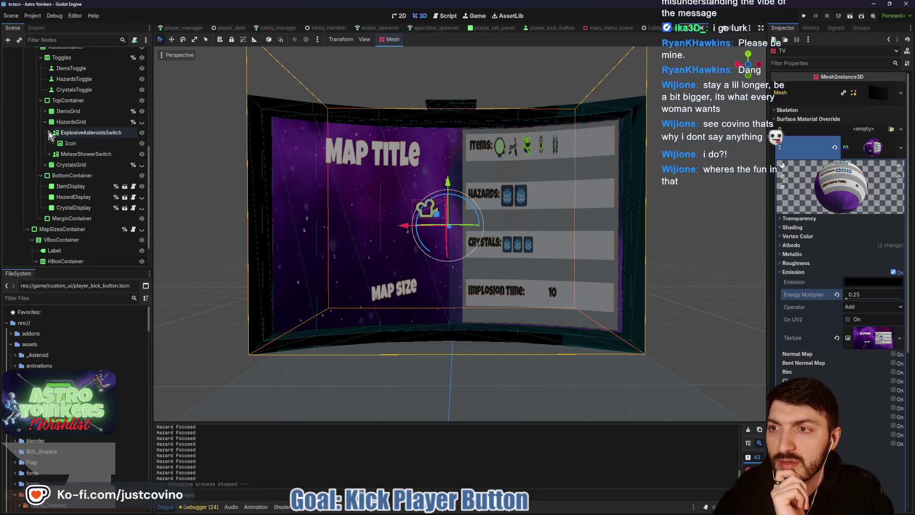
pyautogui.click(69, 154)
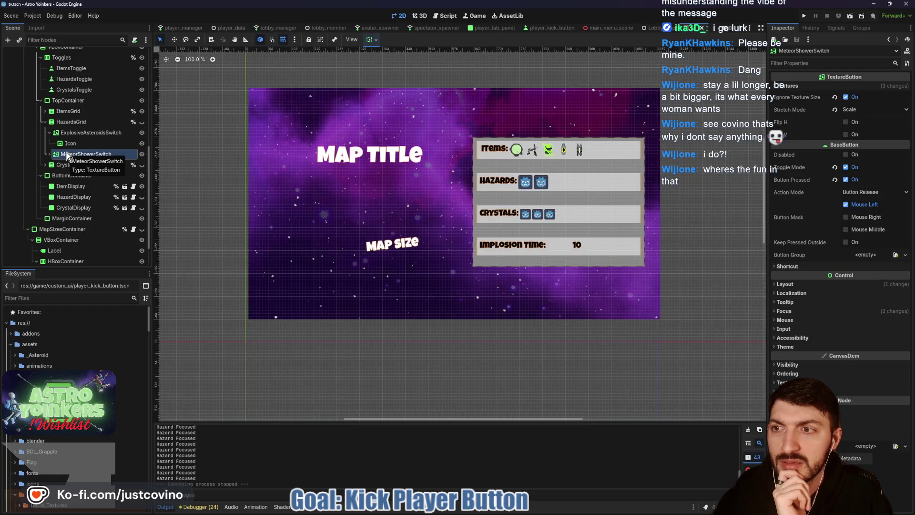
# Open hazard_display.tscn and look at it in 3D, then back in 2D
pyautogui.scroll(-3, 71, 153)
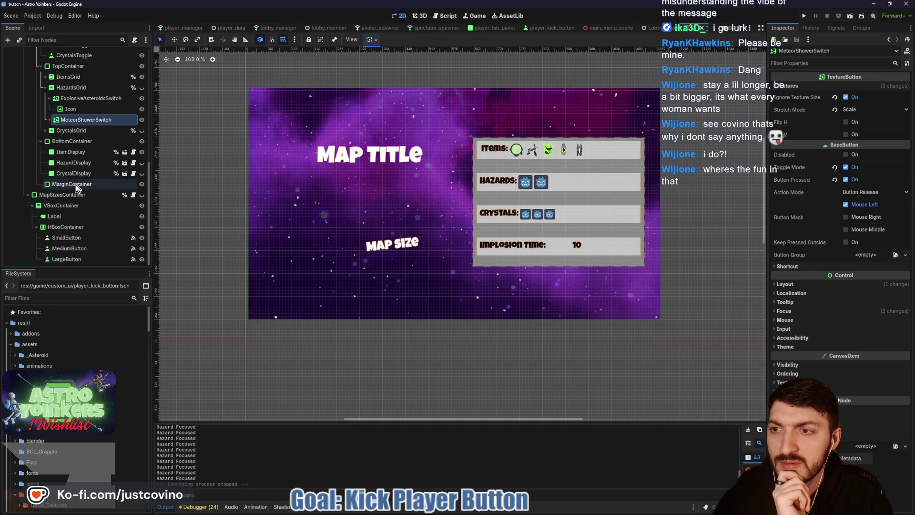
pyautogui.scroll(2, 84, 185)
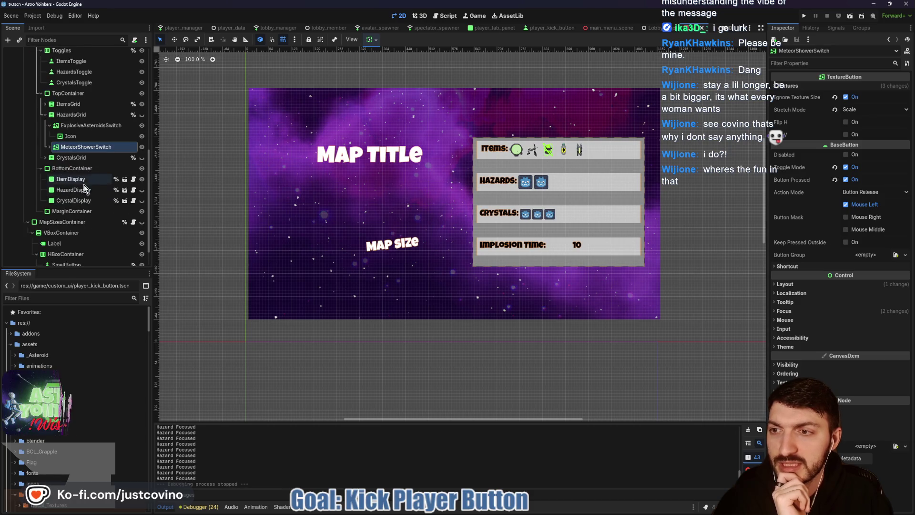
pyautogui.click(124, 190)
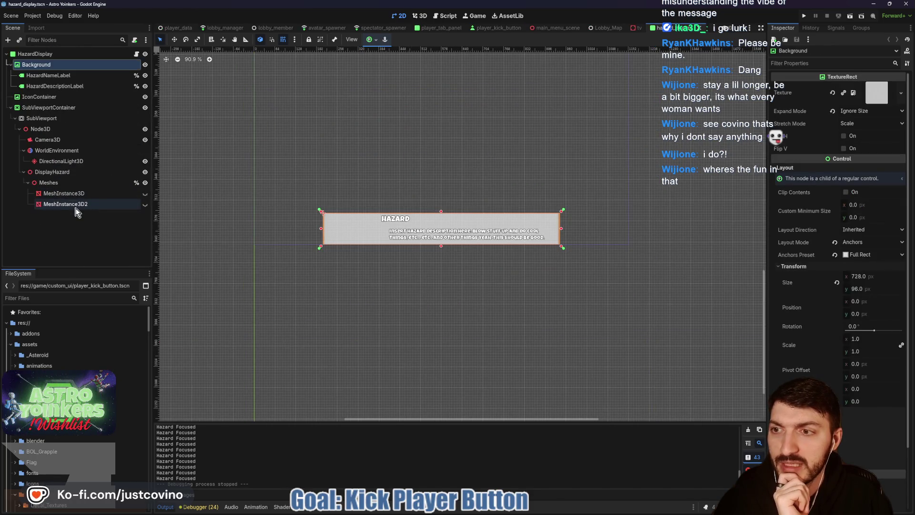
pyautogui.click(421, 17)
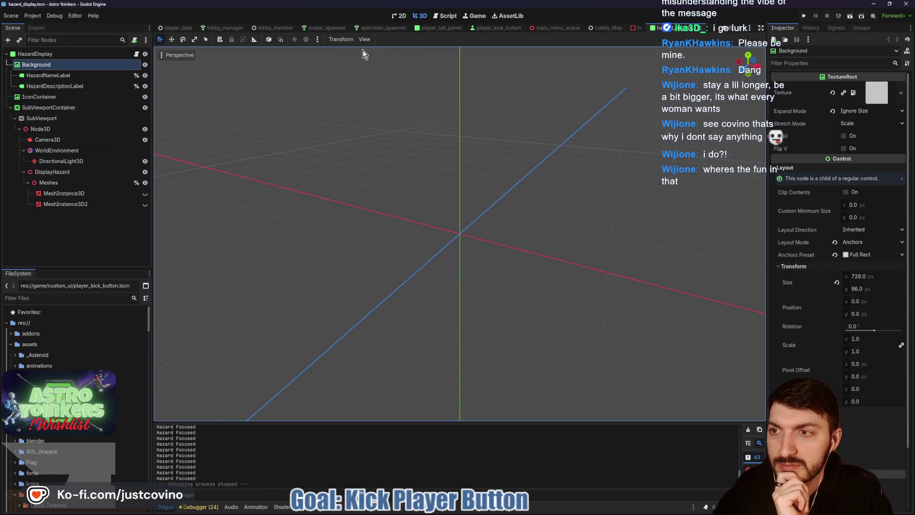
pyautogui.click(399, 16)
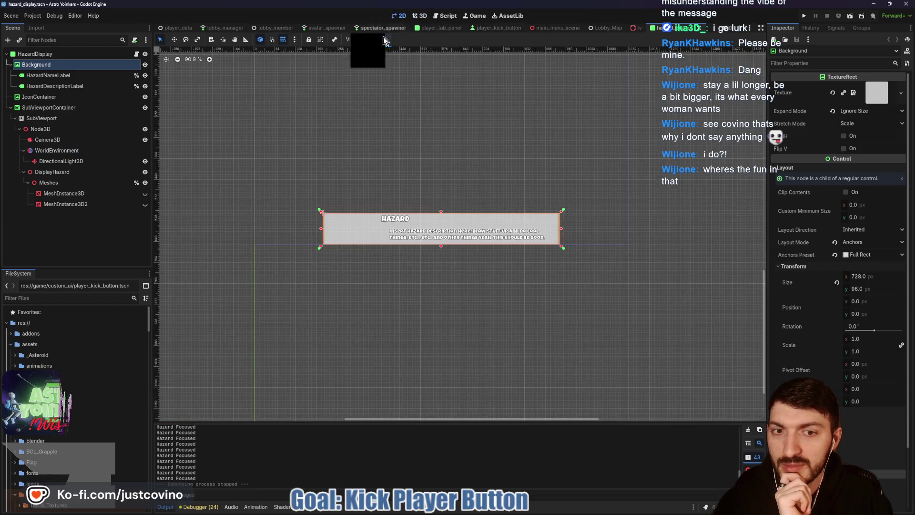
# Show and re-hide MeshInstance3D in the HazardDisplay preview, then return to the tv tab
pyautogui.click(68, 193)
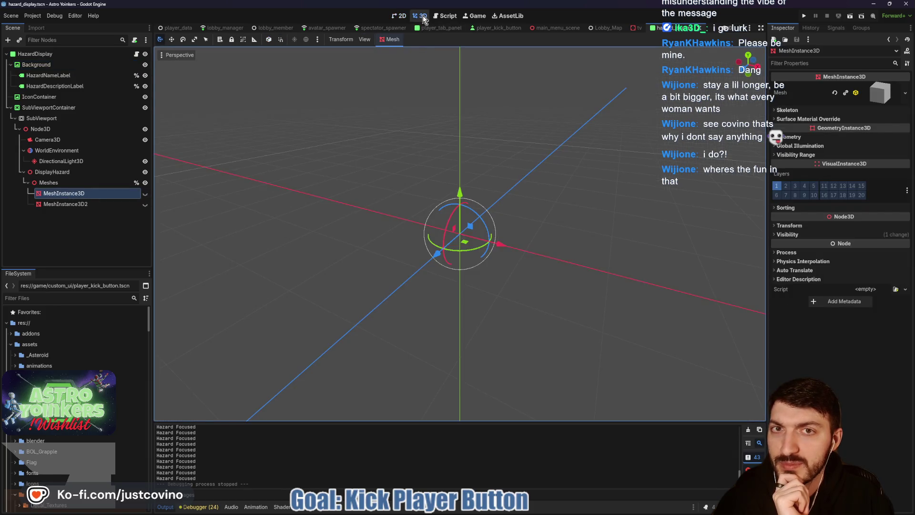
pyautogui.click(445, 18)
pyautogui.hotkey('ctrl', 'F1')
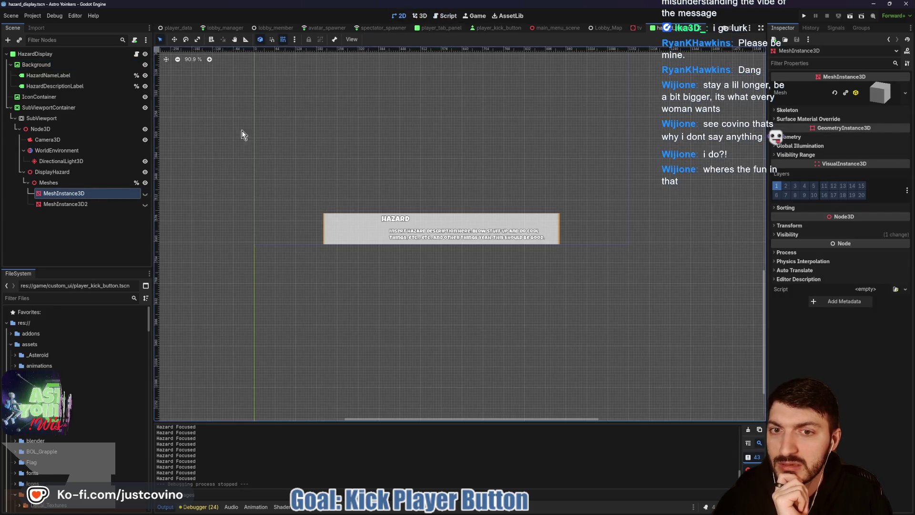
pyautogui.click(144, 194)
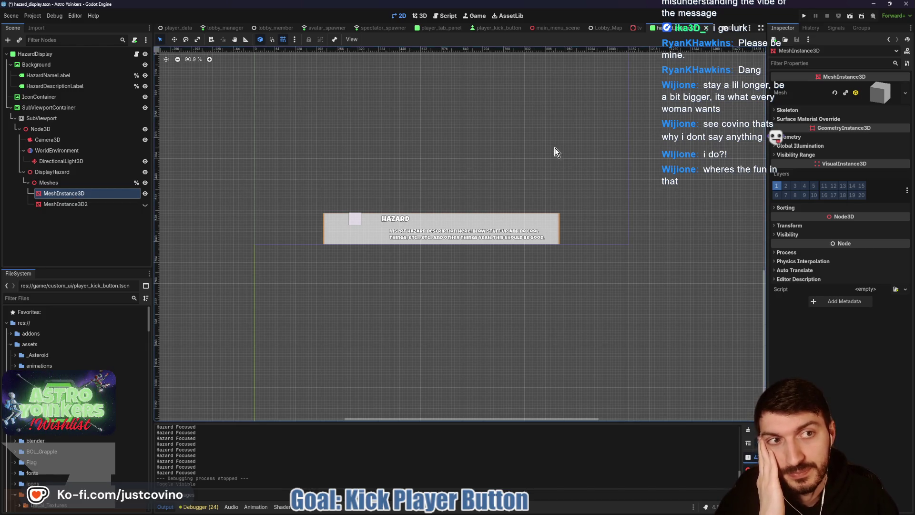
pyautogui.click(144, 194)
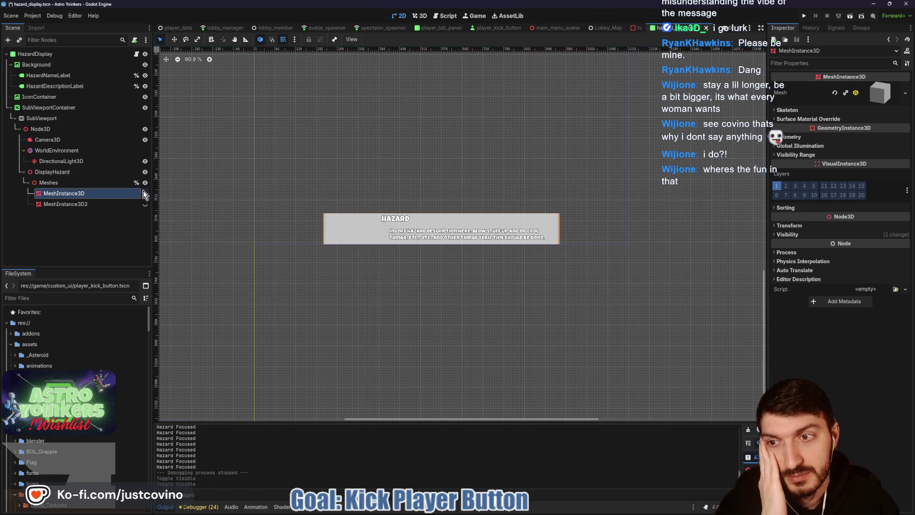
pyautogui.click(606, 28)
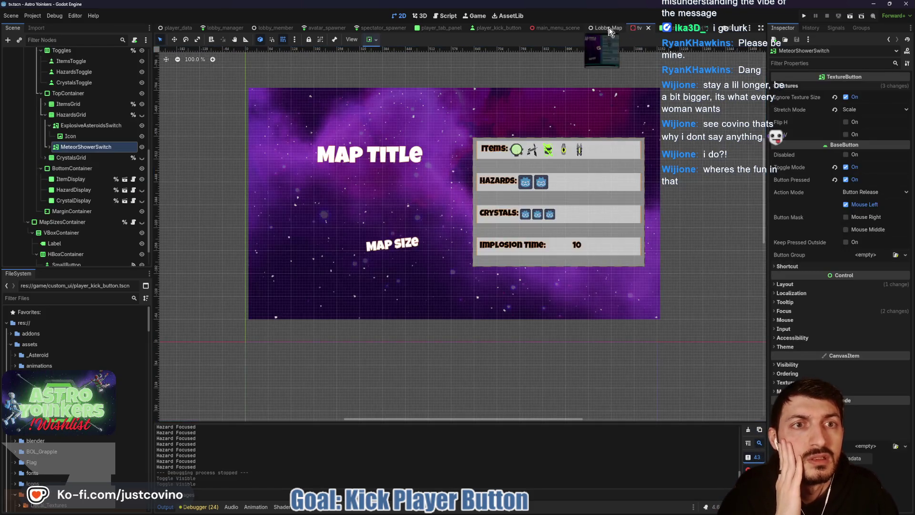
# Close the player_kick_button, player_tab_panel and spectator_spawner scene tabs
pyautogui.click(558, 28)
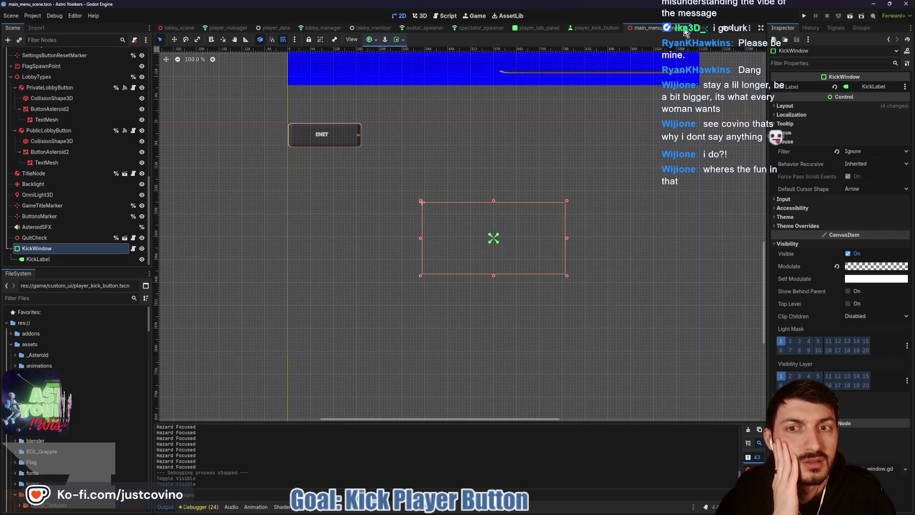
pyautogui.click(685, 30)
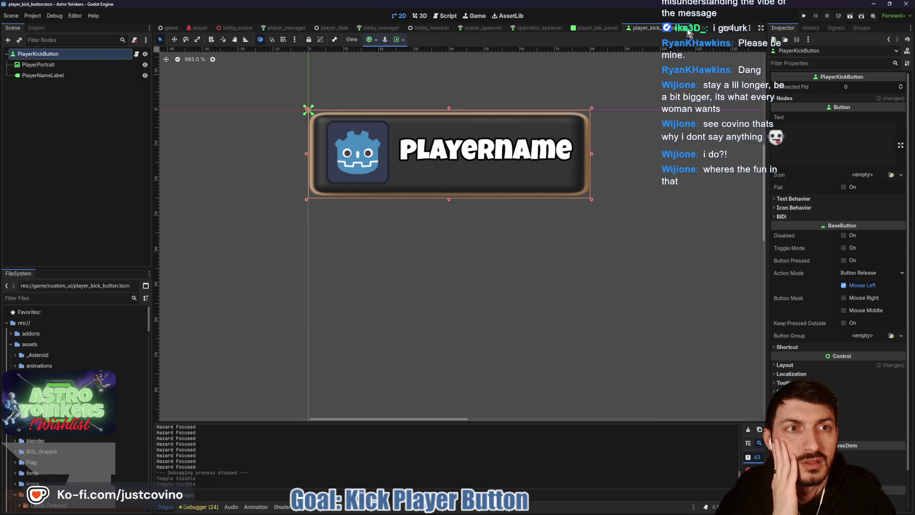
pyautogui.click(660, 30)
pyautogui.click(624, 29)
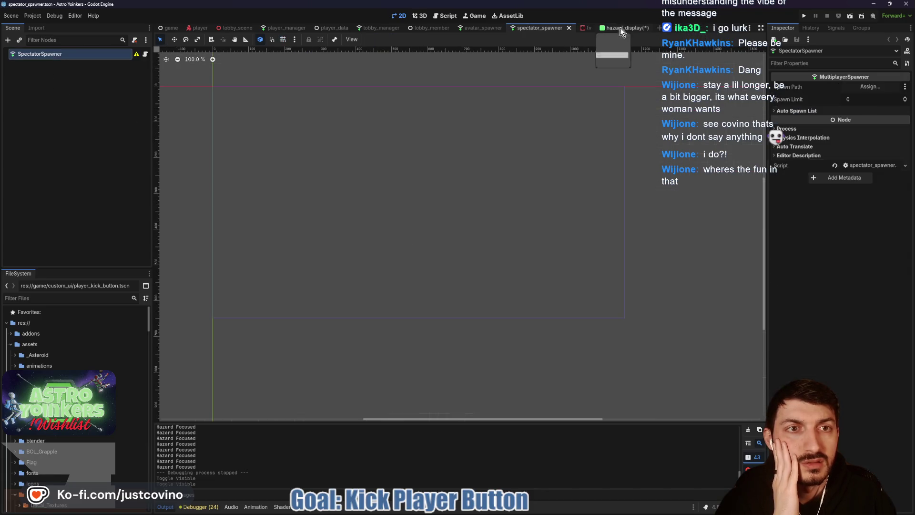
pyautogui.click(569, 28)
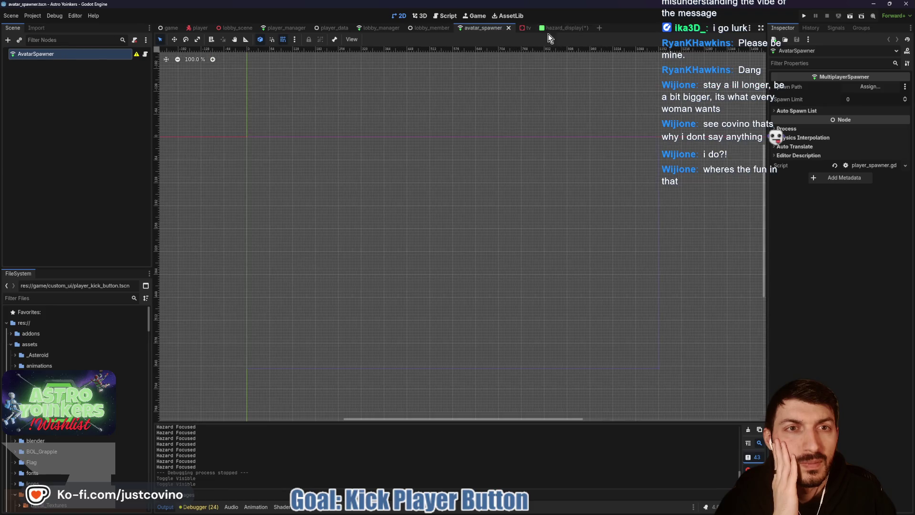
# Filter the FileSystem for 'meteor' and open game/hazards/meteor.tscn
pyautogui.click(30, 298)
pyautogui.write('meteor')
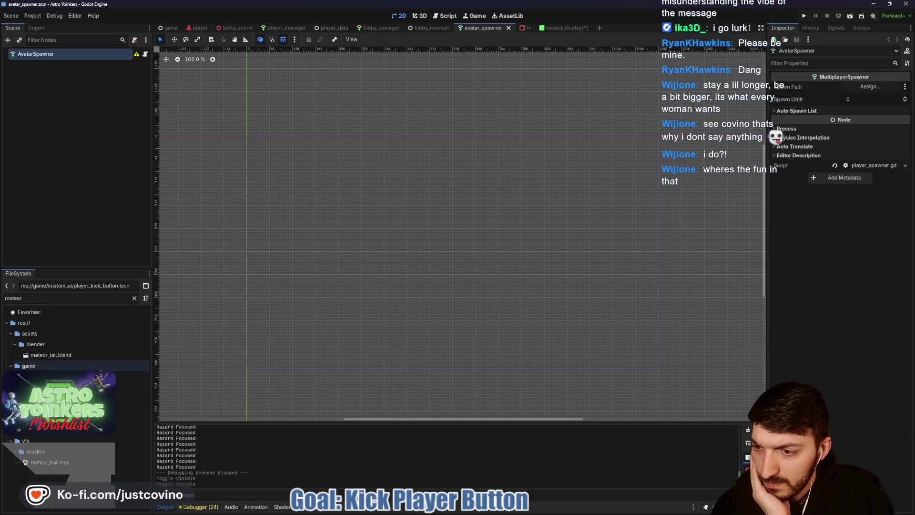
pyautogui.click(43, 397)
pyautogui.doubleClick(43, 398)
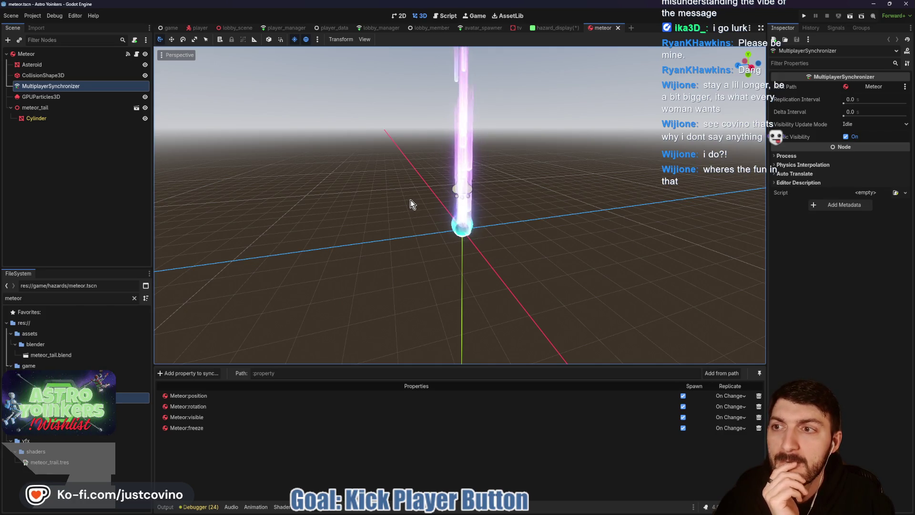
# Orbit and zoom around the meteor, toggle and select the Asteroid node, then add a new scene tab
pyautogui.moveTo(553, 202)
pyautogui.mouseDown()
pyautogui.moveTo(440, 183)
pyautogui.moveTo(387, 160)
pyautogui.moveTo(507, 185)
pyautogui.moveTo(513, 213)
pyautogui.mouseUp()
pyautogui.scroll(1, 514, 221)
pyautogui.scroll(5, 515, 221)
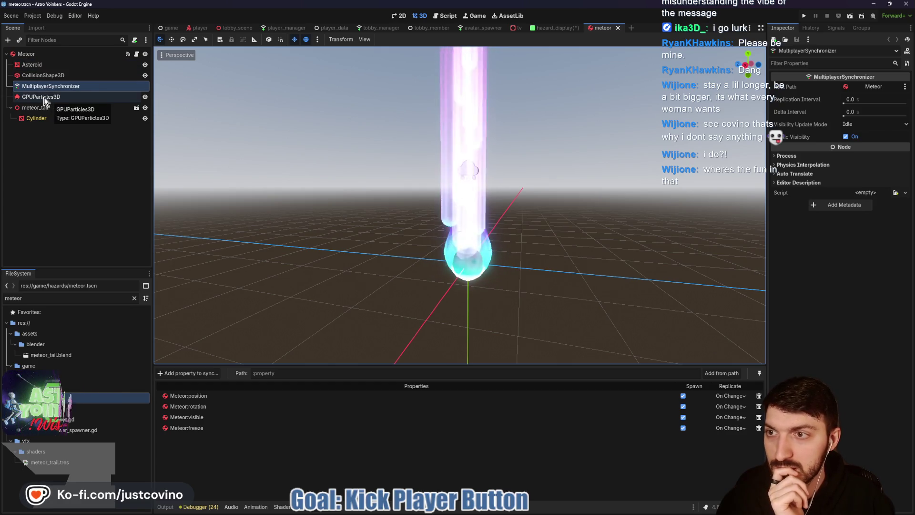
pyautogui.click(145, 67)
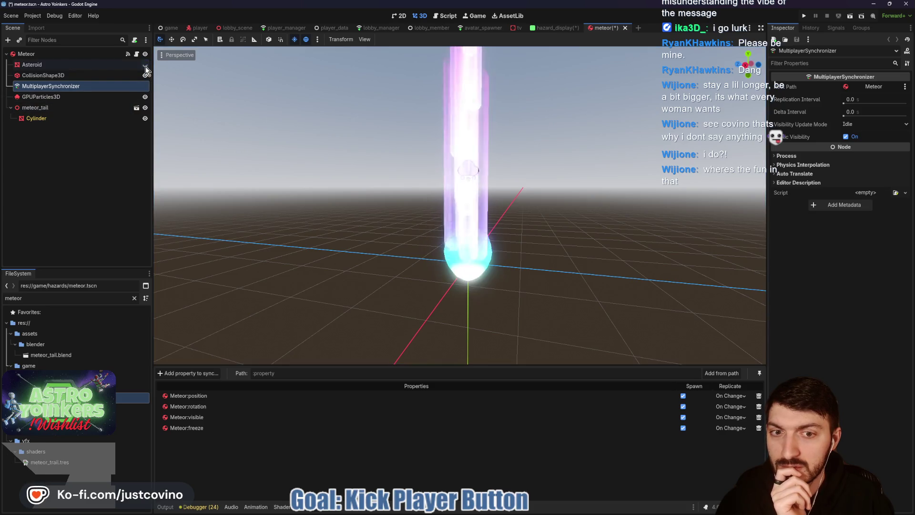
pyautogui.doubleClick(41, 64)
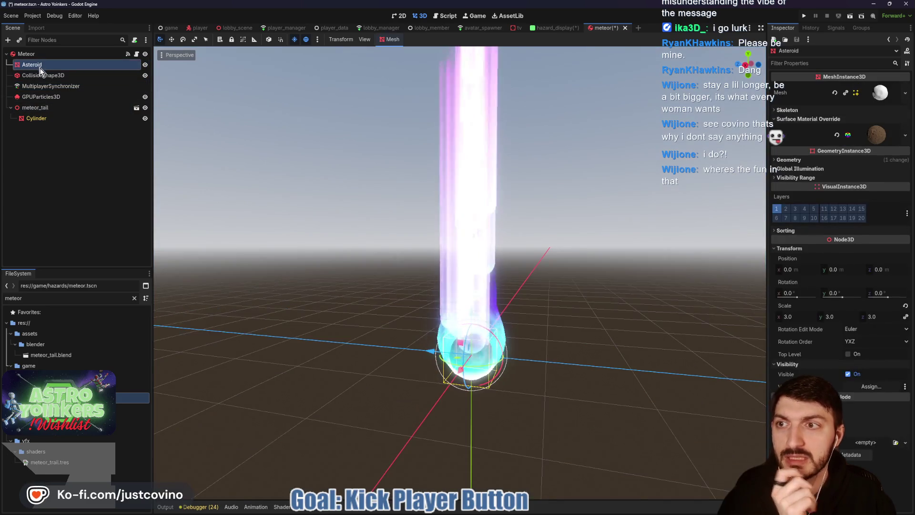
pyautogui.click(638, 28)
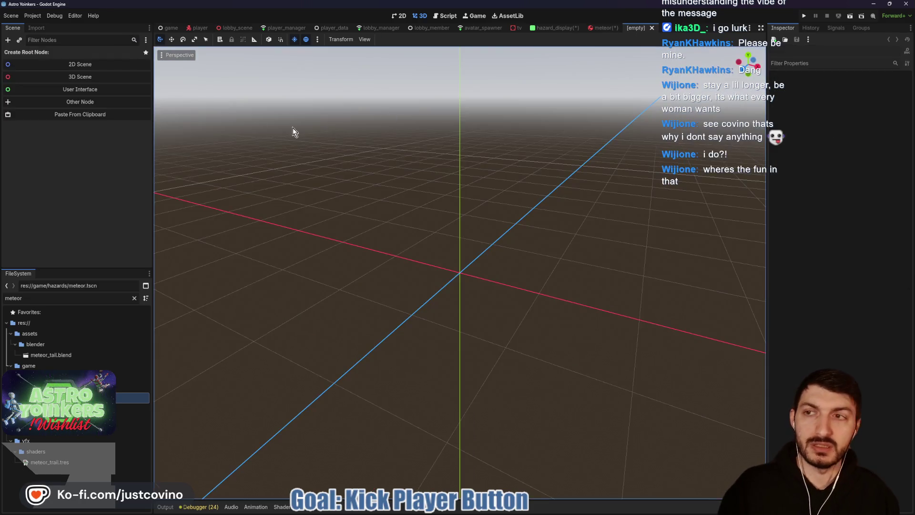
# Make a 3D Scene root named MeteorShowerDisplay and save it as meteor_shower_display.tscn
pyautogui.click(83, 77)
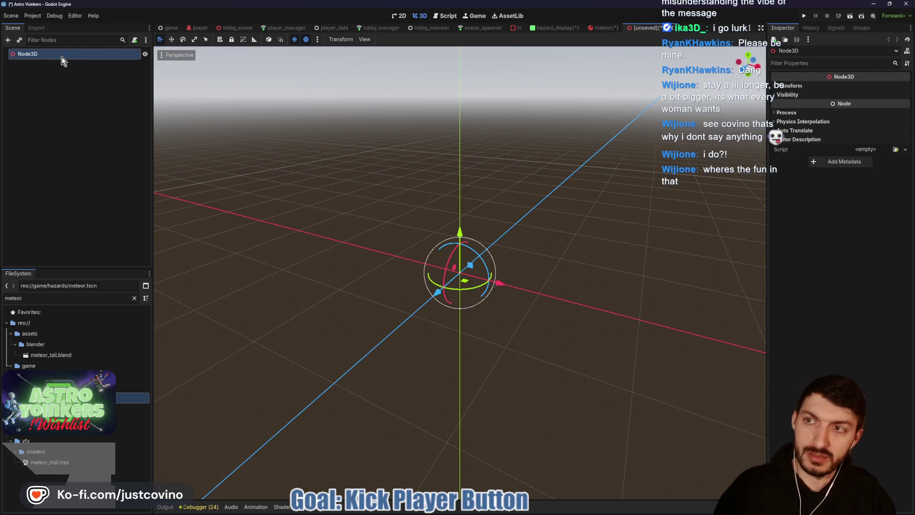
pyautogui.click(61, 56)
pyautogui.write('MeteorShowerDisplay')
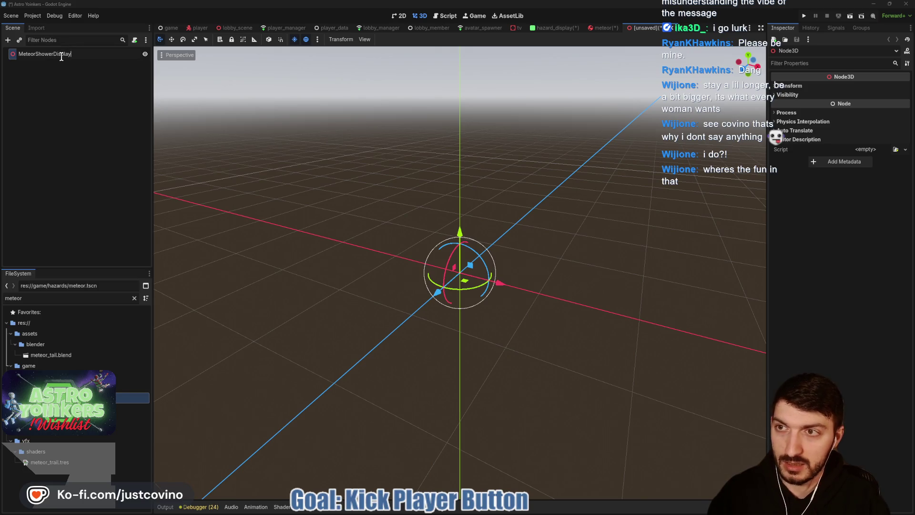
pyautogui.press('Return')
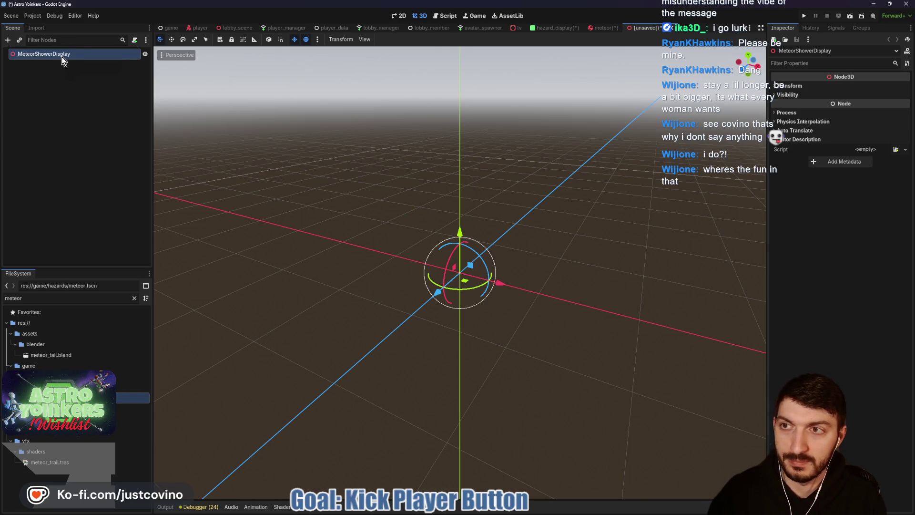
pyautogui.hotkey('ctrl', 's')
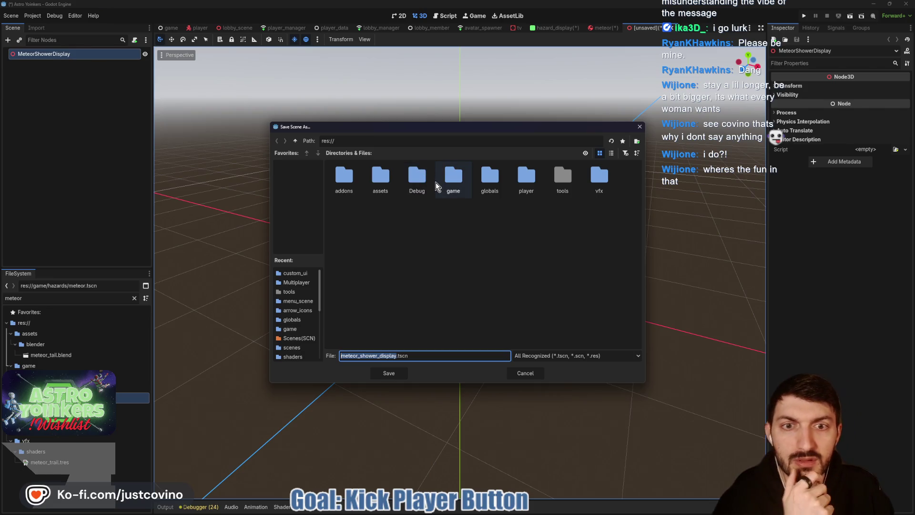
# Save the new scene as meteor_shower_display.tscn in res://game/hazards
pyautogui.doubleClick(449, 184)
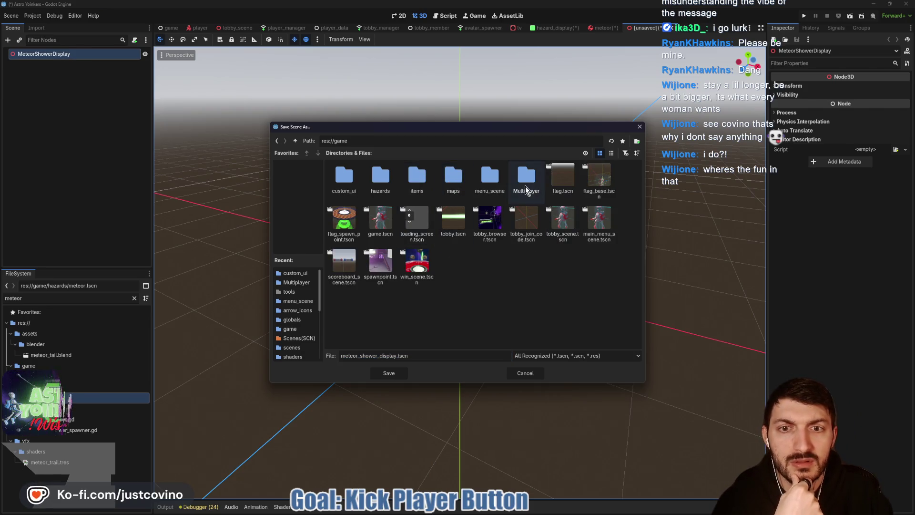
pyautogui.doubleClick(378, 186)
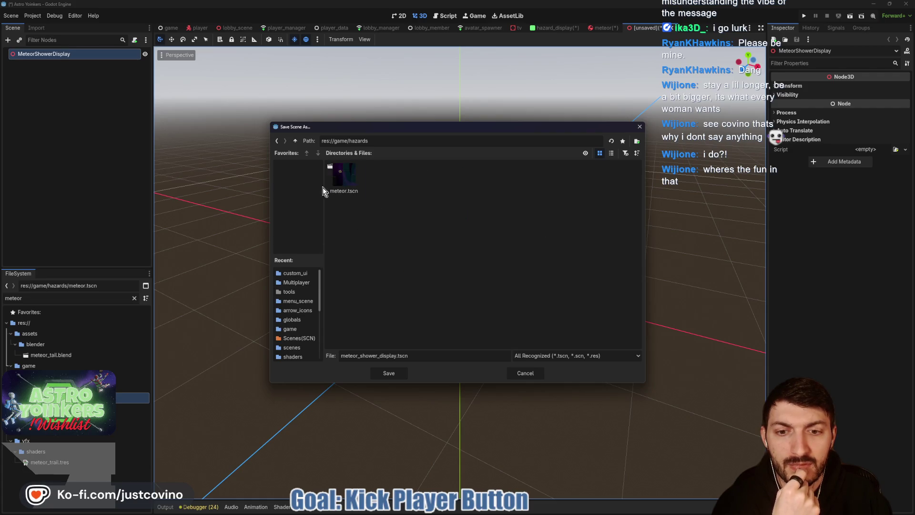
pyautogui.click(294, 141)
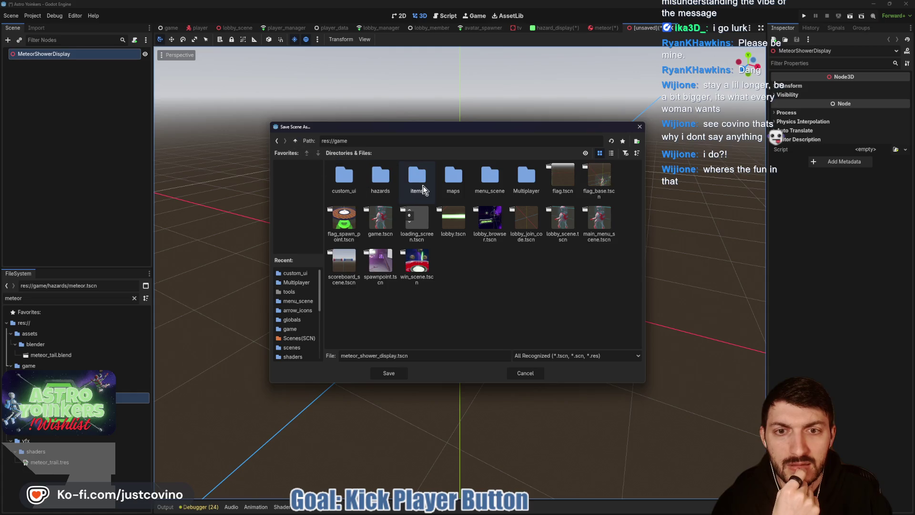
pyautogui.click(295, 141)
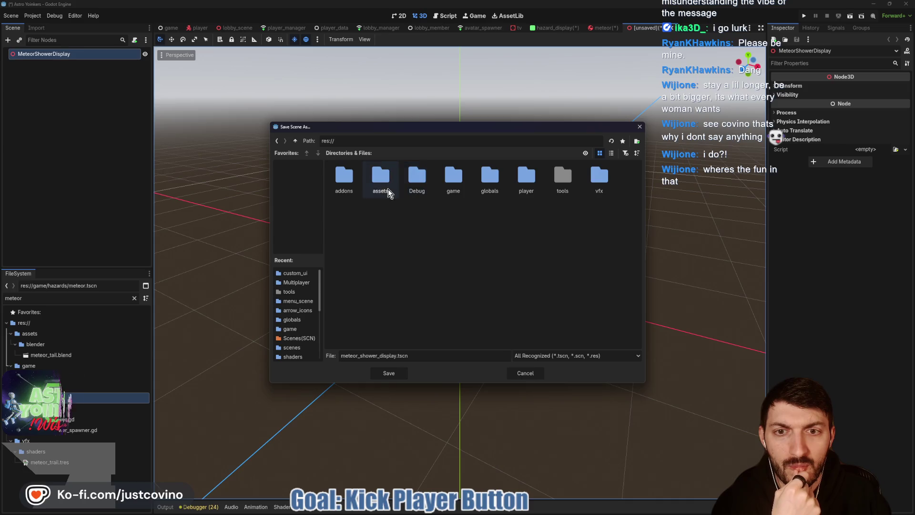
pyautogui.doubleClick(453, 190)
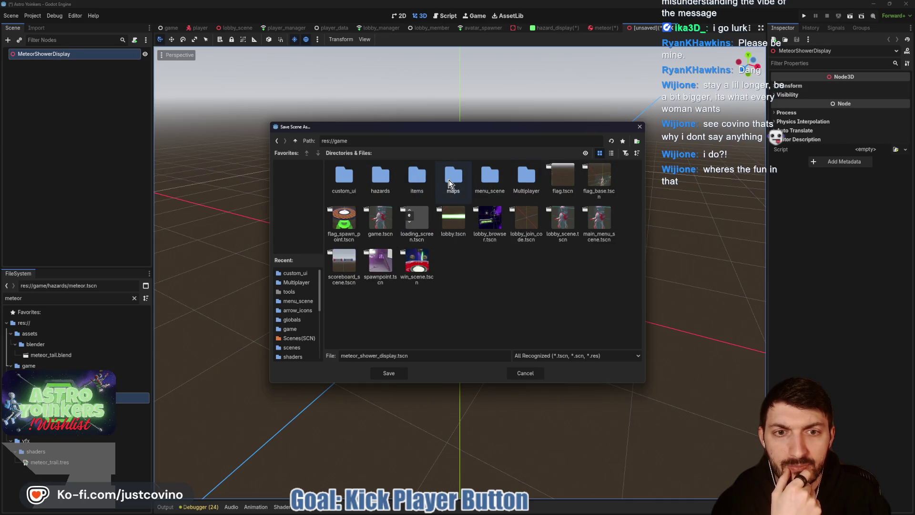
pyautogui.doubleClick(485, 181)
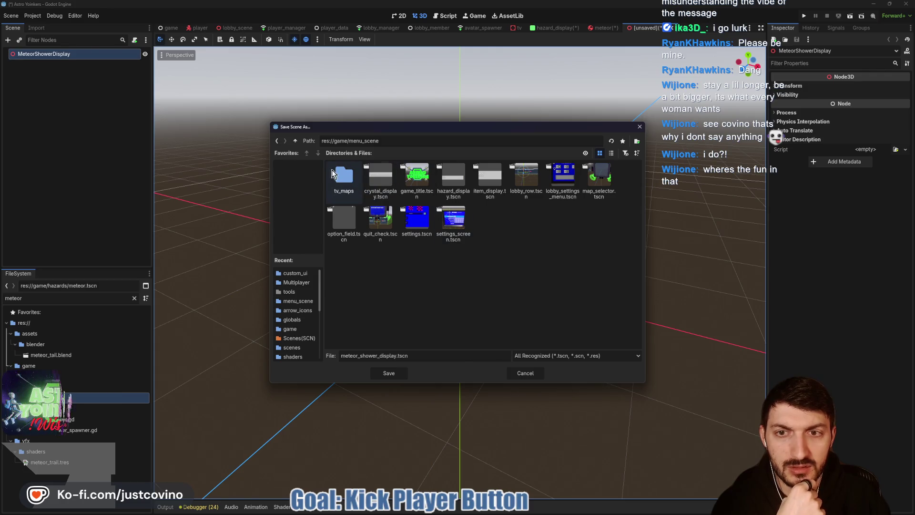
pyautogui.click(295, 140)
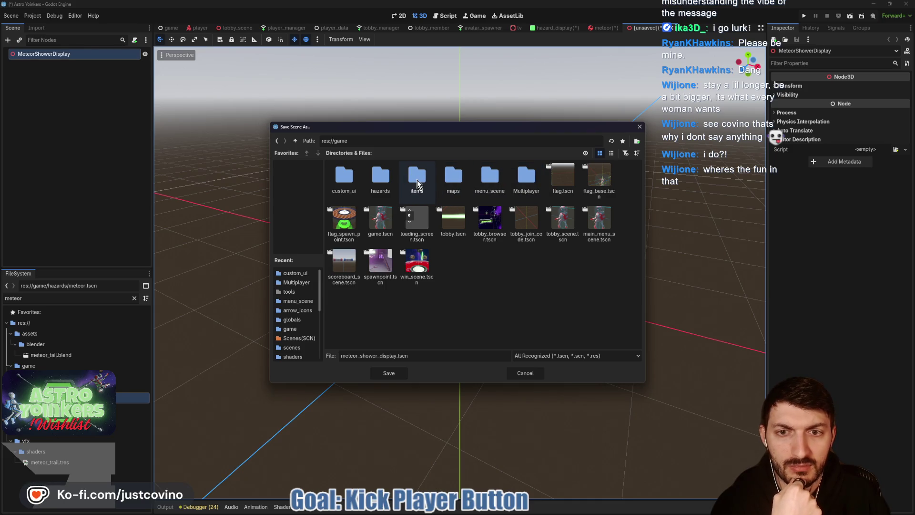
pyautogui.doubleClick(381, 179)
pyautogui.click(386, 373)
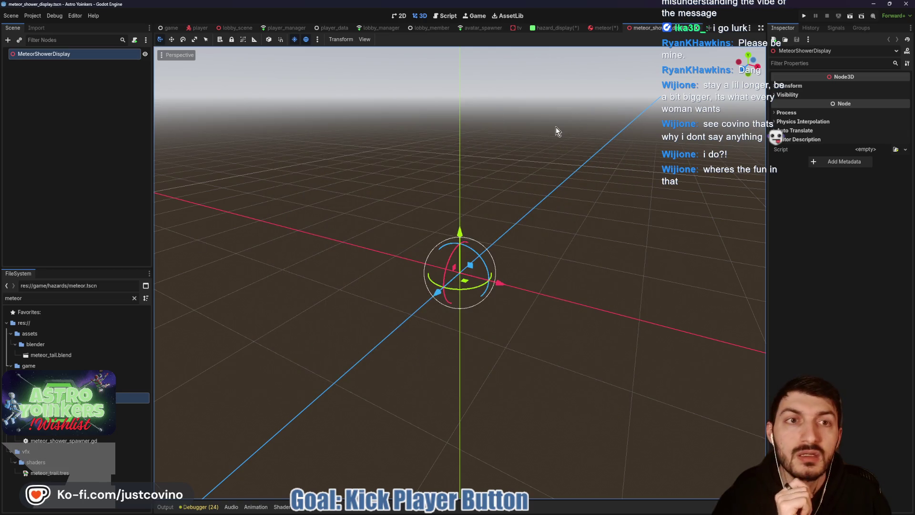
pyautogui.click(599, 27)
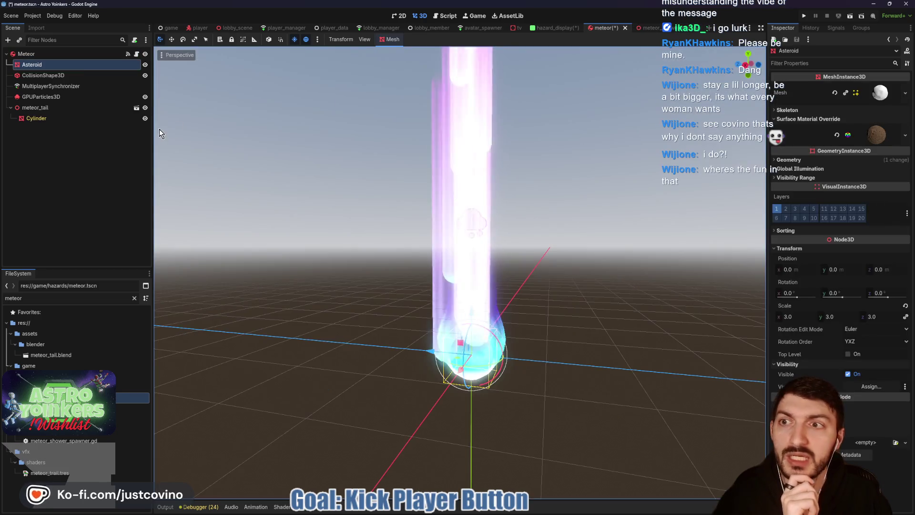
# Copy the Asteroid, GPUParticles3D and meteor_tail nodes into MeteorShowerDisplay
pyautogui.click(33, 66)
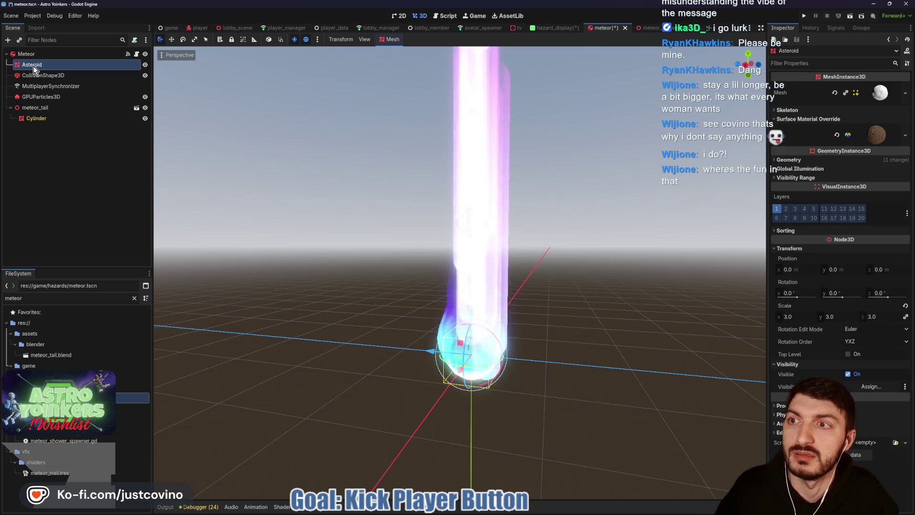
pyautogui.keyDown('ctrl'); pyautogui.click(33, 97); pyautogui.keyUp('ctrl')
pyautogui.keyDown('ctrl'); pyautogui.click(38, 109); pyautogui.keyUp('ctrl')
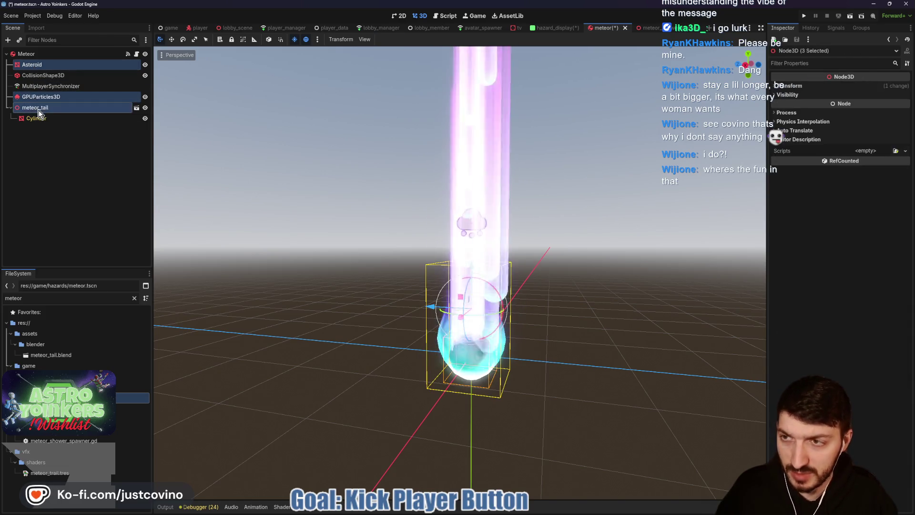
pyautogui.hotkey('ctrl', 'Tab')
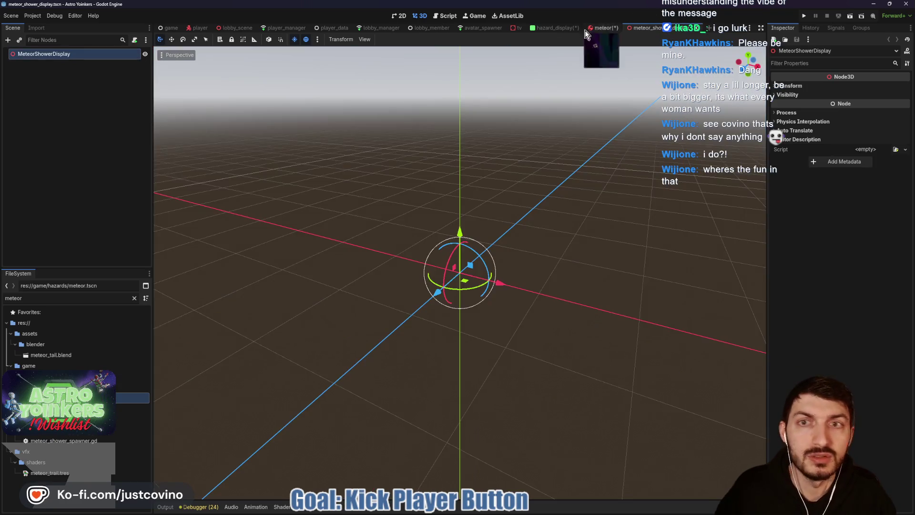
pyautogui.hotkey('ctrl', 'v')
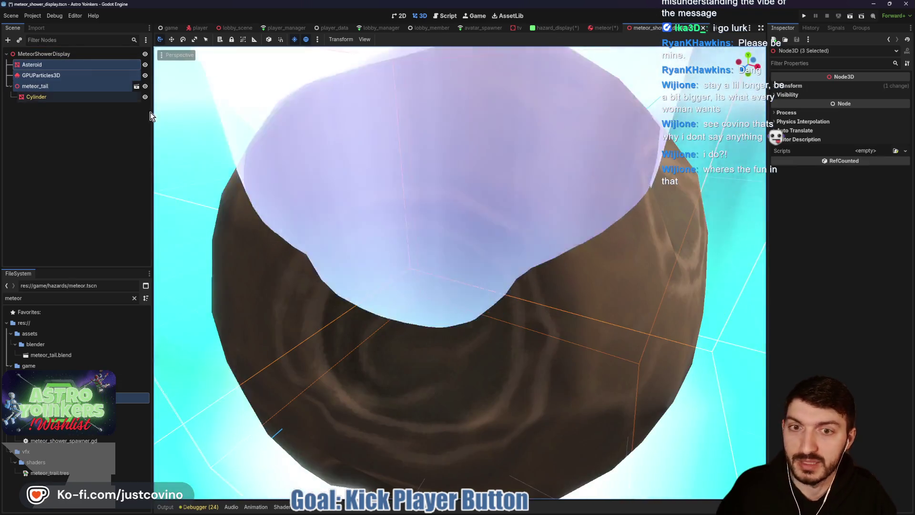
# Duplicate the meteor's three nodes and shift the copy along the depth axis
pyautogui.scroll(-5, 451, 152)
pyautogui.moveTo(439, 166)
pyautogui.mouseDown()
pyautogui.moveTo(515, 142)
pyautogui.moveTo(468, 150)
pyautogui.moveTo(484, 152)
pyautogui.mouseUp()
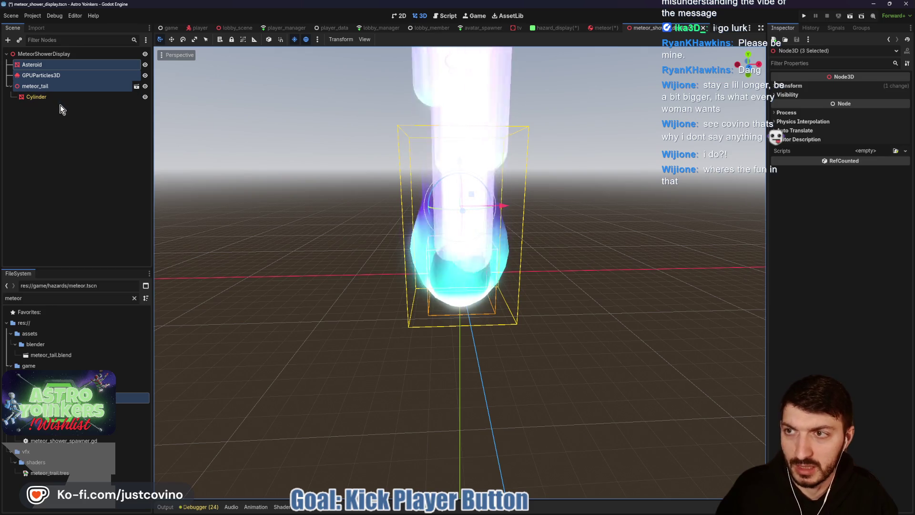
pyautogui.hotkey('ctrl', 'd')
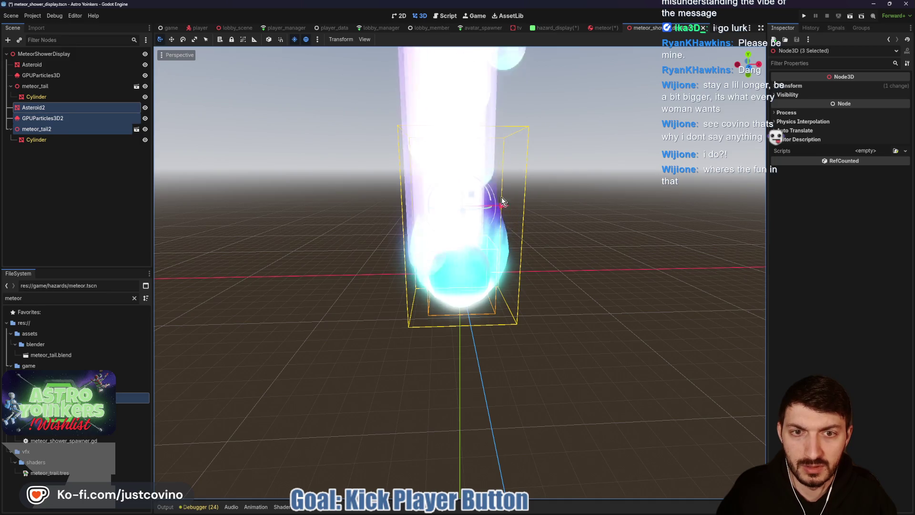
pyautogui.moveTo(503, 205)
pyautogui.mouseDown()
pyautogui.moveTo(460, 205)
pyautogui.moveTo(408, 176)
pyautogui.moveTo(398, 85)
pyautogui.moveTo(406, 132)
pyautogui.moveTo(377, 127)
pyautogui.mouseUp()
pyautogui.press('y')
pyautogui.press('z')
pyautogui.moveTo(568, 170)
pyautogui.mouseDown()
pyautogui.moveTo(545, 164)
pyautogui.moveTo(564, 165)
pyautogui.moveTo(554, 163)
pyautogui.mouseUp()
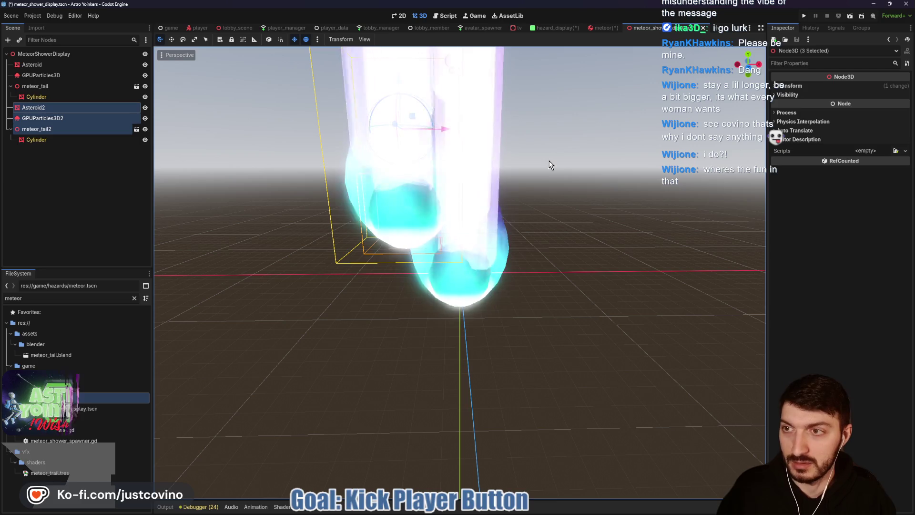
# Duplicate a third meteor, place it right of the original, and save the scene
pyautogui.hotkey('ctrl', 'd')
pyautogui.moveTo(445, 135)
pyautogui.mouseDown()
pyautogui.moveTo(589, 144)
pyautogui.moveTo(536, 113)
pyautogui.mouseUp()
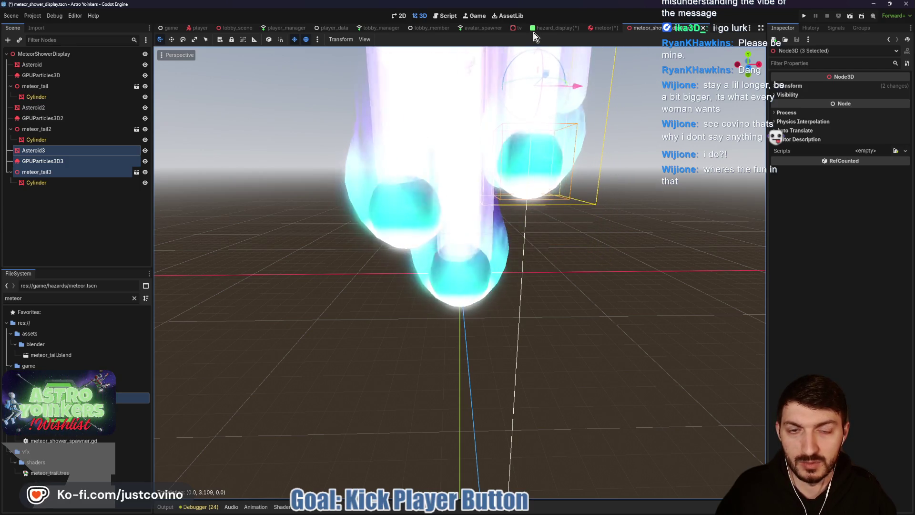
pyautogui.moveTo(470, 200); pyautogui.dragTo(576, 200)
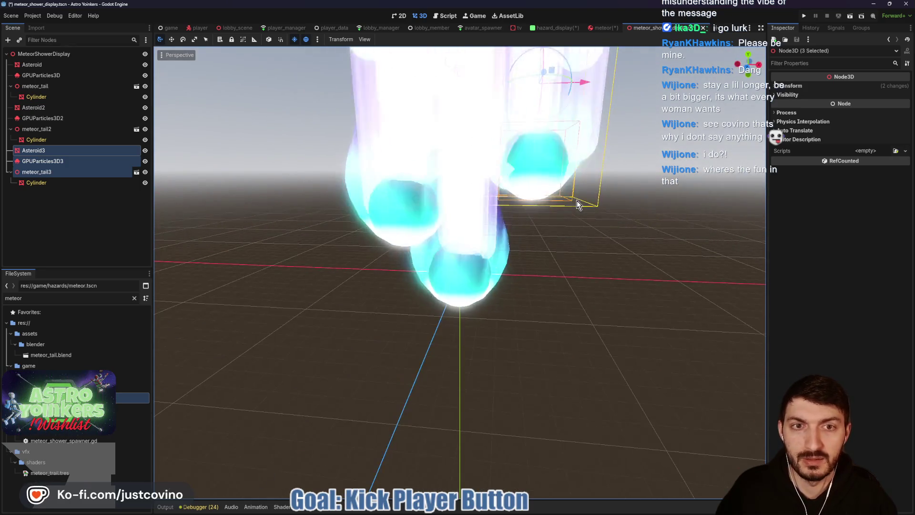
pyautogui.moveTo(578, 86); pyautogui.dragTo(548, 67)
pyautogui.moveTo(495, 172); pyautogui.dragTo(565, 172)
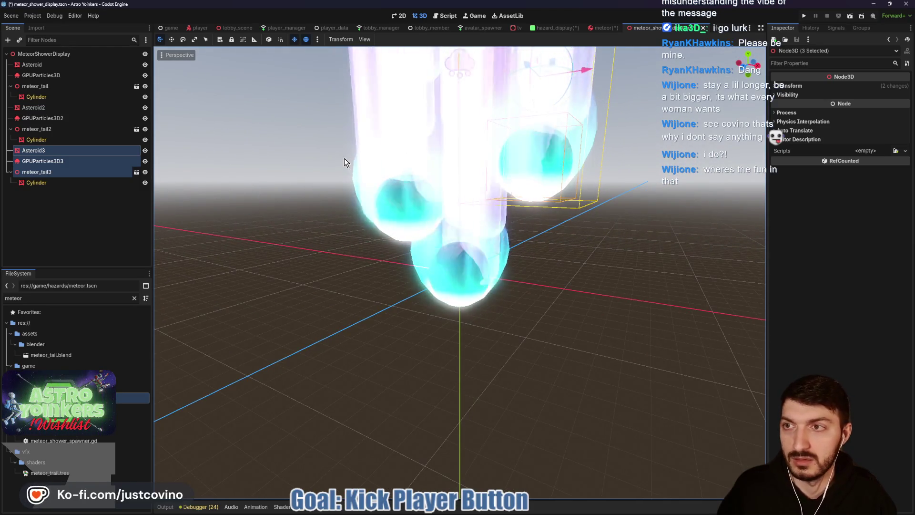
pyautogui.hotkey('ctrl', 's')
# Go to hazard_display.tscn and select the Meshes node as parent
pyautogui.click(601, 28)
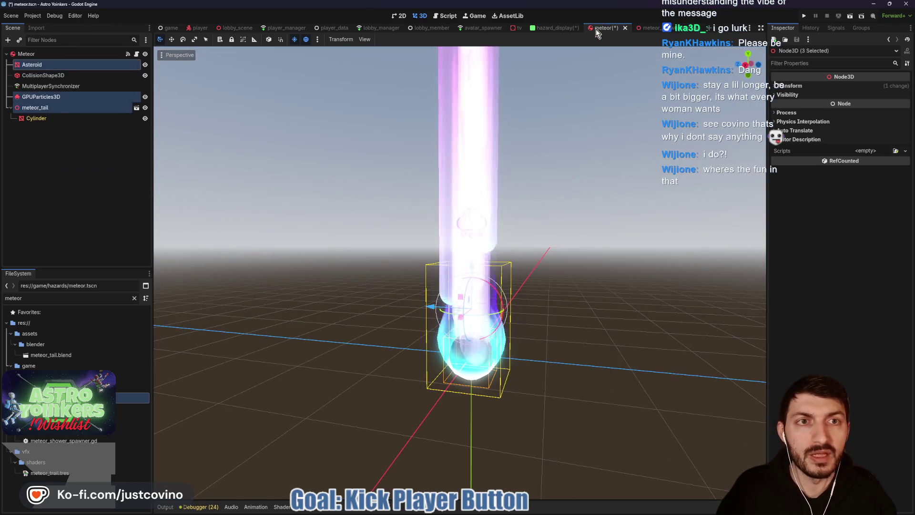
pyautogui.click(96, 173)
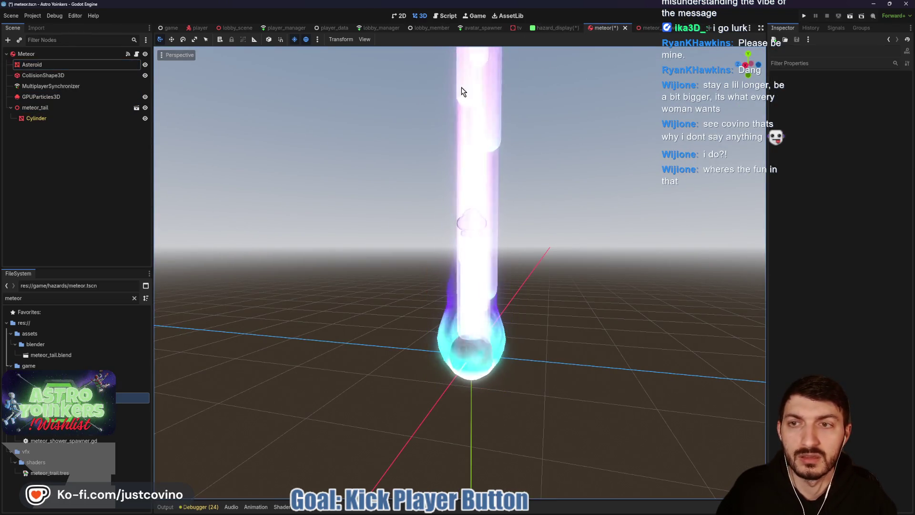
pyautogui.click(549, 27)
pyautogui.click(55, 186)
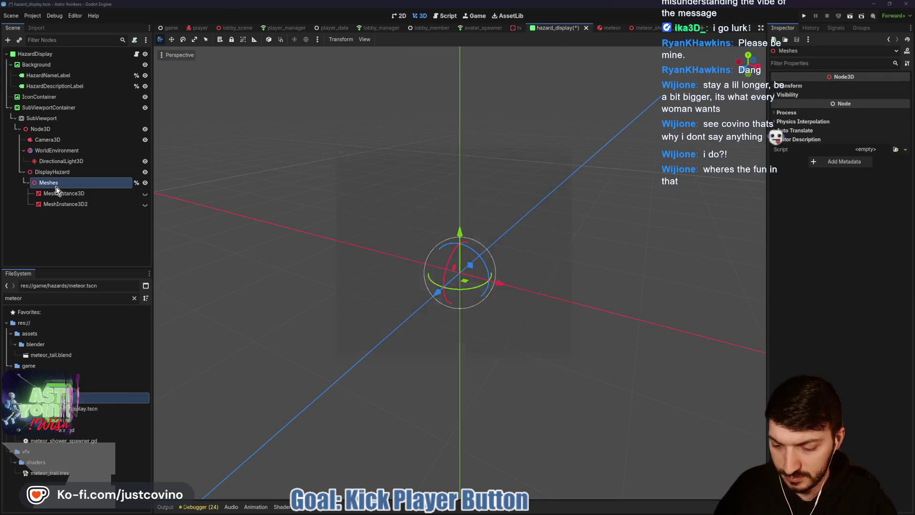
# Instance meteor_shower_display.tscn as a child of Meshes
pyautogui.hotkey('ctrl', 'shift', 'a')
pyautogui.write('met')
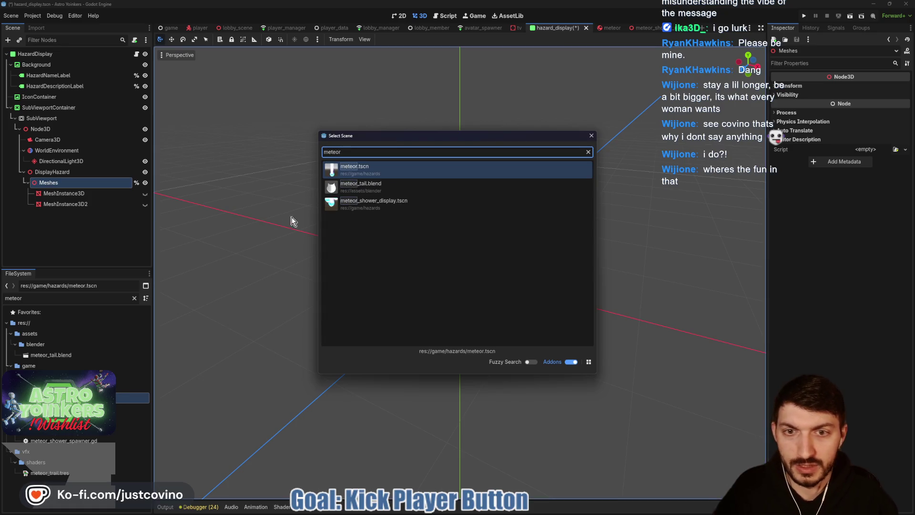
pyautogui.doubleClick(392, 202)
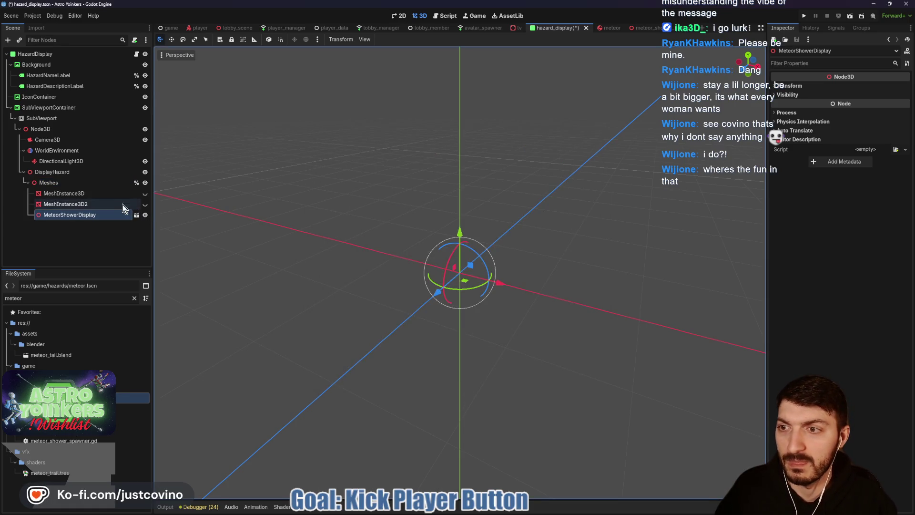
# Position the instance in the panel's icon spot and scale it to 0.12
pyautogui.click(396, 16)
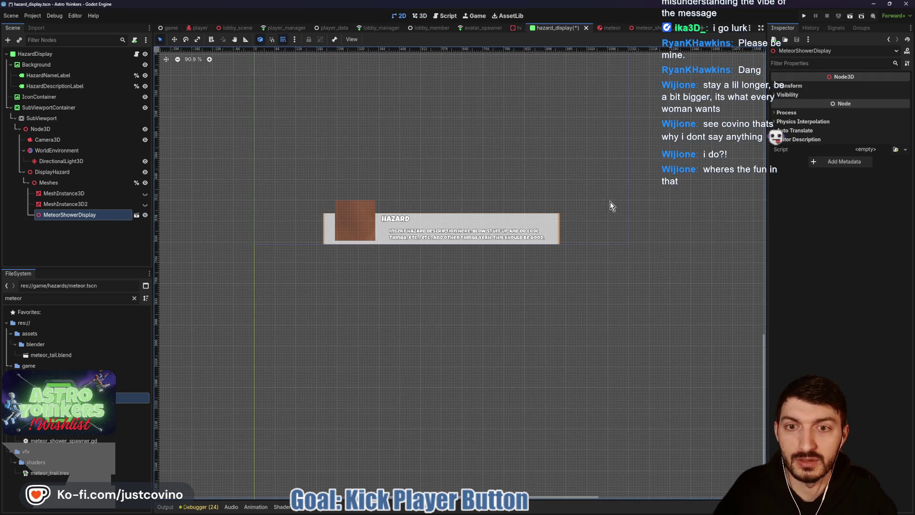
pyautogui.click(793, 86)
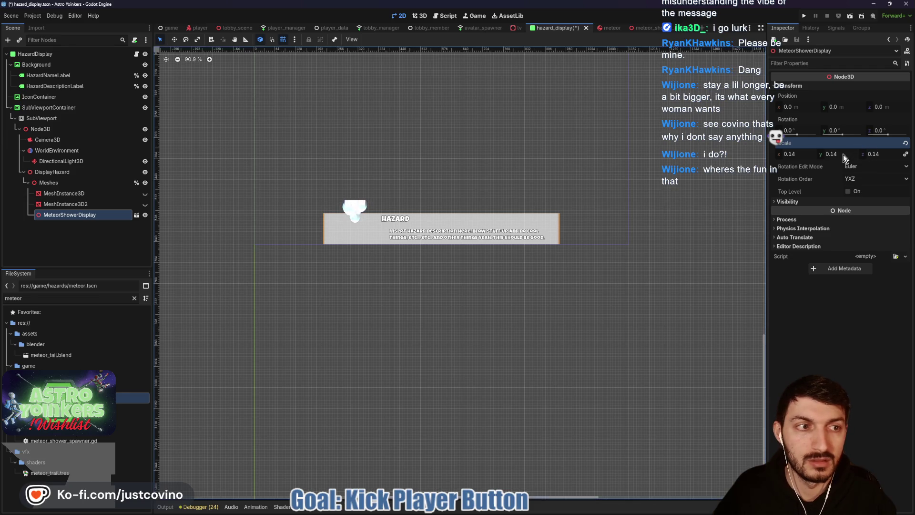
pyautogui.moveTo(842, 107); pyautogui.dragTo(842, 107)
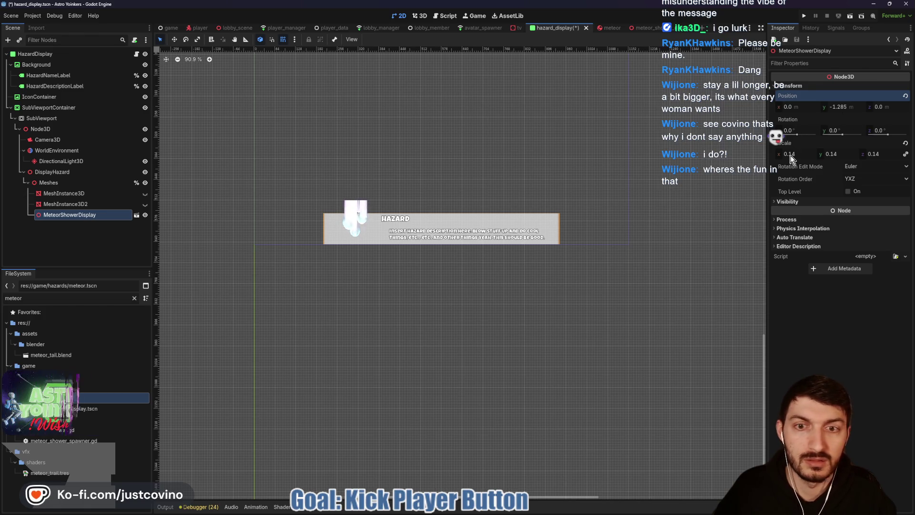
pyautogui.moveTo(789, 155); pyautogui.dragTo(803, 155)
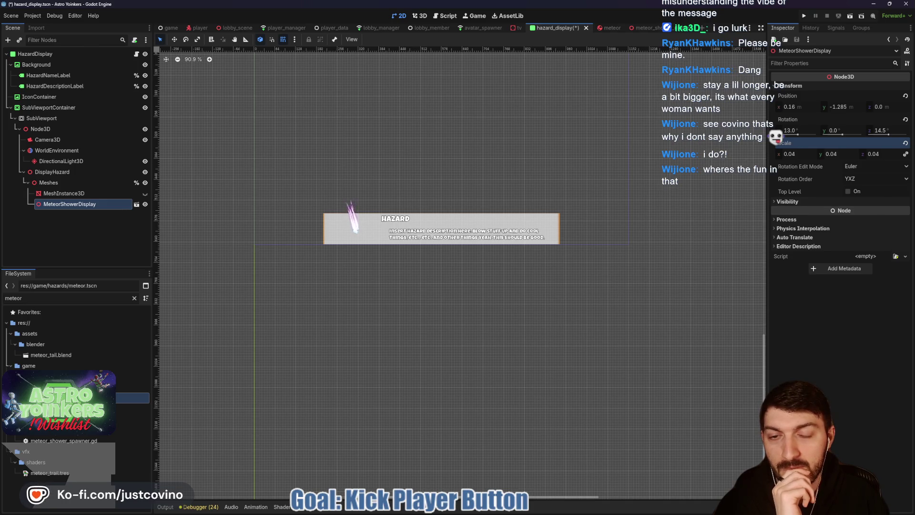
pyautogui.moveTo(791, 154); pyautogui.dragTo(800, 154)
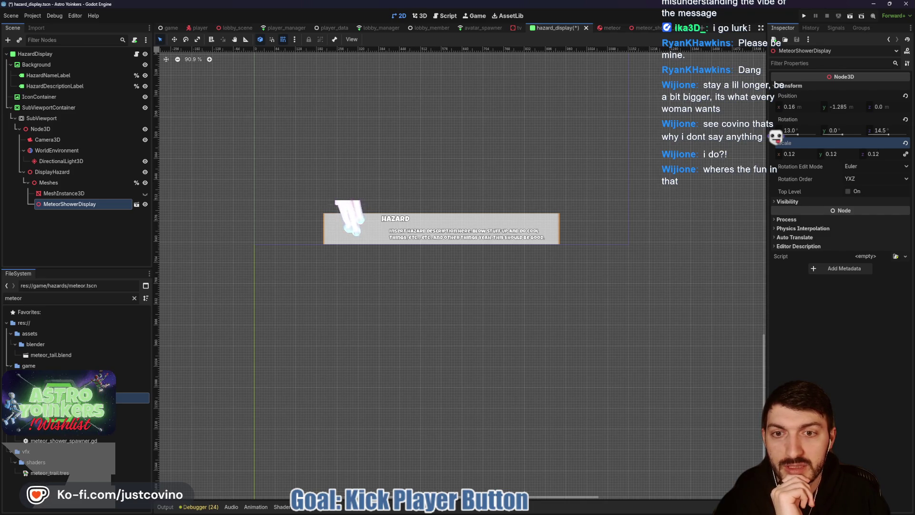
pyautogui.click(136, 203)
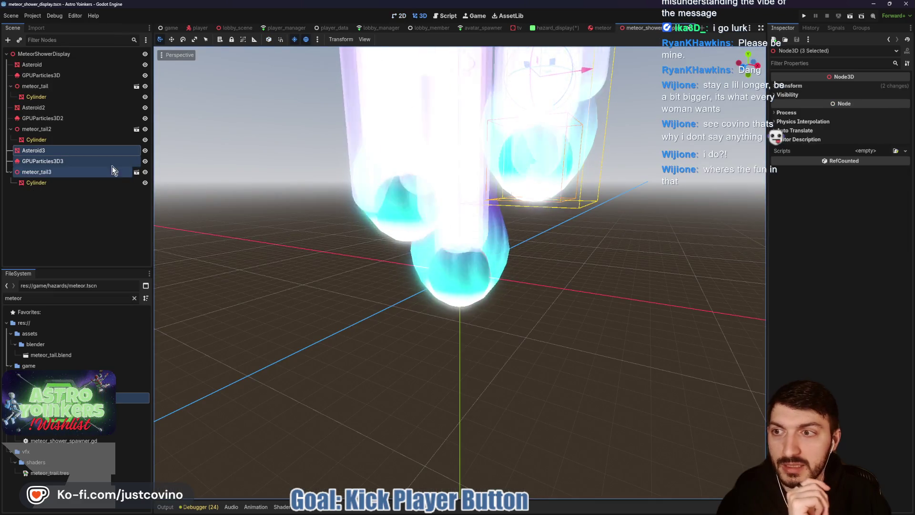
# Select all three meteors' GPUParticles3D nodes and expand their Time settings
pyautogui.click(80, 161)
pyautogui.keyDown('ctrl'); pyautogui.click(50, 118); pyautogui.keyUp('ctrl')
pyautogui.keyDown('ctrl'); pyautogui.click(71, 75); pyautogui.keyUp('ctrl')
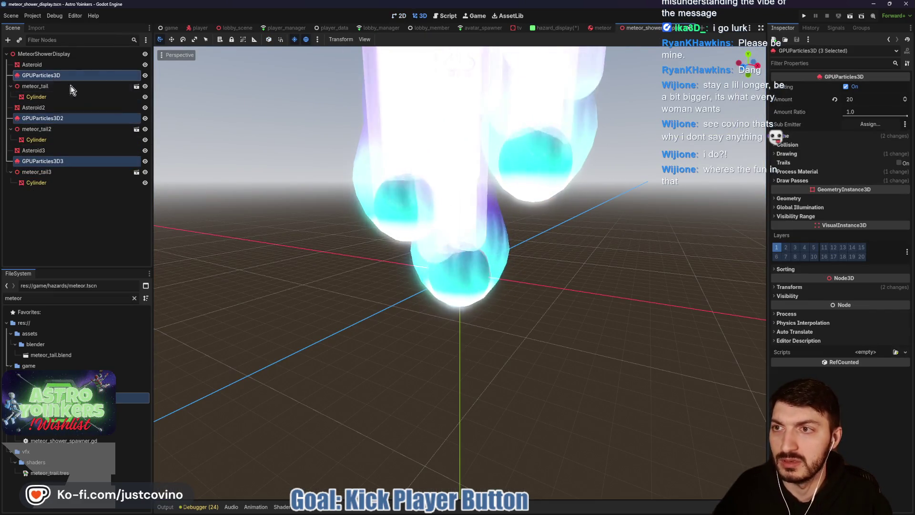
pyautogui.click(786, 137)
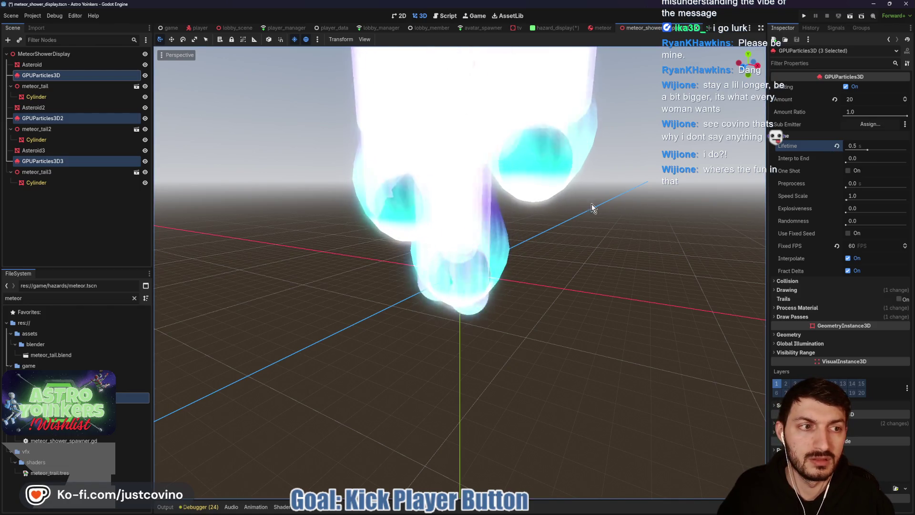
pyautogui.scroll(-5, 579, 205)
pyautogui.scroll(3, 582, 138)
pyautogui.hotkey('ctrl', 's')
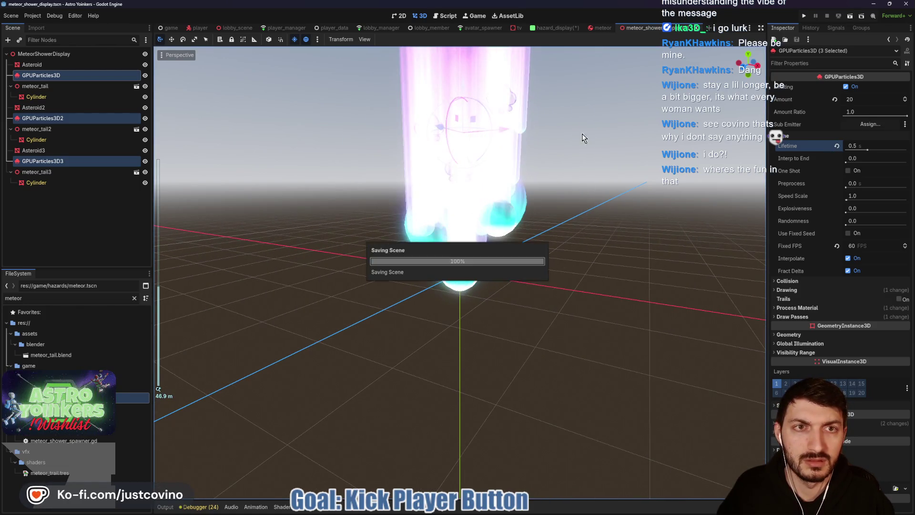
# Set the particles' Lifetime to 2.5 seconds and save the meteor shower scene
pyautogui.click(555, 30)
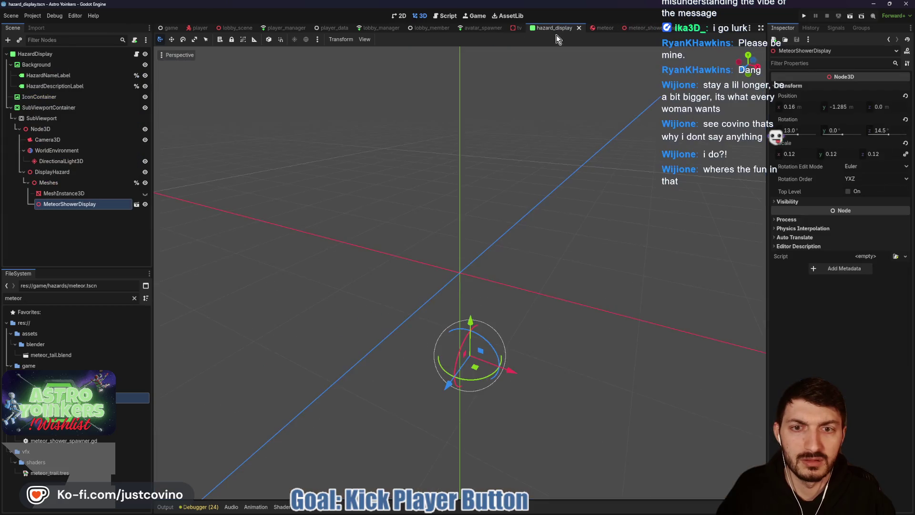
pyautogui.click(405, 16)
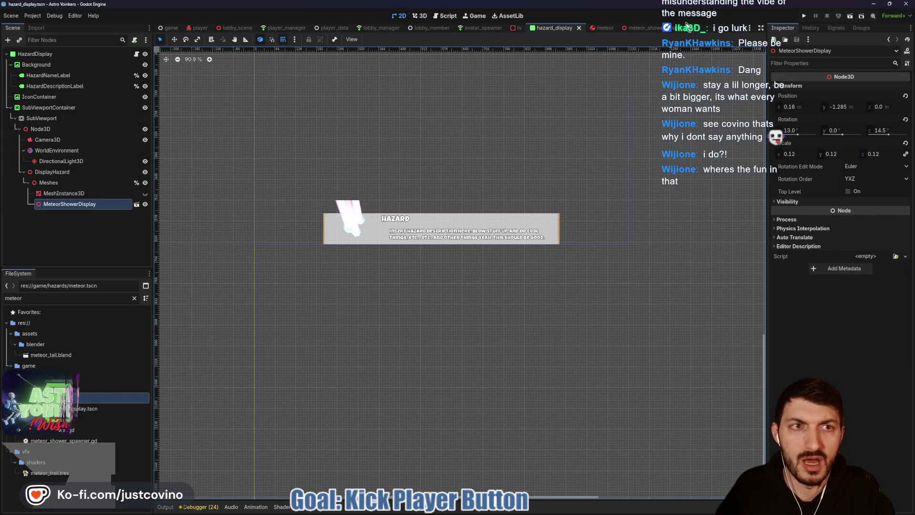
pyautogui.click(642, 30)
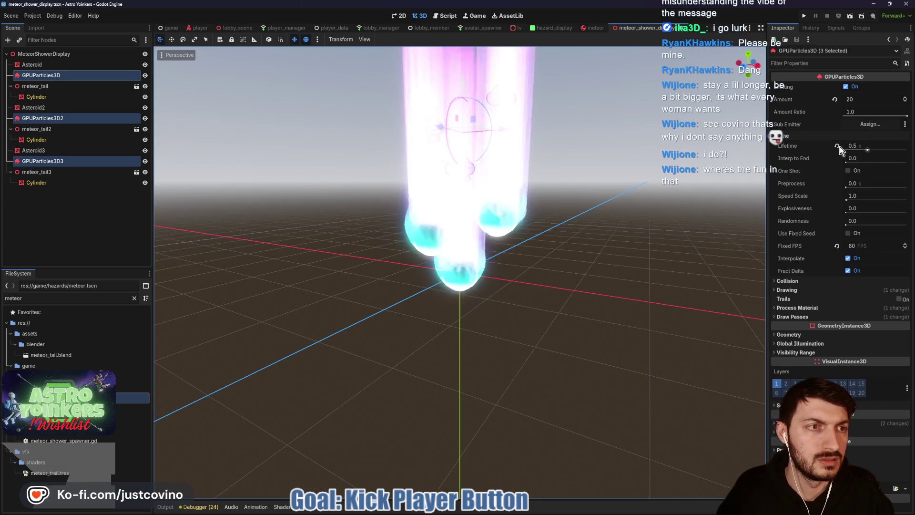
pyautogui.click(857, 145)
pyautogui.write('2.5')
pyautogui.press('Return')
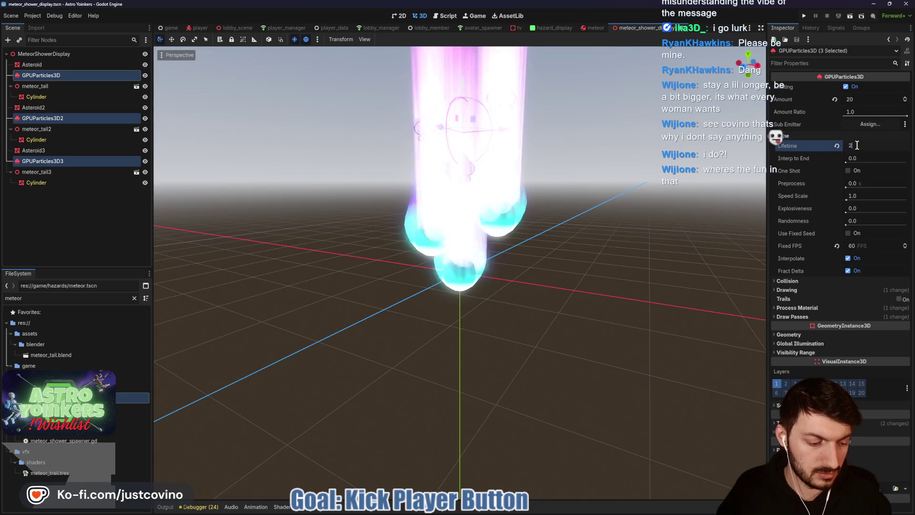
pyautogui.hotkey('ctrl', 's')
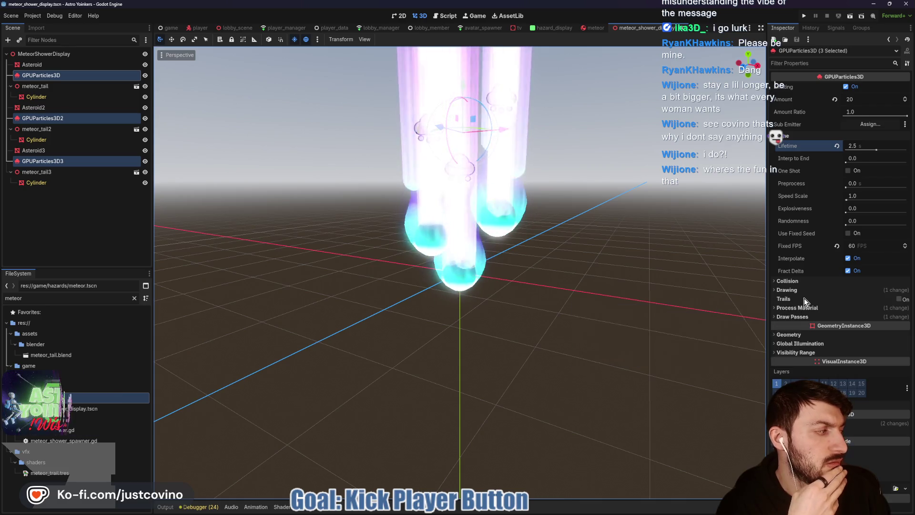
# Shrink the meteor shower instance in hazard_display to 0.06 scale
pyautogui.moveTo(804, 298)
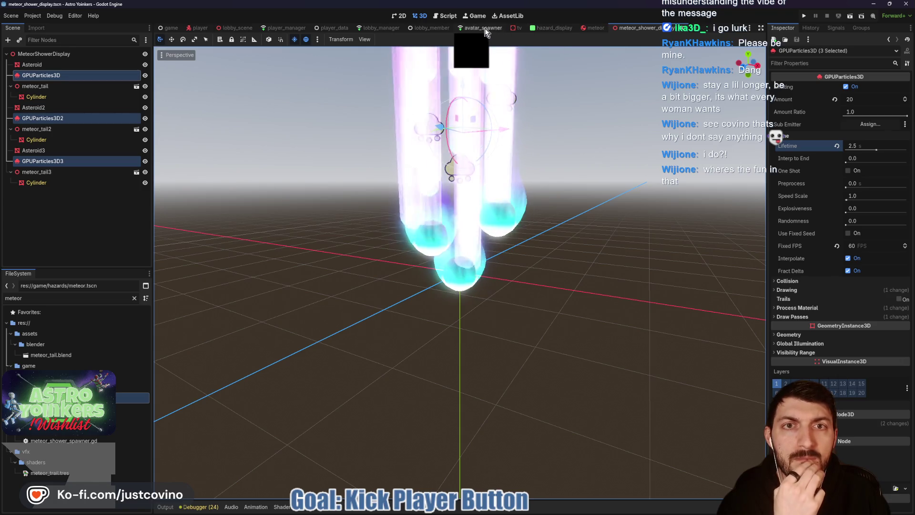
pyautogui.click(547, 30)
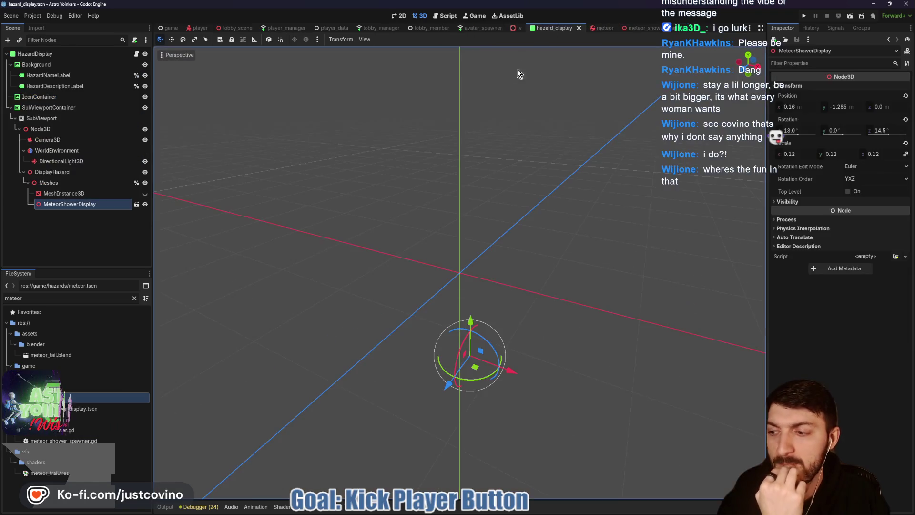
pyautogui.click(398, 16)
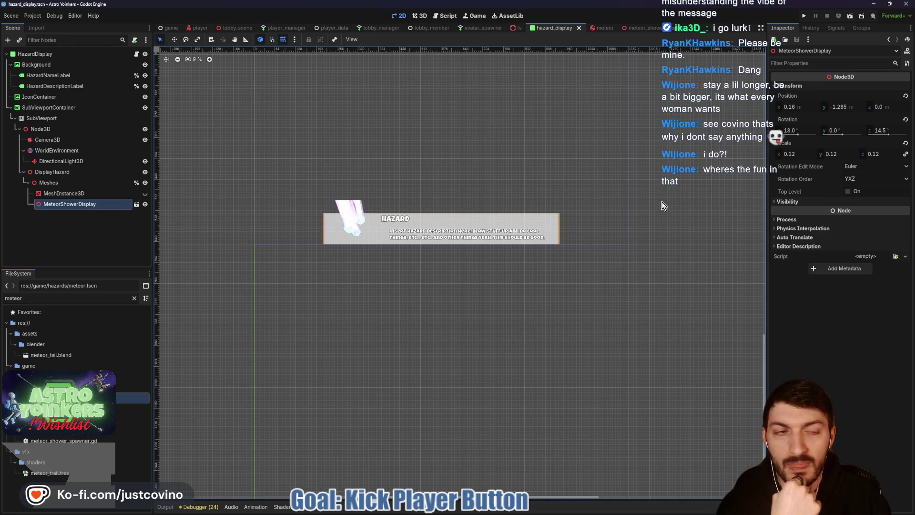
pyautogui.moveTo(797, 155); pyautogui.dragTo(784, 155)
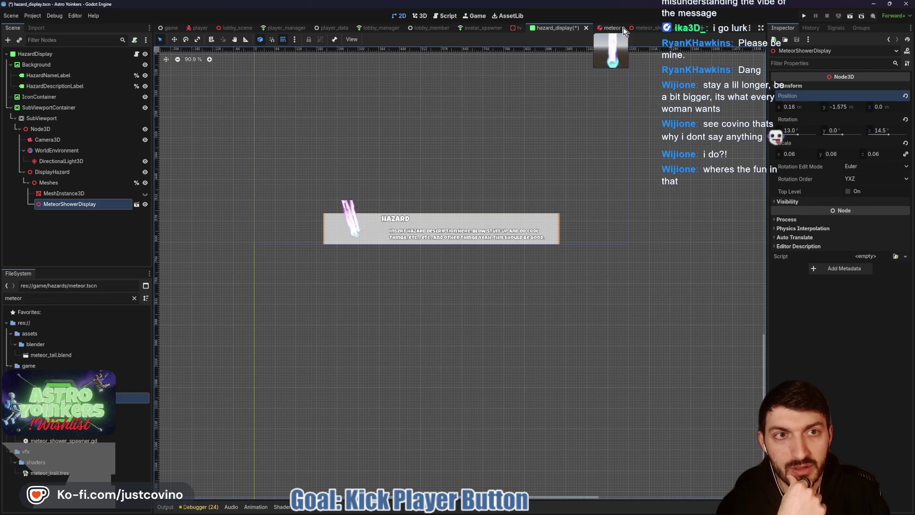
# Raise the second meteor group (Asteroid2, particles, tail) and save the scene
pyautogui.click(660, 30)
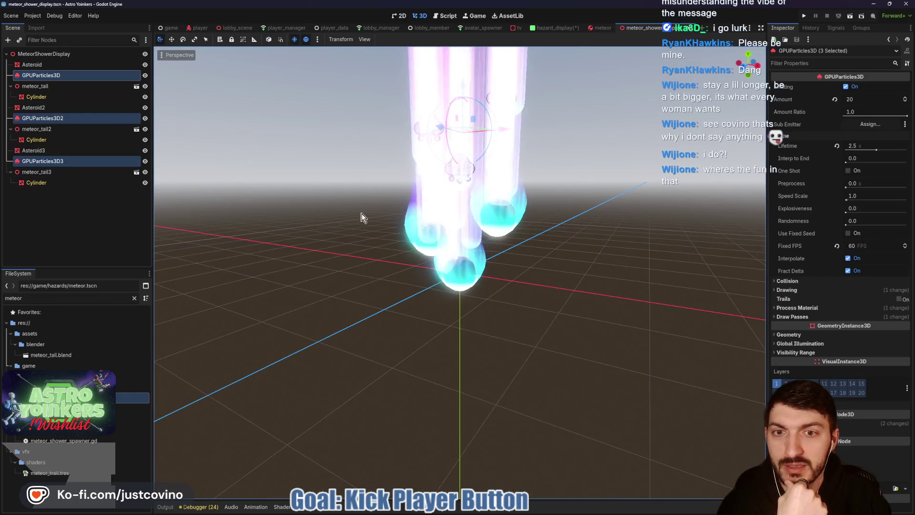
pyautogui.click(32, 109)
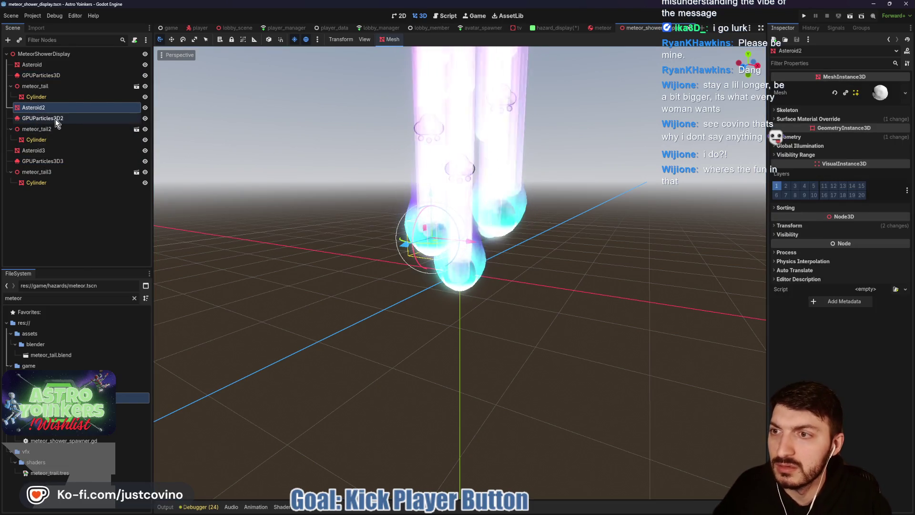
pyautogui.keyDown('shift'); pyautogui.click(62, 130); pyautogui.keyUp('shift')
pyautogui.moveTo(524, 146)
pyautogui.mouseDown()
pyautogui.moveTo(552, 147)
pyautogui.moveTo(427, 157)
pyautogui.moveTo(427, 72)
pyautogui.mouseUp()
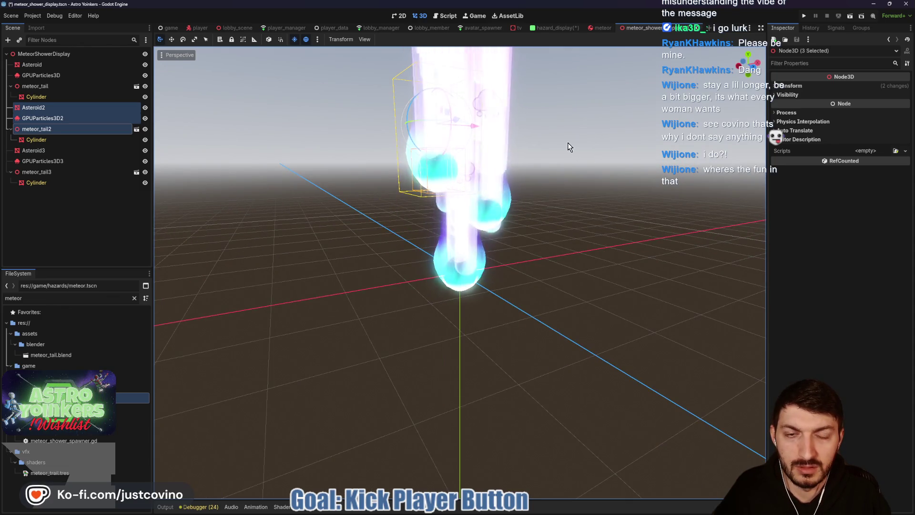
pyautogui.moveTo(570, 145); pyautogui.dragTo(500, 145)
pyautogui.hotkey('ctrl', 's')
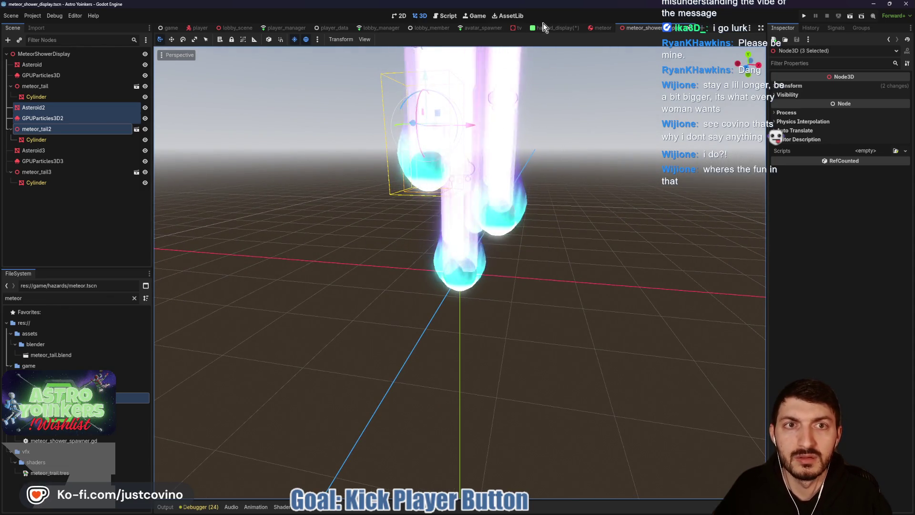
pyautogui.click(553, 27)
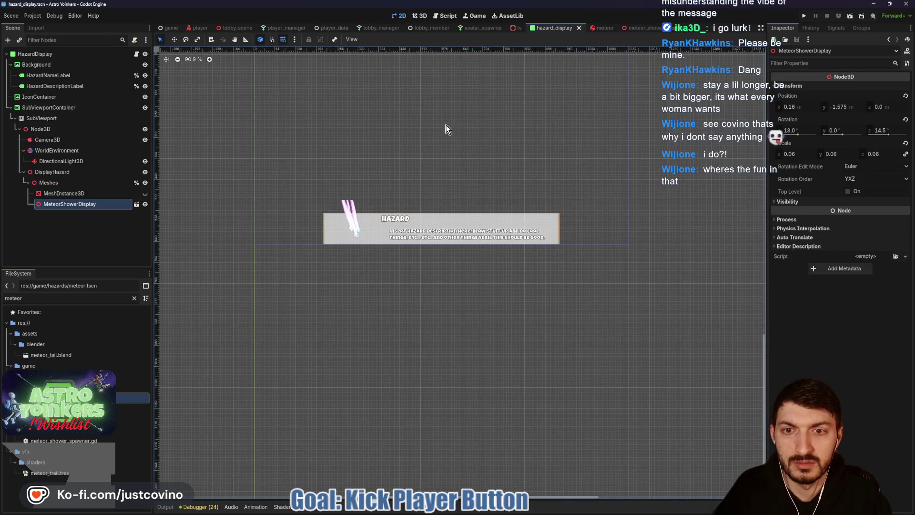
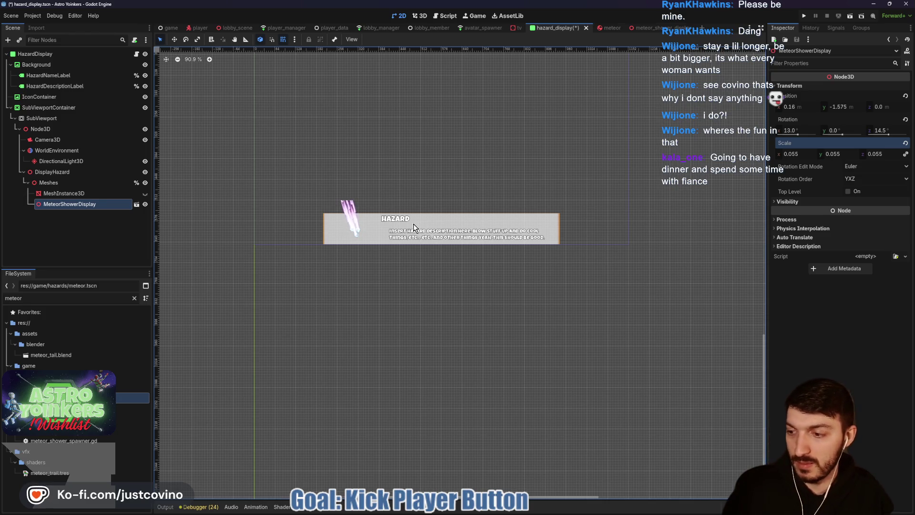
# Save the hazard display scene and hide MeteorShowerDisplay from the hazard preview
pyautogui.hotkey('ctrl', 's')
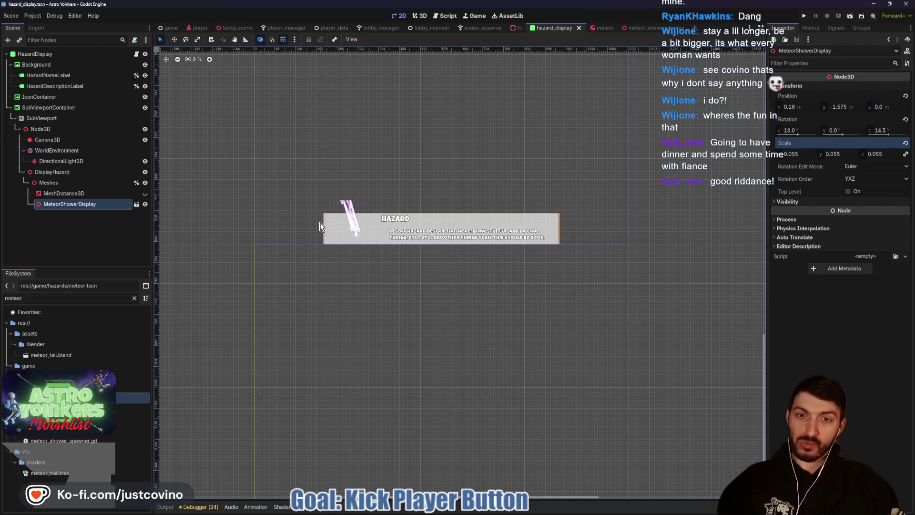
pyautogui.click(145, 205)
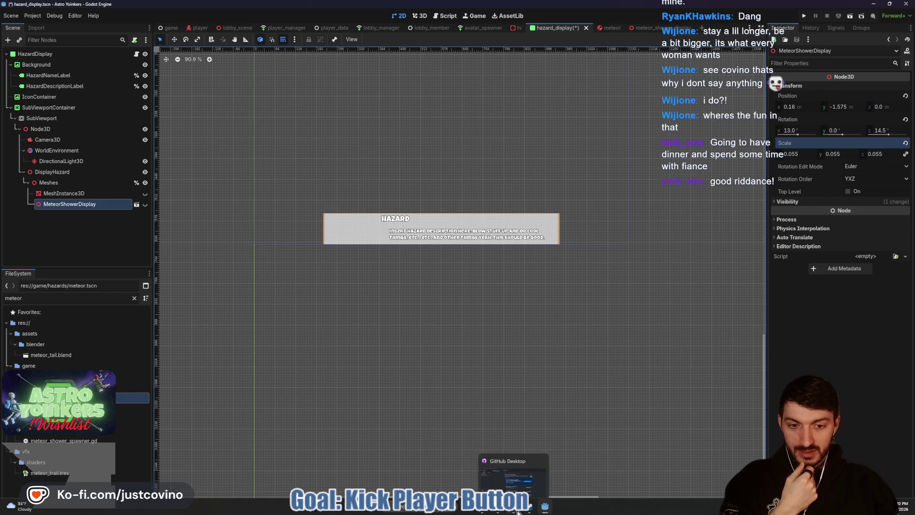
# Commit the five files as 'meteor shower display added' in GitHub Desktop, push to origin, return to Godot
pyautogui.click(513, 477)
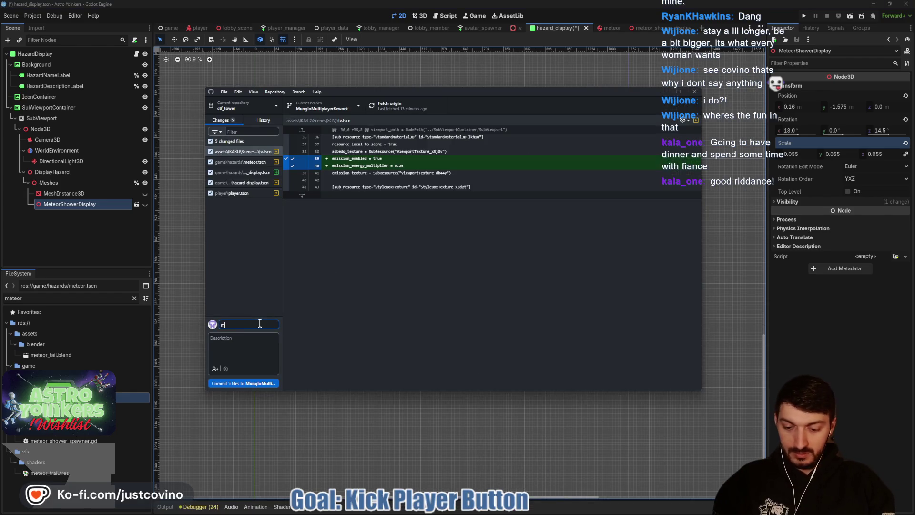
pyautogui.write('eteor shower display added')
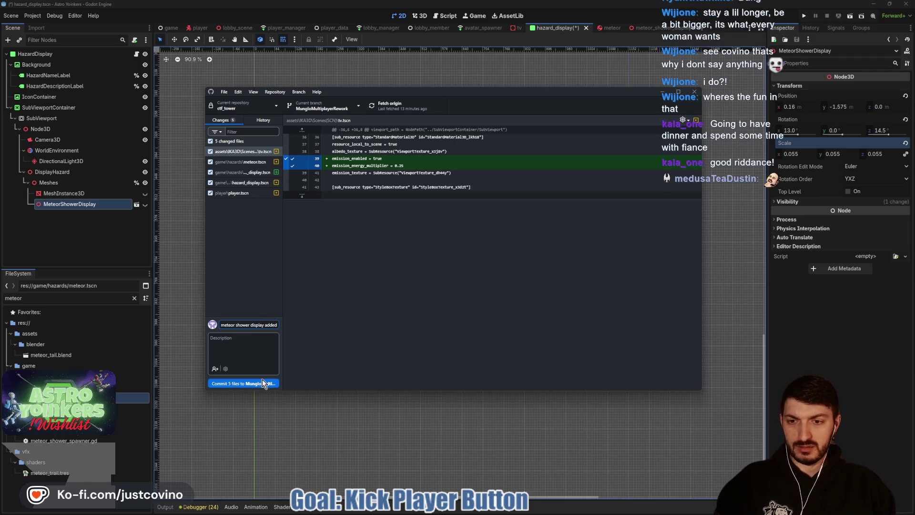
pyautogui.click(262, 382)
pyautogui.click(589, 189)
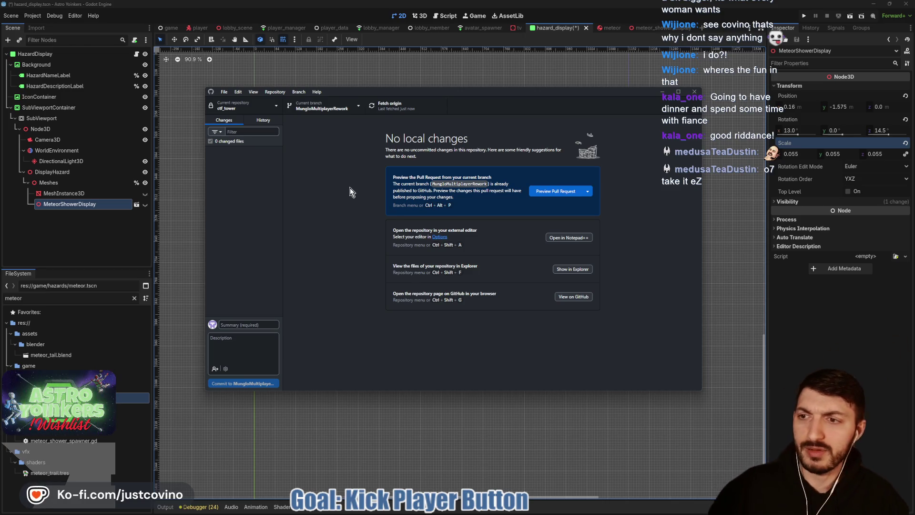
pyautogui.click(77, 245)
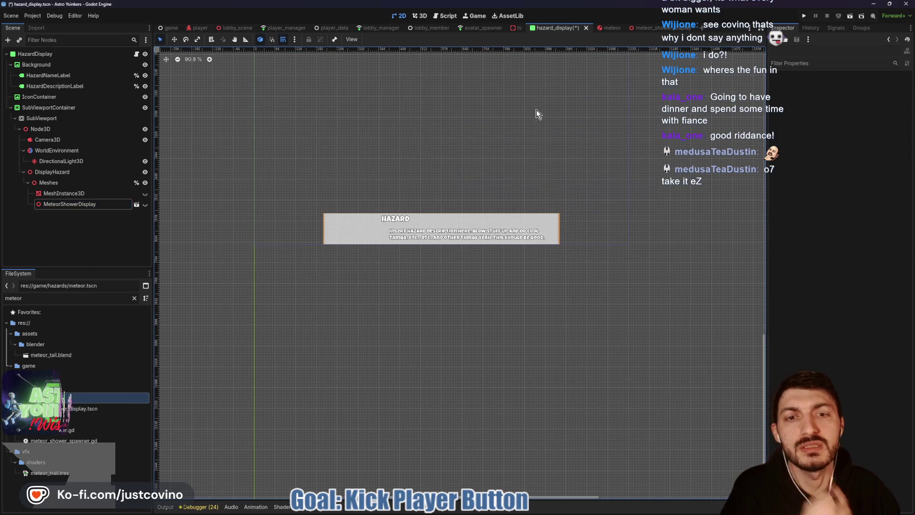
# Save hazard_display and close the meteor_shower_display and meteor scene tabs
pyautogui.hotkey('ctrl', 's')
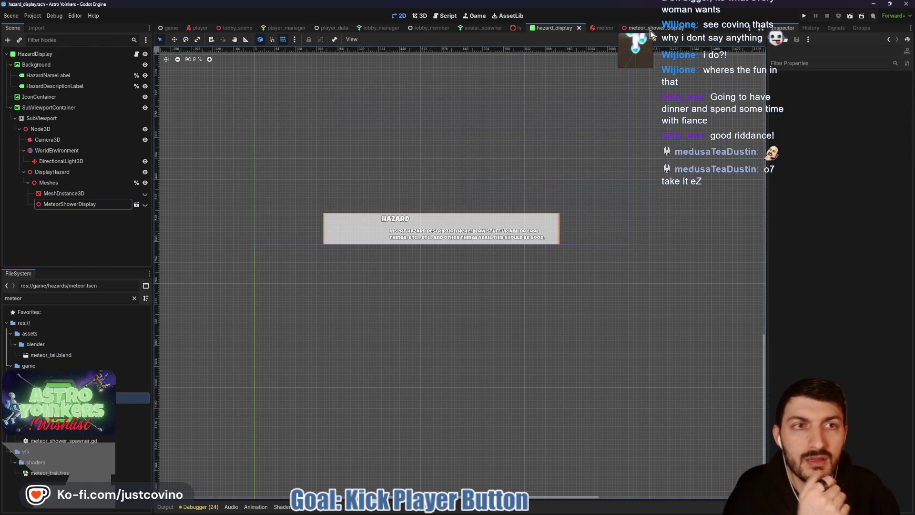
pyautogui.click(643, 31)
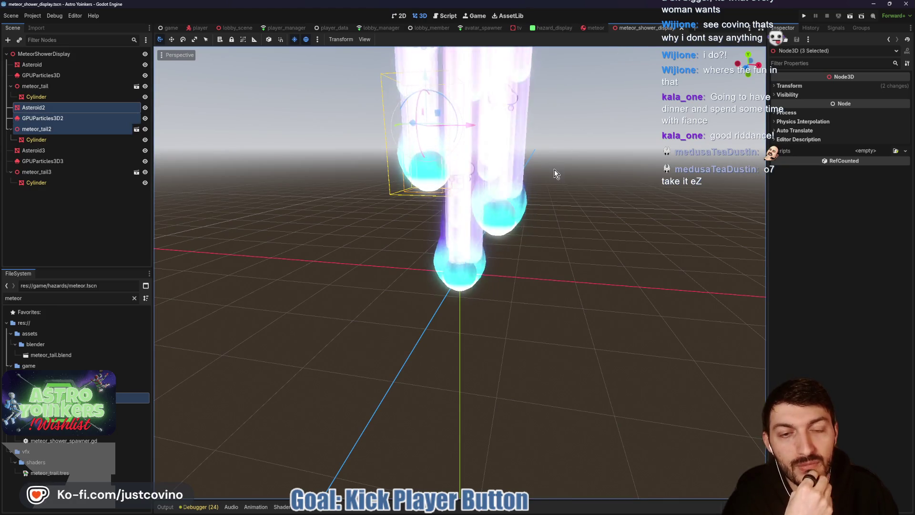
pyautogui.click(681, 27)
pyautogui.click(612, 28)
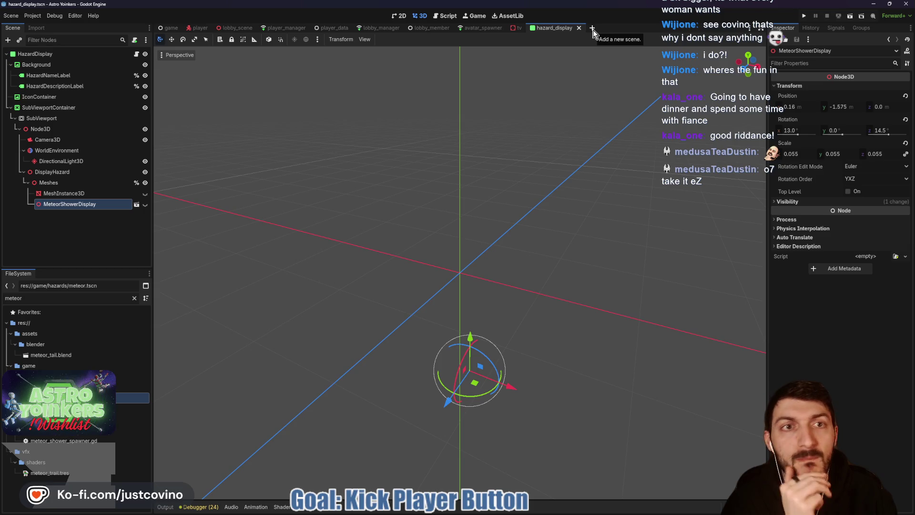
# Create a new 3D scene rooted at ExplosiveAsteroidDisplay and save it as explosive_asteroid_display.tscn
pyautogui.click(593, 29)
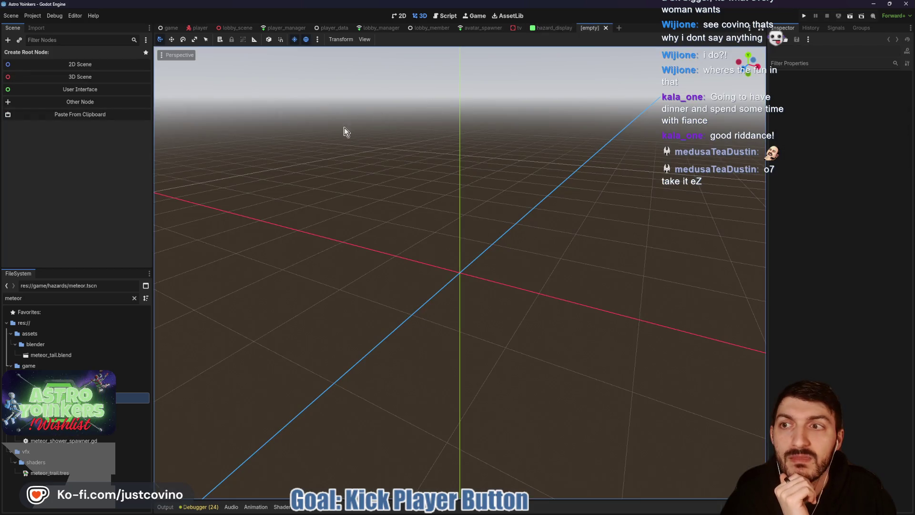
pyautogui.click(85, 78)
pyautogui.doubleClick(44, 54)
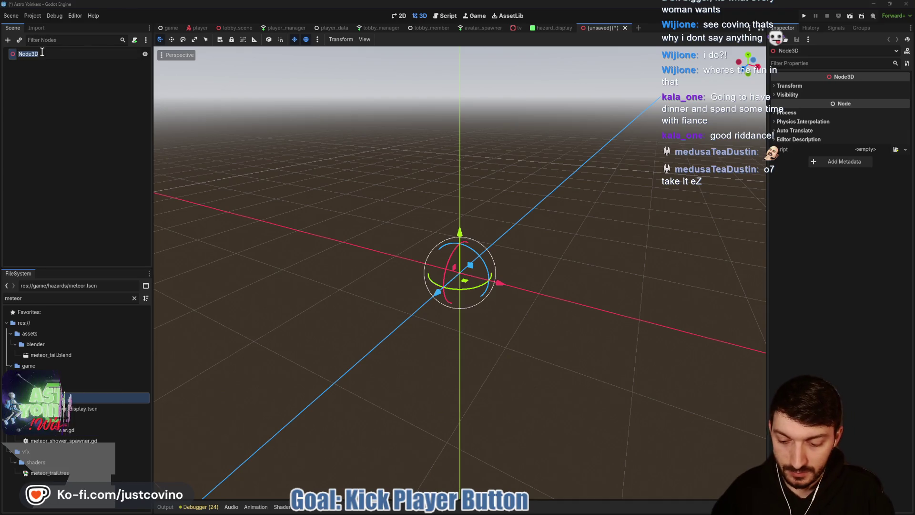
pyautogui.write('ExplosiveAsteroidDispl')
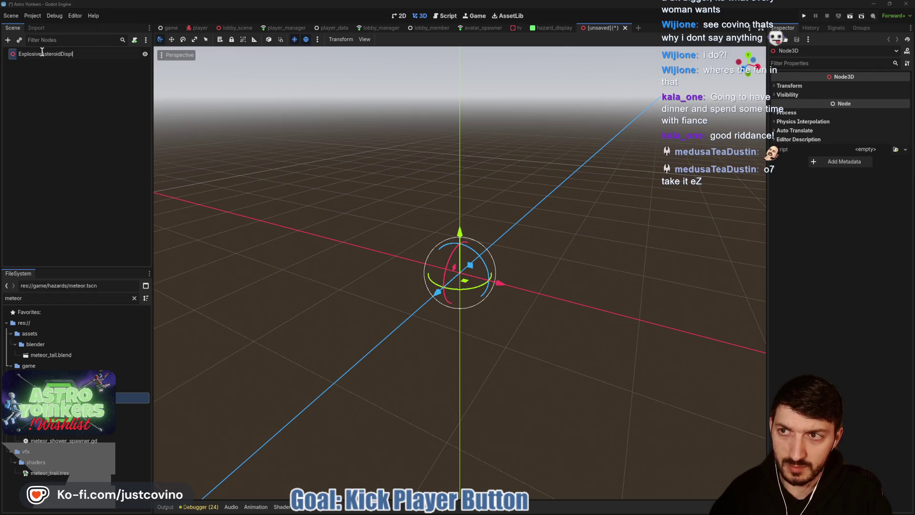
pyautogui.write('ay')
pyautogui.press('Return')
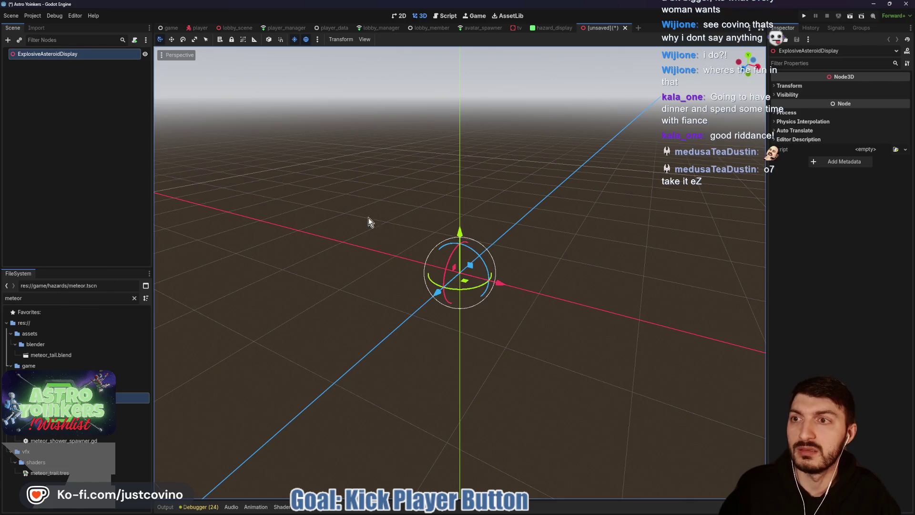
pyautogui.hotkey('ctrl', 's')
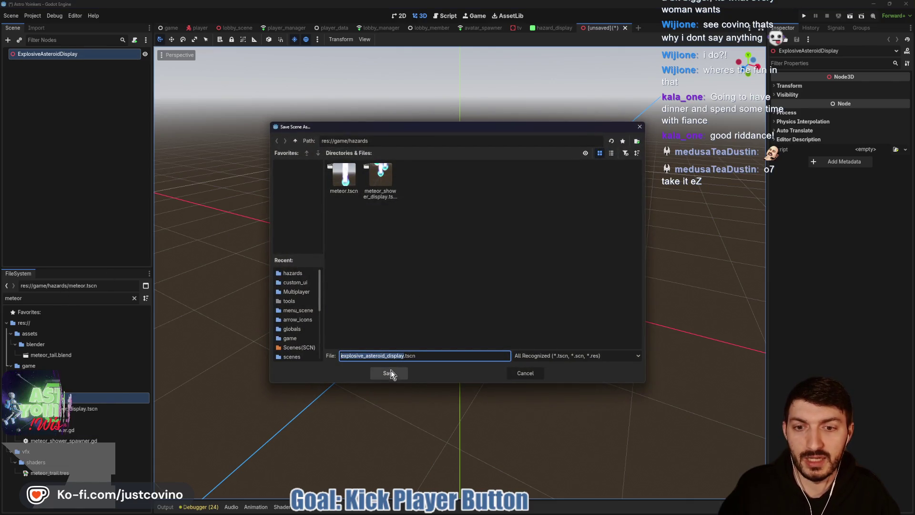
pyautogui.click(387, 374)
# Filter the FileSystem for 'asteroid' and open asteroid.tscn
pyautogui.click(58, 296)
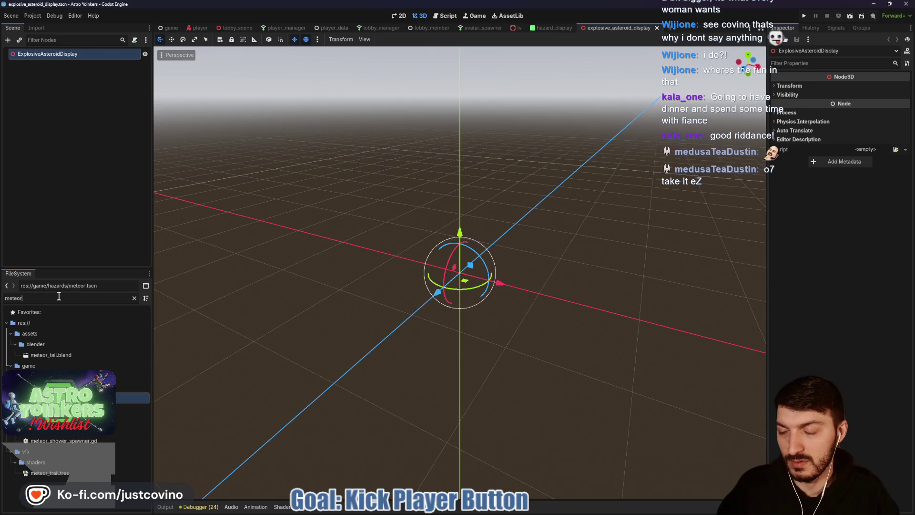
pyautogui.press('BackSpace')
pyautogui.press('BackSpace')
pyautogui.press('BackSpace')
pyautogui.write('asteroid')
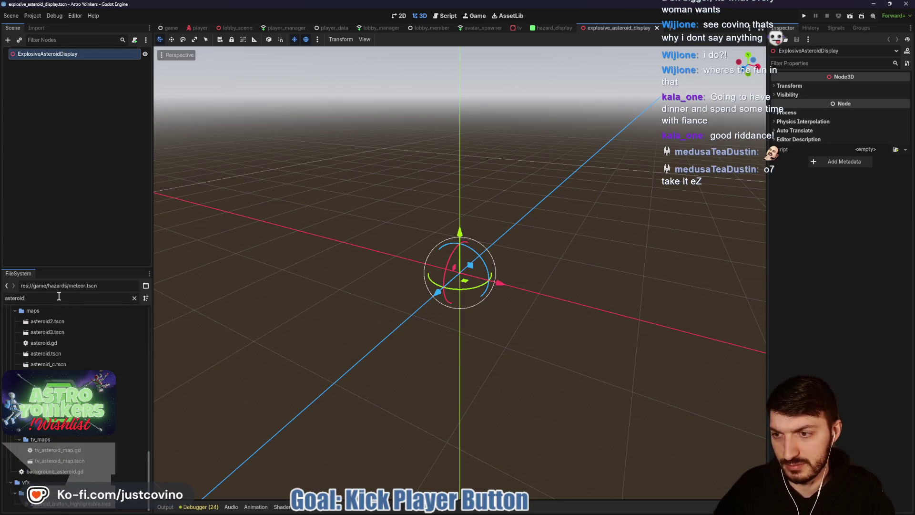
pyautogui.doubleClick(70, 351)
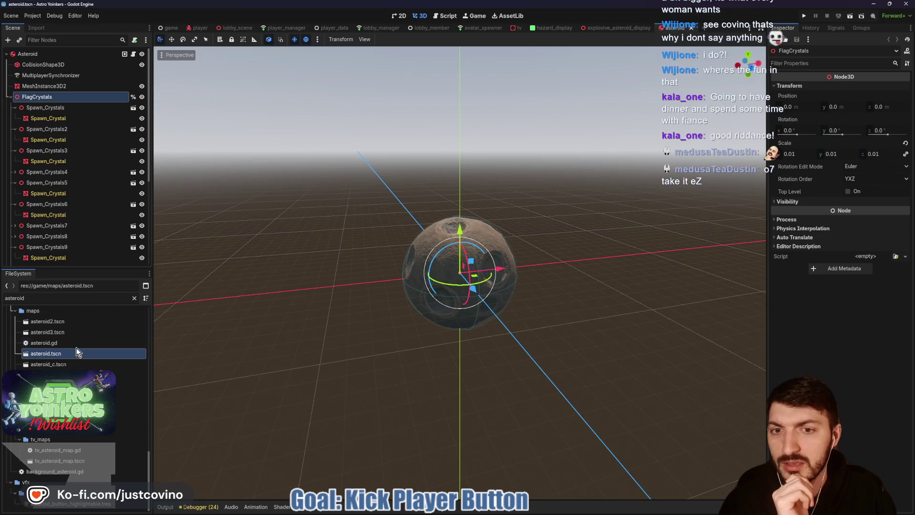
# Filter the FileSystem for 'fracture' and open fracture_asteroid_1.tscn
pyautogui.click(8, 97)
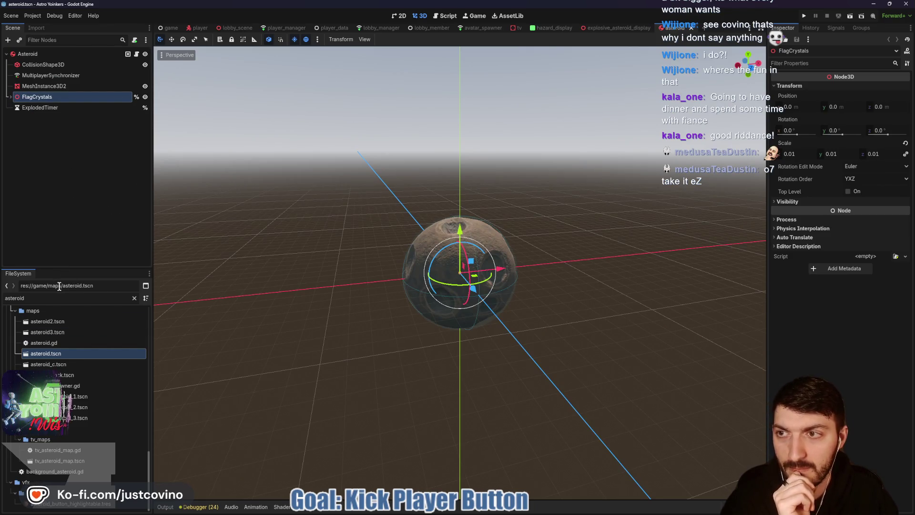
pyautogui.write('fracture')
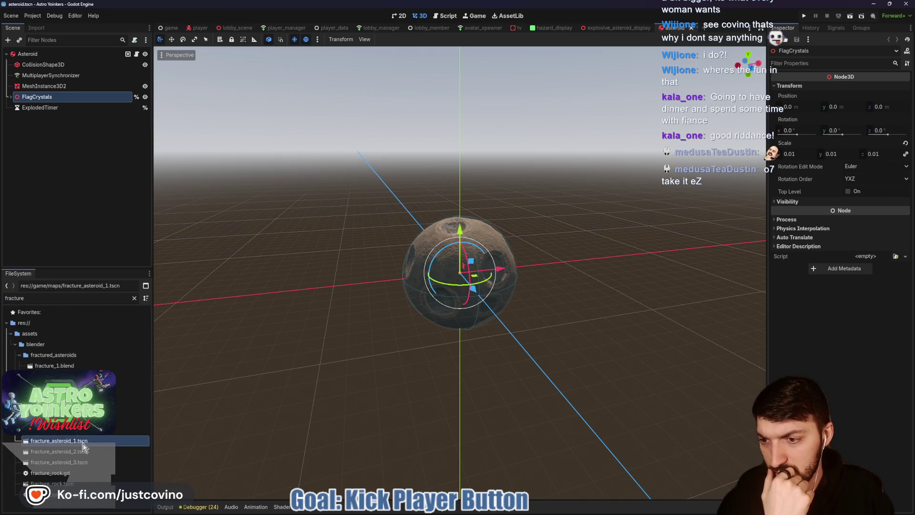
pyautogui.doubleClick(58, 440)
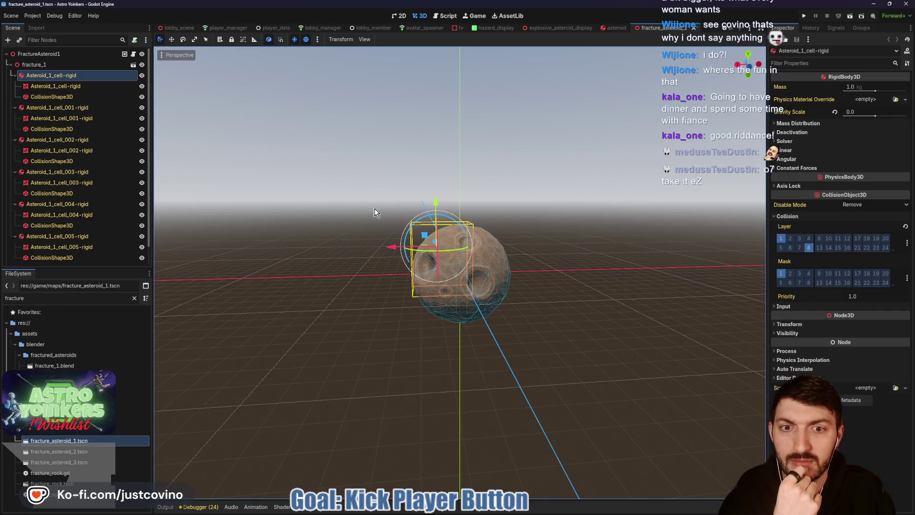
# Select fracture_1 and ExplosionParticles, then select the ExplosiveAsteroidDisplay root in explosive_asteroid_display
pyautogui.scroll(-2, 81, 142)
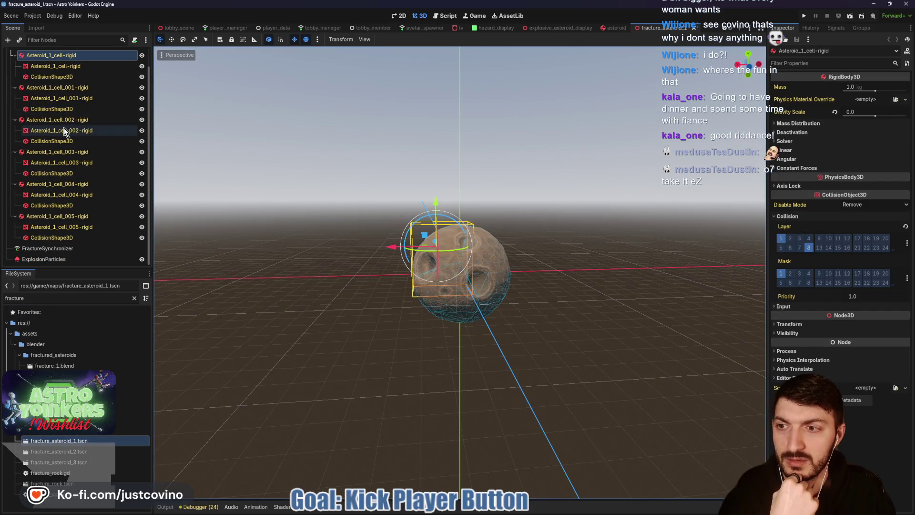
pyautogui.click(61, 258)
pyautogui.scroll(2, 95, 127)
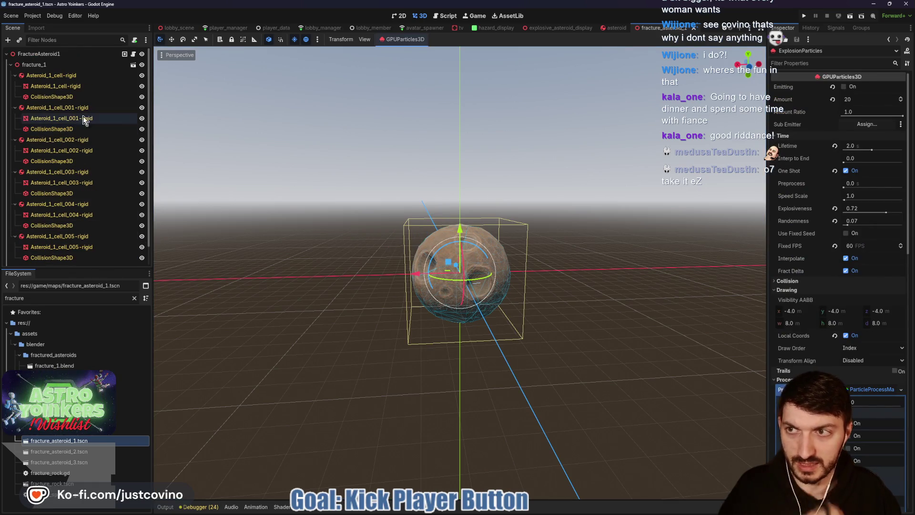
pyautogui.keyDown('ctrl'); pyautogui.click(36, 66); pyautogui.keyUp('ctrl')
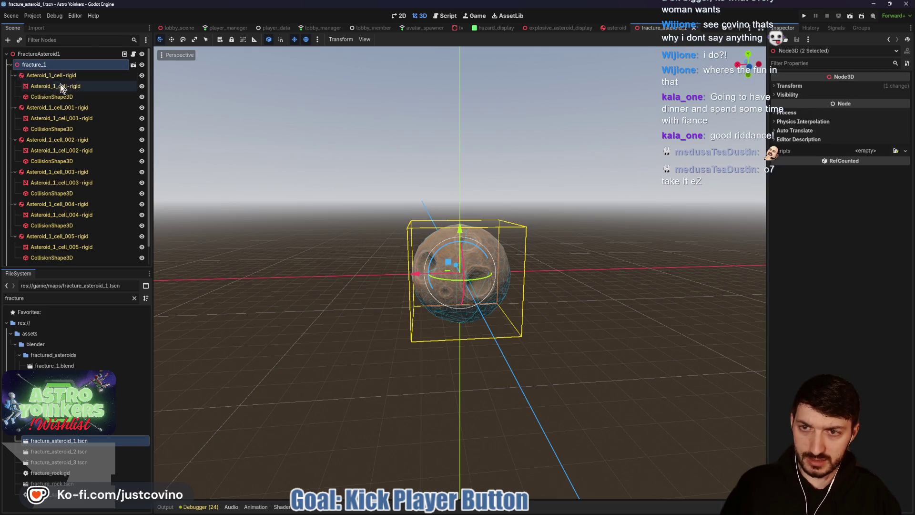
pyautogui.scroll(-2, 84, 153)
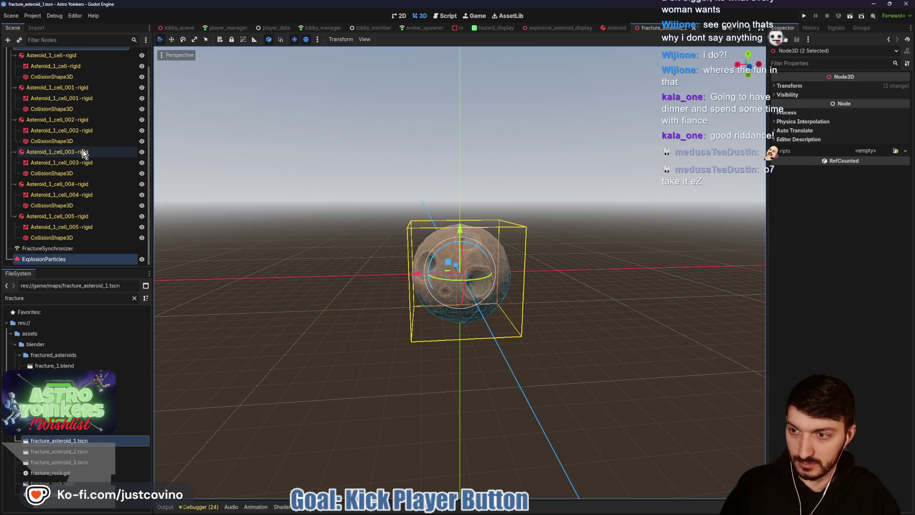
pyautogui.click(618, 27)
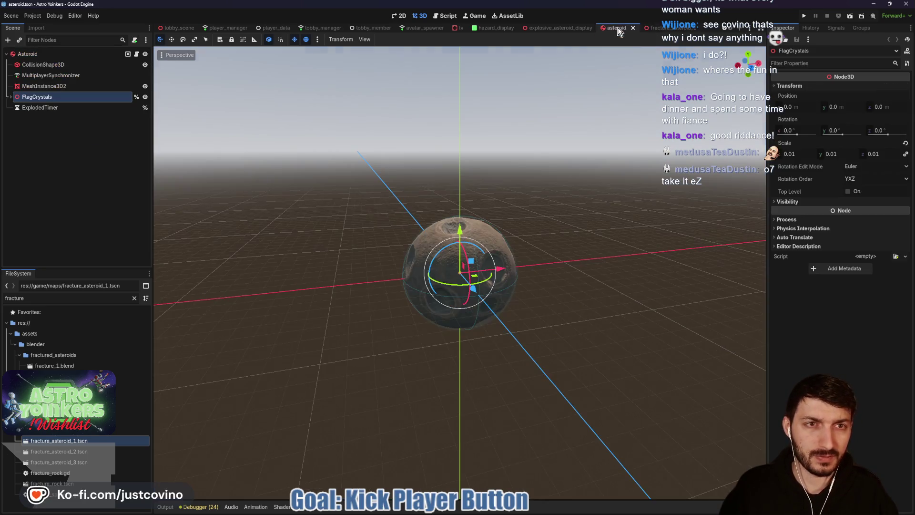
pyautogui.click(553, 27)
pyautogui.click(47, 56)
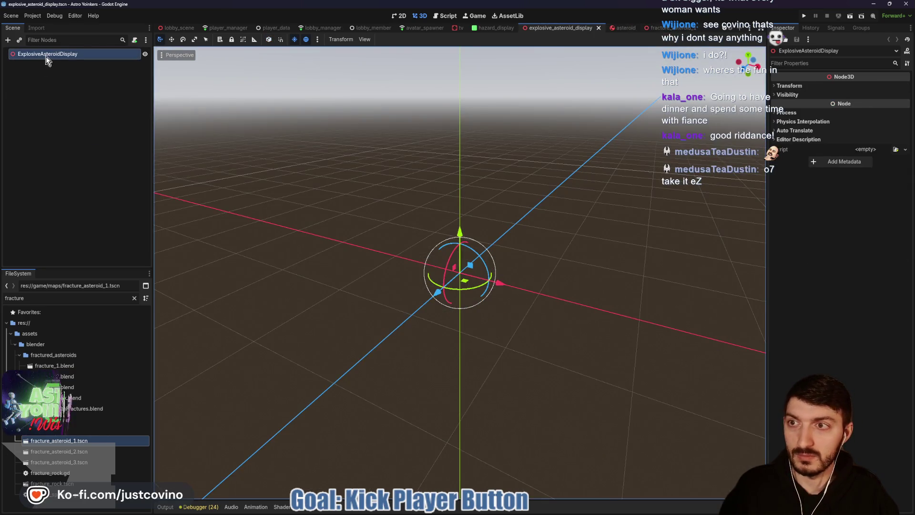
# Paste fracture_1 and ExplosionParticles under the ExplosiveAsteroidDisplay root
pyautogui.hotkey('ctrl', 'v')
pyautogui.scroll(-6, 419, 177)
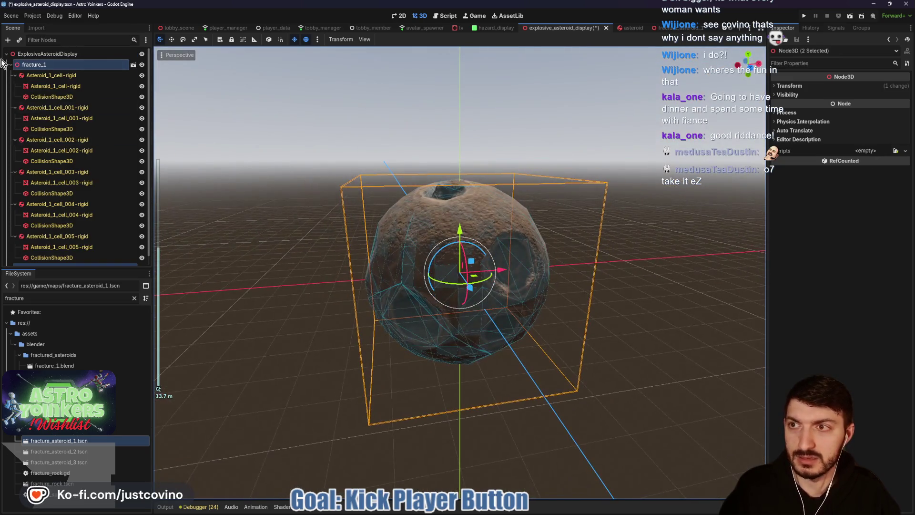
pyautogui.click(10, 64)
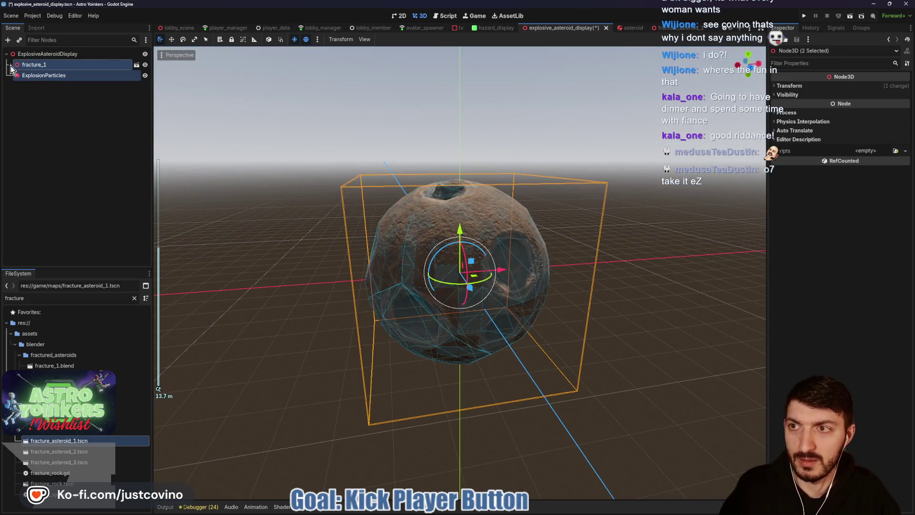
pyautogui.click(43, 75)
pyautogui.click(52, 54)
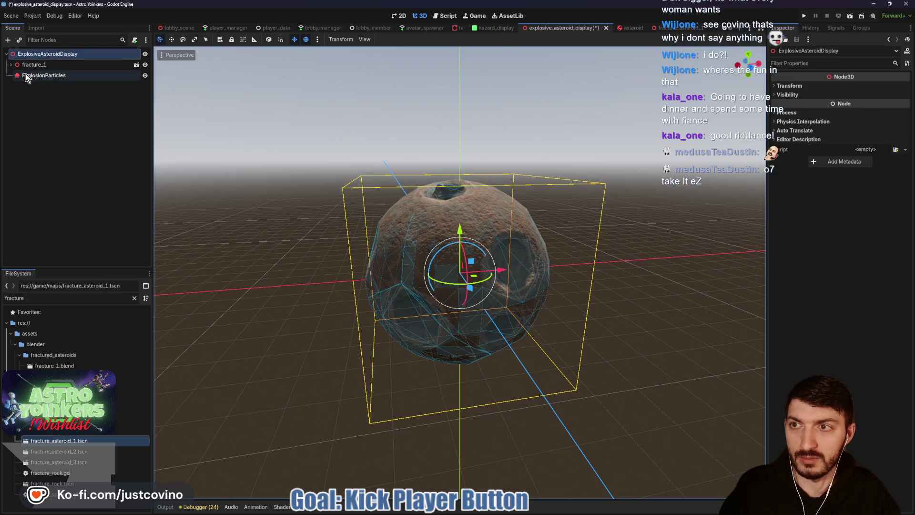
pyautogui.click(31, 64)
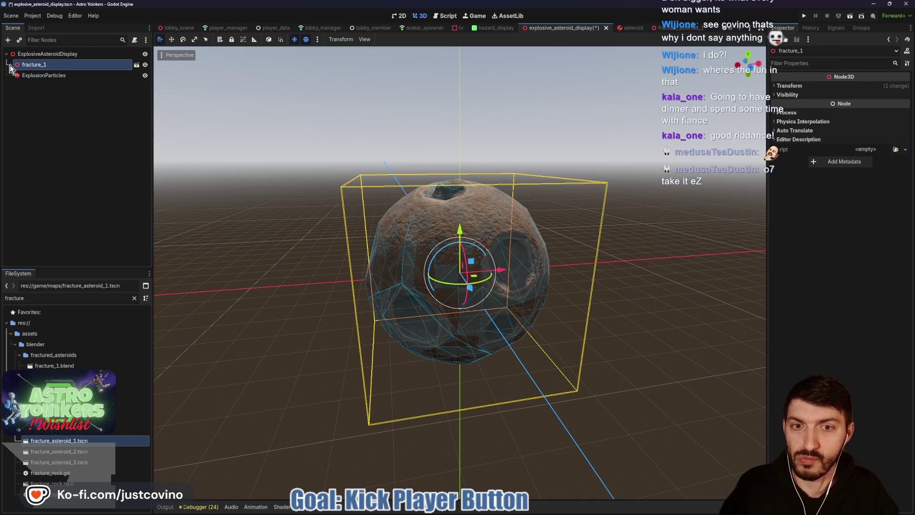
pyautogui.click(10, 64)
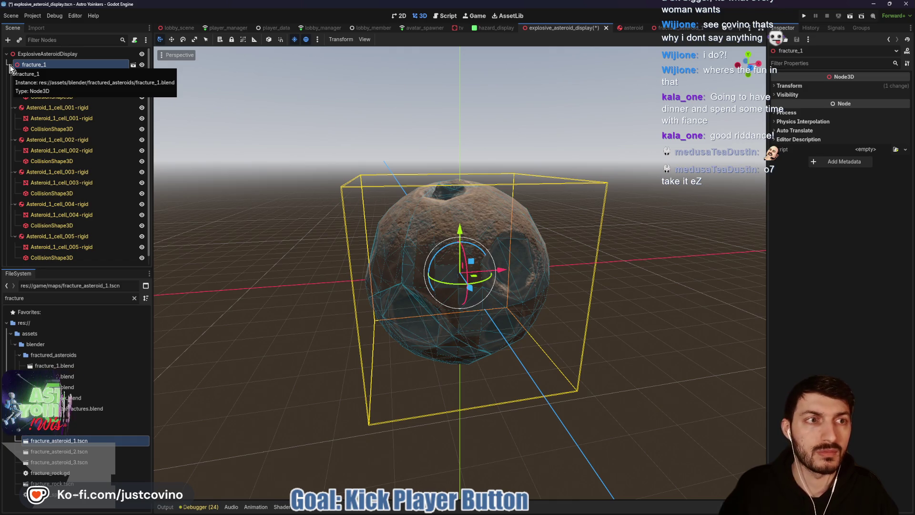
pyautogui.click(10, 66)
pyautogui.click(47, 107)
pyautogui.click(43, 76)
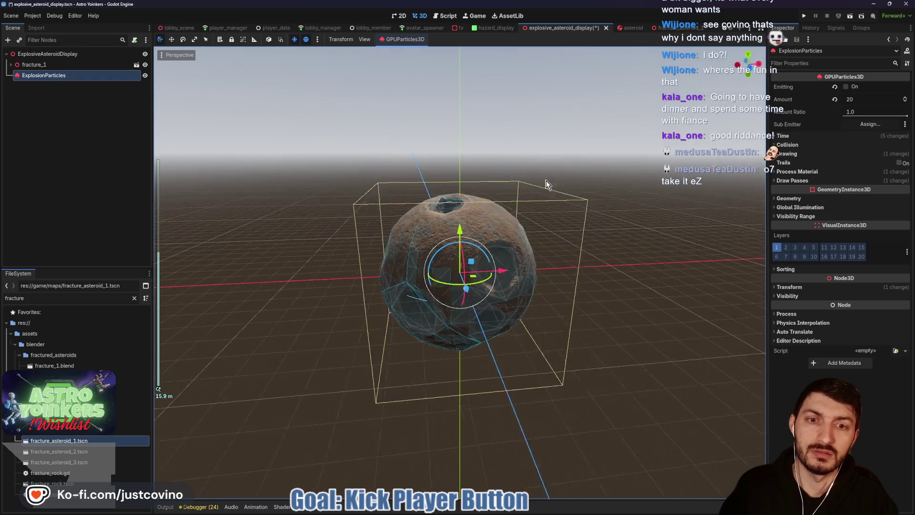
pyautogui.scroll(-2, 537, 181)
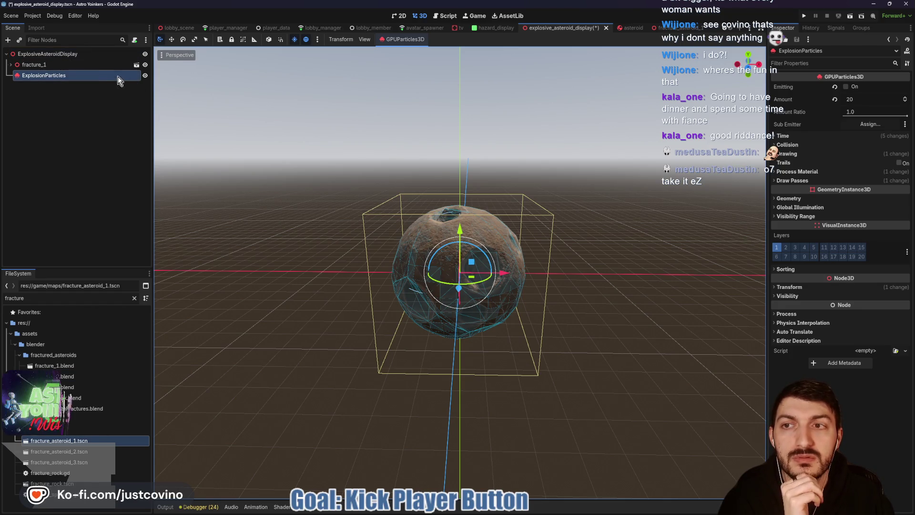
# Select the six asteroid fragment bodies under fracture_1 and set their gravity scale to 0.0
pyautogui.click(62, 65)
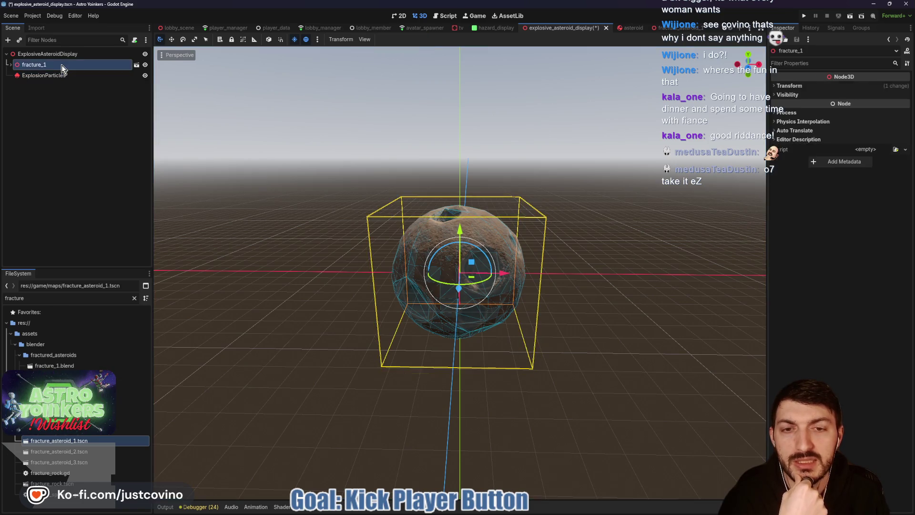
pyautogui.click(10, 65)
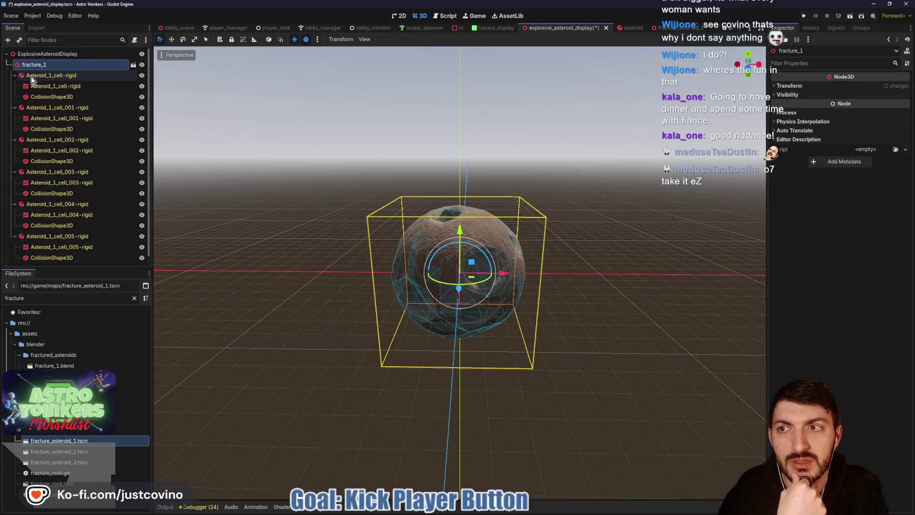
pyautogui.click(36, 77)
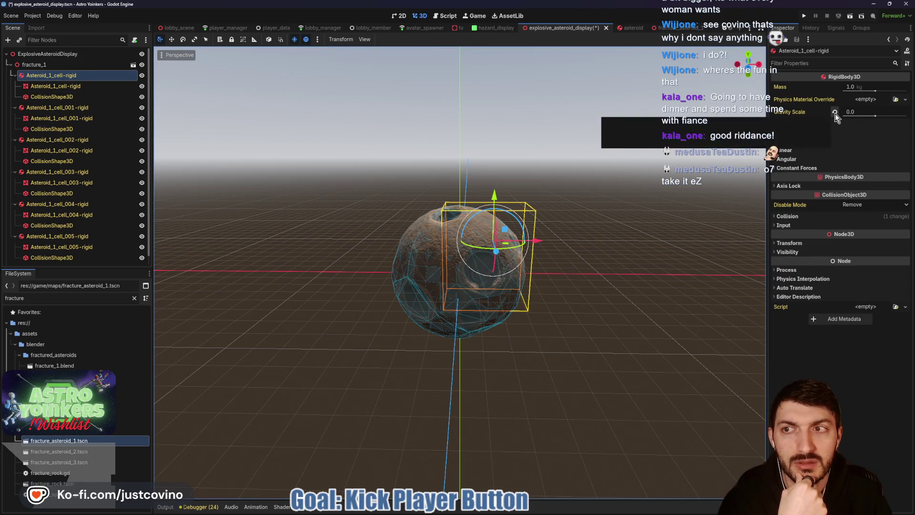
pyautogui.keyDown('ctrl'); pyautogui.click(84, 108); pyautogui.keyUp('ctrl')
pyautogui.keyDown('ctrl'); pyautogui.click(69, 140); pyautogui.keyUp('ctrl')
pyautogui.keyDown('ctrl'); pyautogui.click(65, 172); pyautogui.keyUp('ctrl')
pyautogui.keyDown('ctrl'); pyautogui.click(62, 204); pyautogui.keyUp('ctrl')
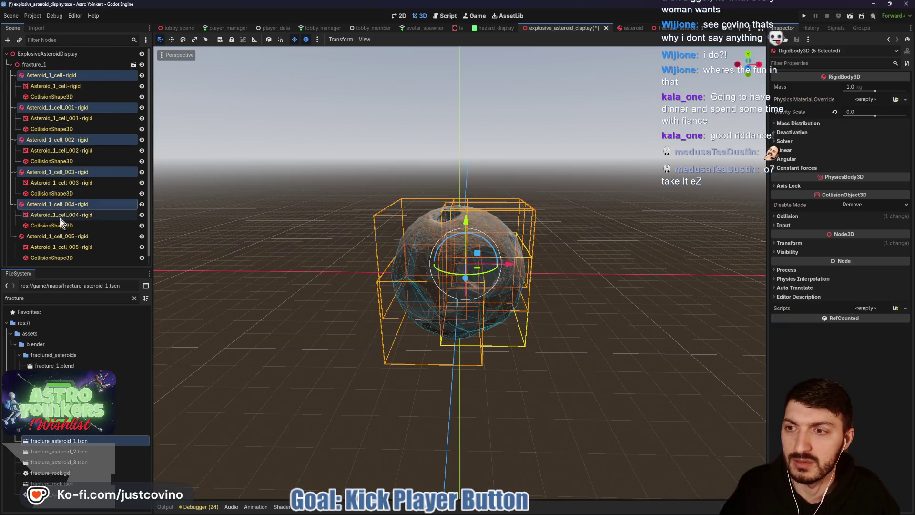
pyautogui.keyDown('ctrl'); pyautogui.click(62, 236); pyautogui.keyUp('ctrl')
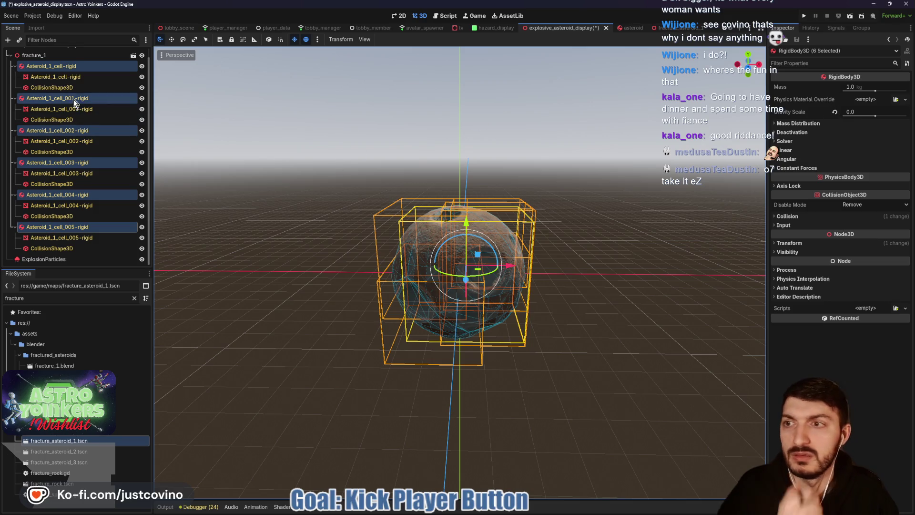
pyautogui.scroll(1, 16, 71)
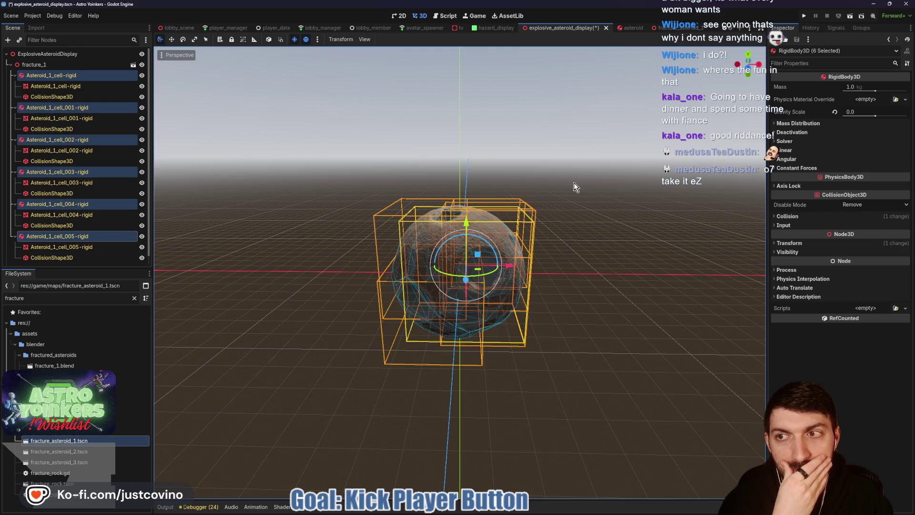
pyautogui.click(835, 113)
pyautogui.click(862, 111)
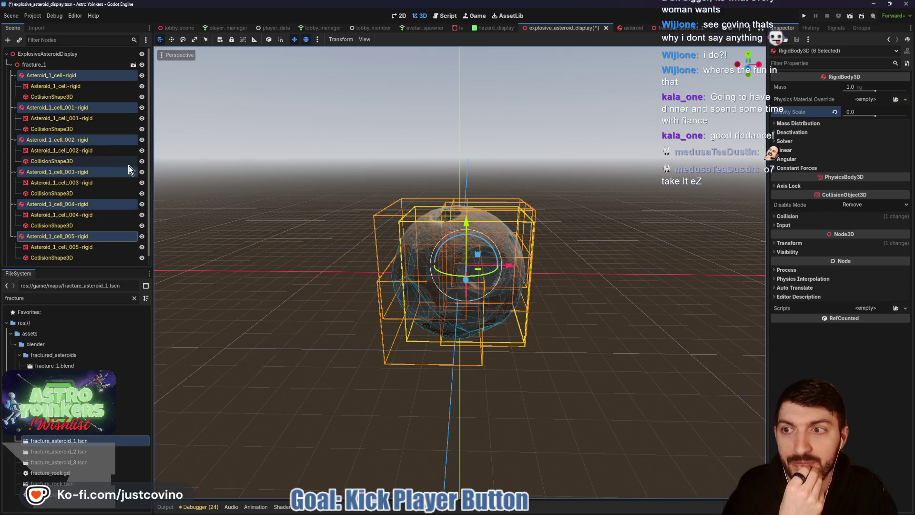
pyautogui.click(10, 64)
pyautogui.click(341, 171)
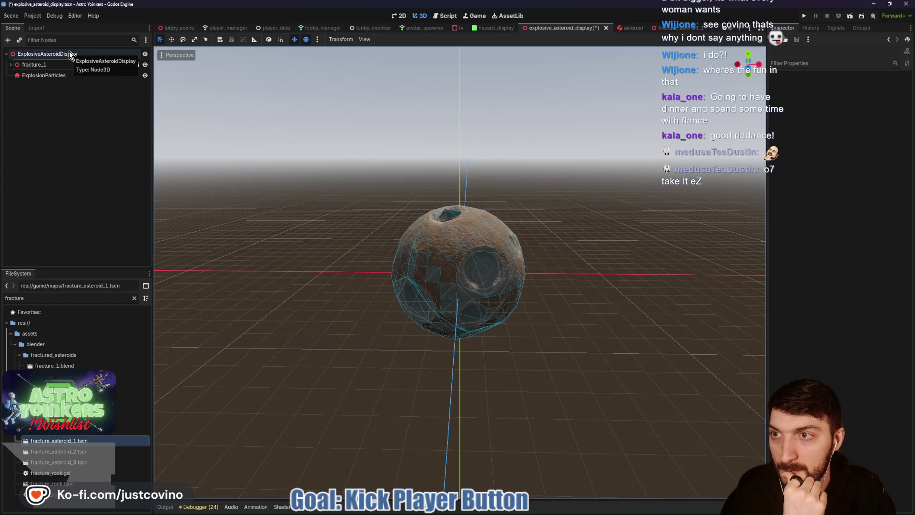
# Start adding a child node under ExplosiveAsteroidDisplay, searching for 'animt'
pyautogui.click(69, 54)
pyautogui.hotkey('ctrl', 'a')
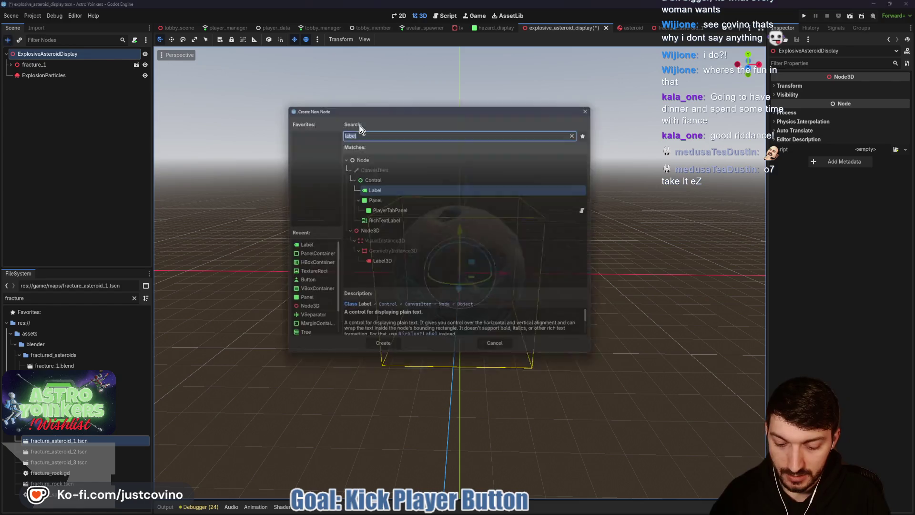
pyautogui.write('animt')
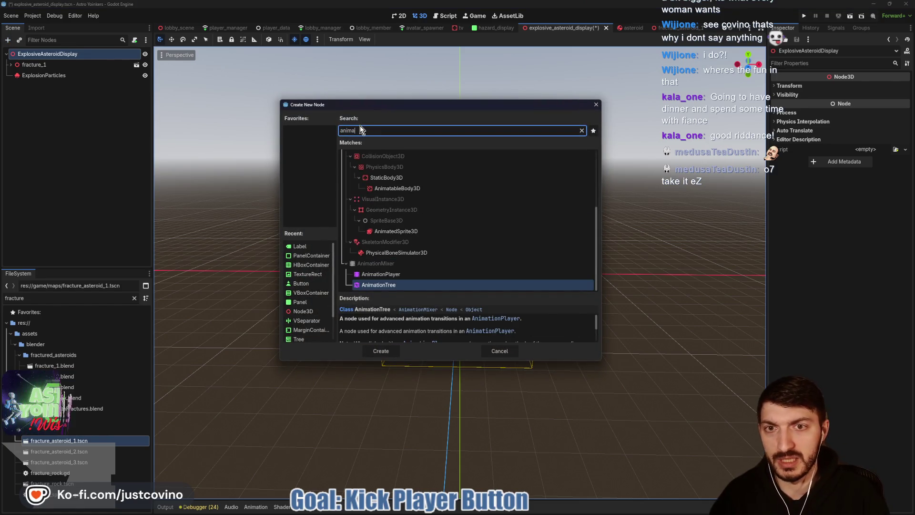
# Create an AnimationPlayer with a new animation named 'explosion', then select fracture_1
pyautogui.press('BackSpace')
pyautogui.write('ation')
pyautogui.press('Up')
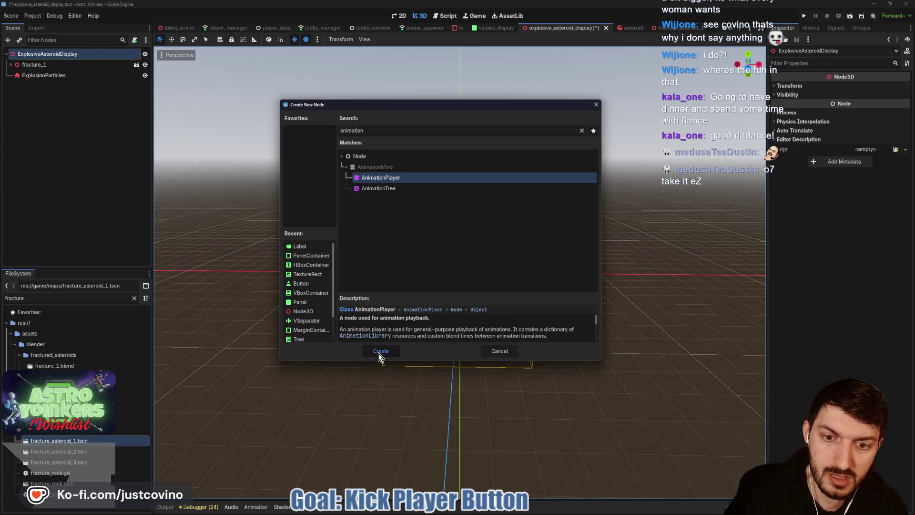
pyautogui.click(379, 351)
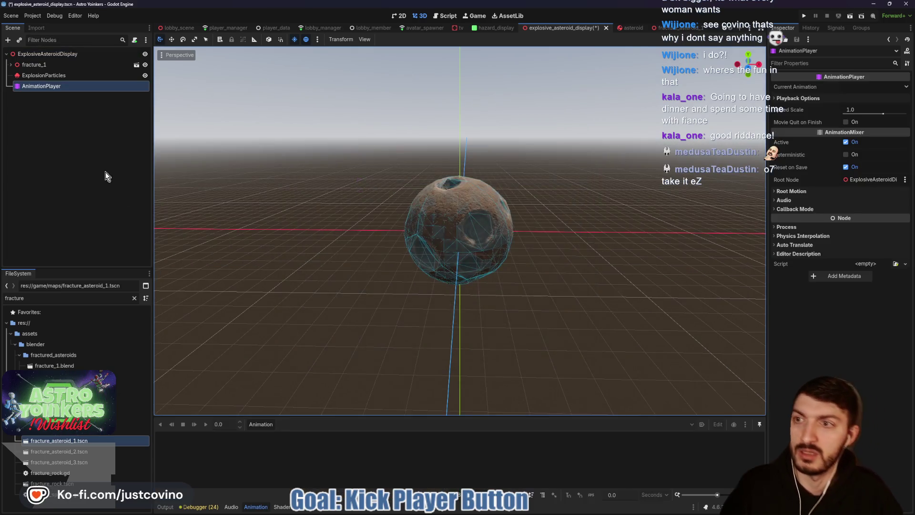
pyautogui.click(261, 424)
pyautogui.click(280, 434)
pyautogui.write('explosion')
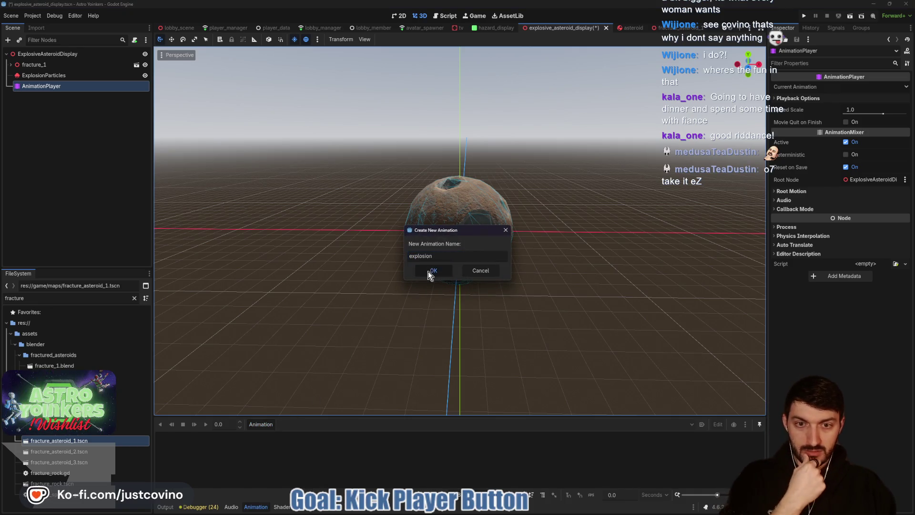
pyautogui.click(429, 270)
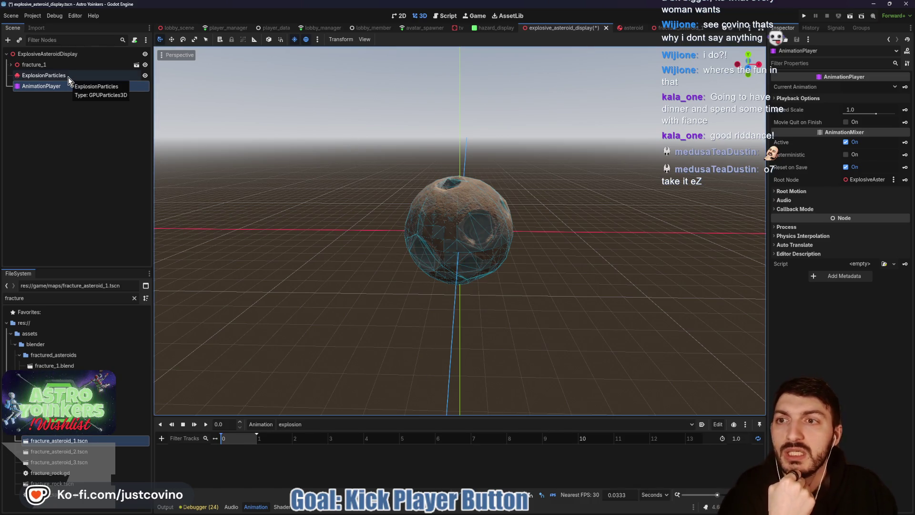
pyautogui.click(62, 64)
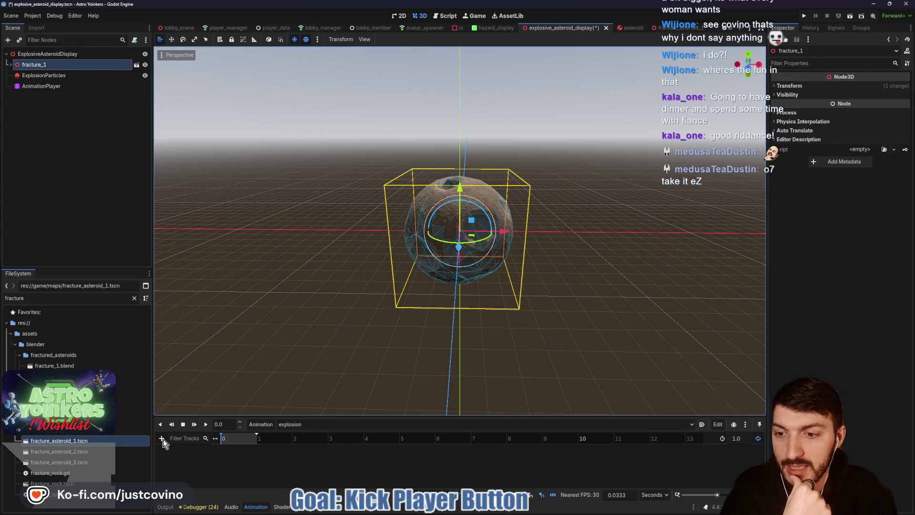
# Add a position track for fracture_1 and set the animation length to 2 seconds
pyautogui.click(798, 85)
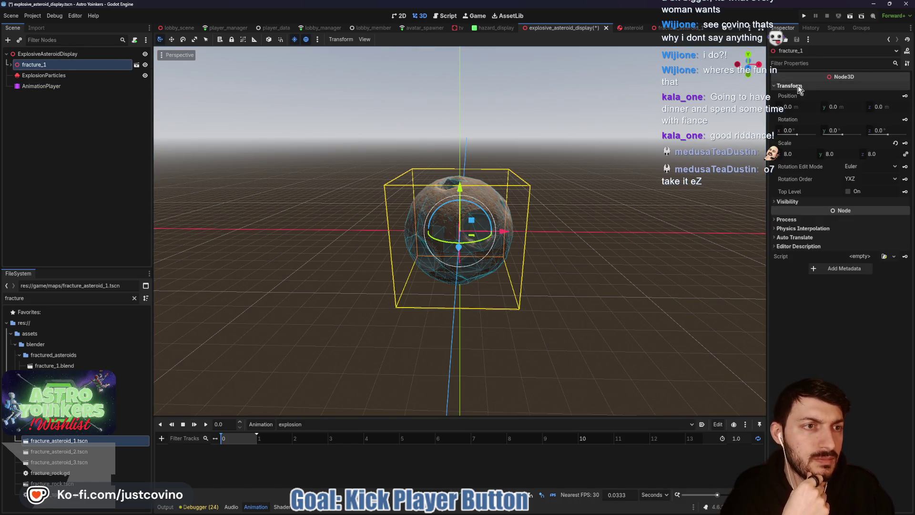
pyautogui.click(904, 97)
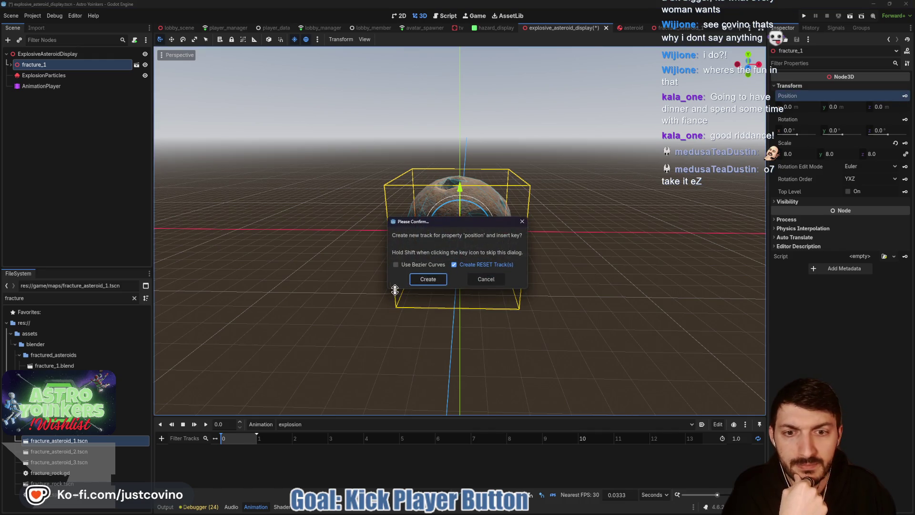
pyautogui.click(427, 279)
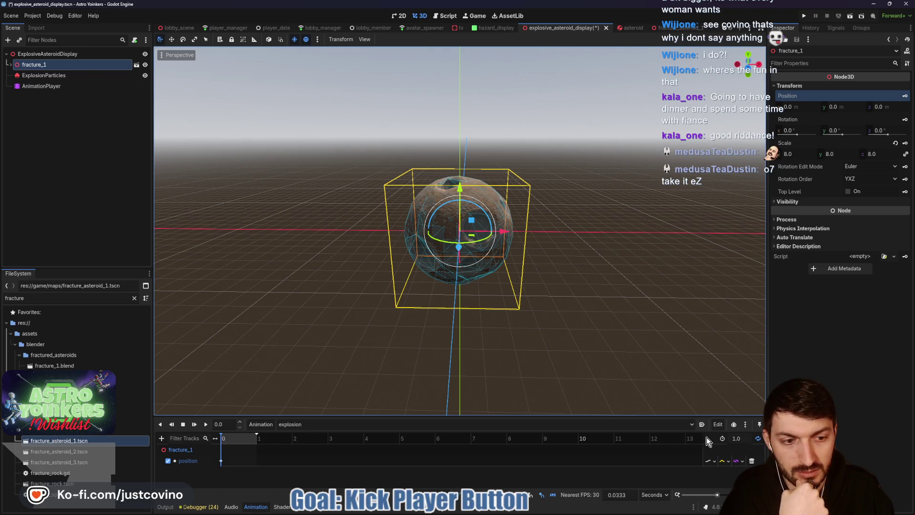
pyautogui.click(740, 438)
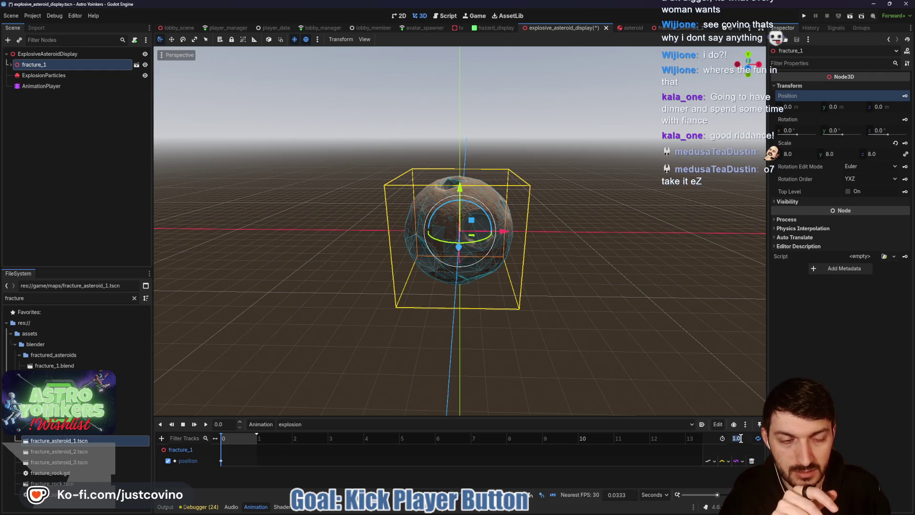
pyautogui.write('2')
pyautogui.press('Return')
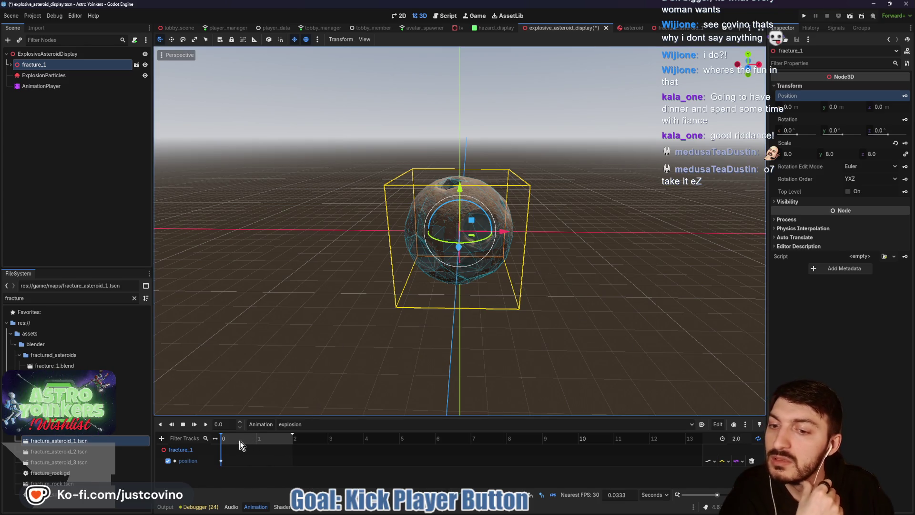
# Key fracture_1 at x -0.5 at 0.5 s and at x 0.5 at 1 s
pyautogui.doubleClick(226, 424)
pyautogui.write('0.5')
pyautogui.press('Return')
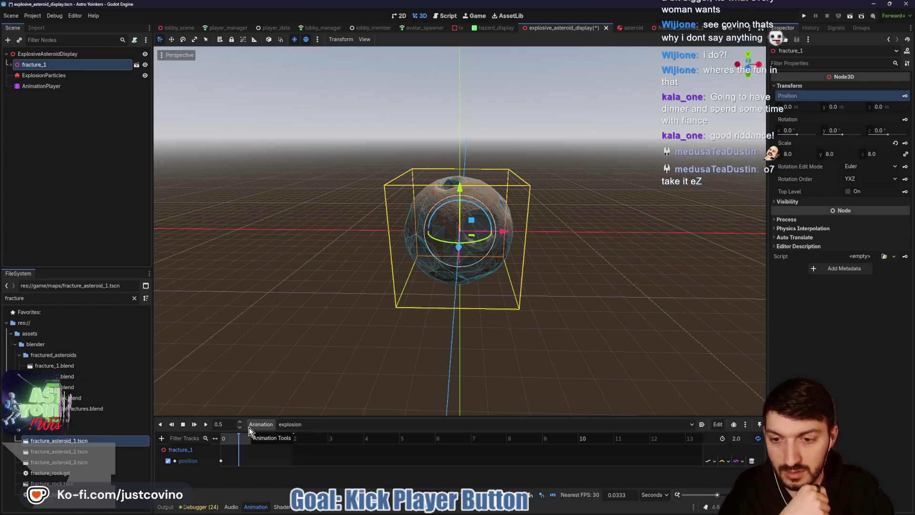
pyautogui.click(801, 108)
pyautogui.write('-0')
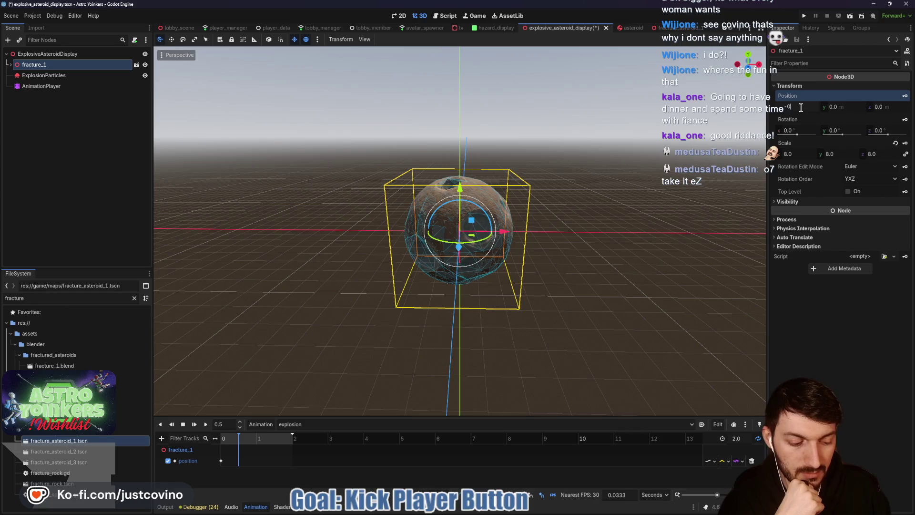
pyautogui.write('.5')
pyautogui.press('Return')
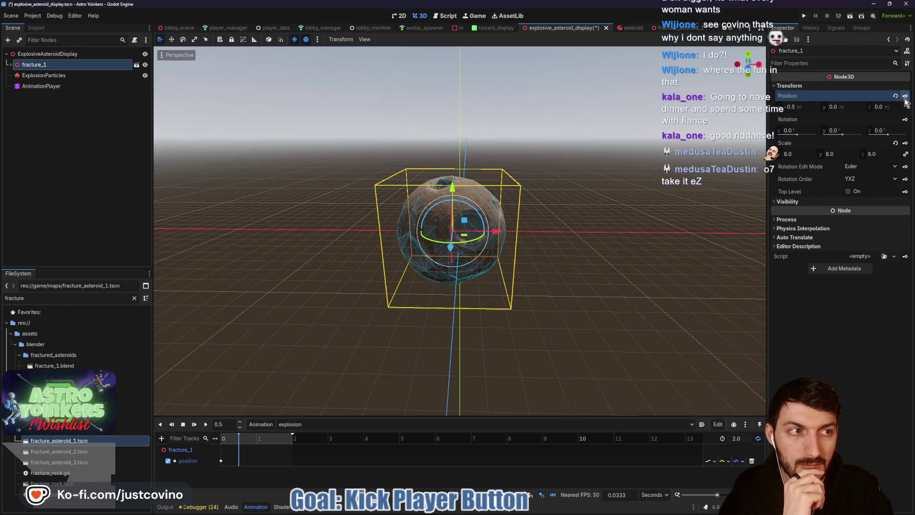
pyautogui.click(905, 97)
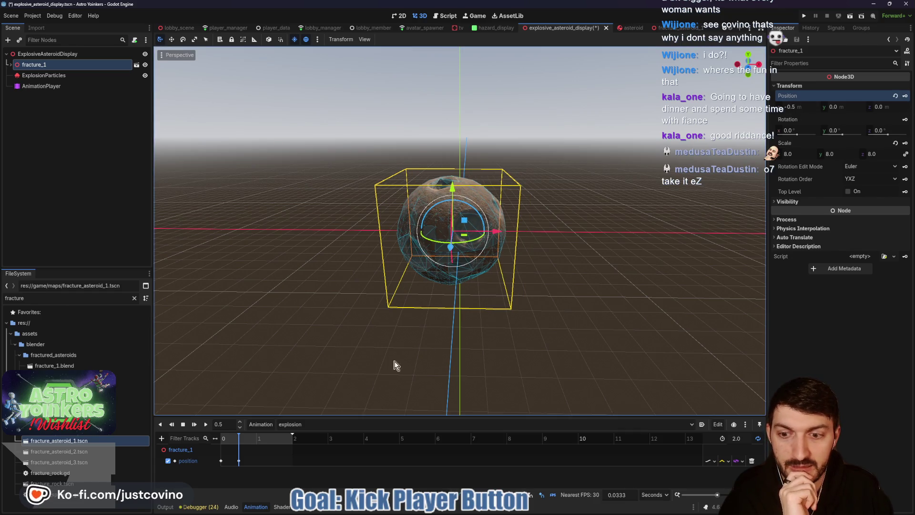
pyautogui.click(212, 425)
pyautogui.write('1')
pyautogui.press('Return')
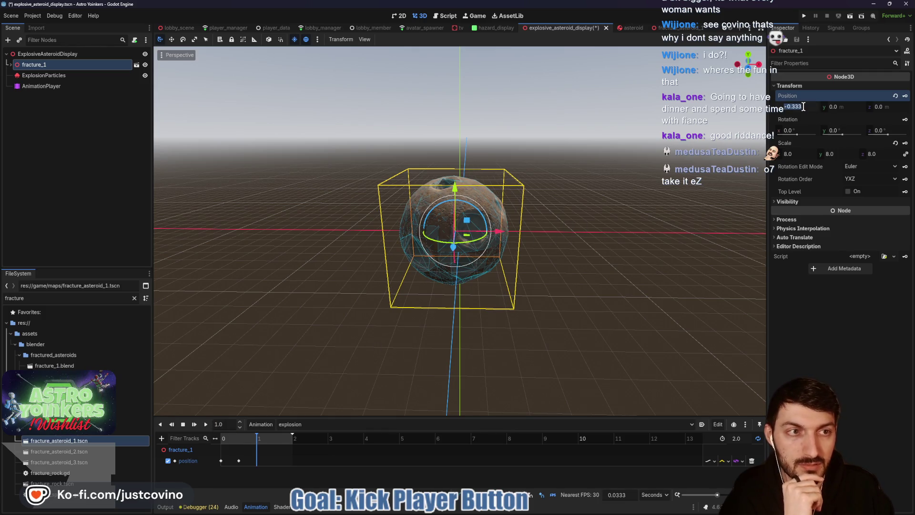
pyautogui.write('0.5')
pyautogui.press('Return')
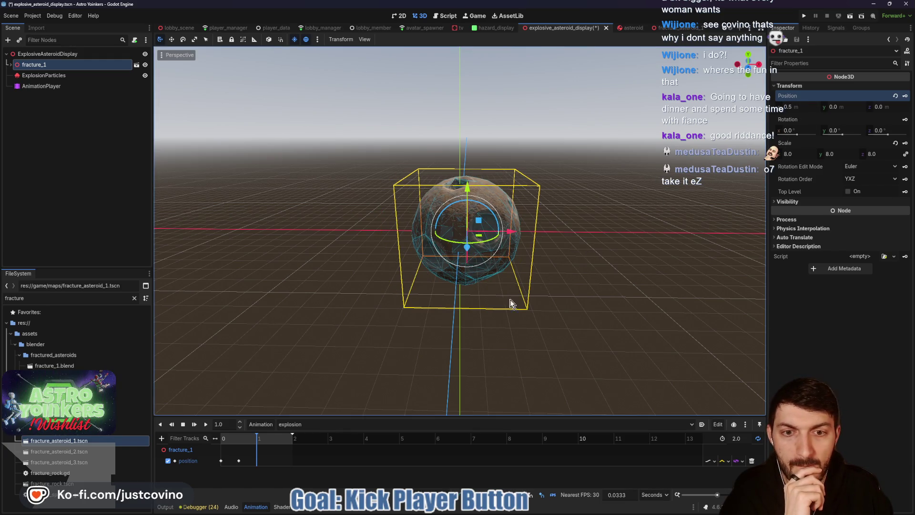
pyautogui.click(905, 96)
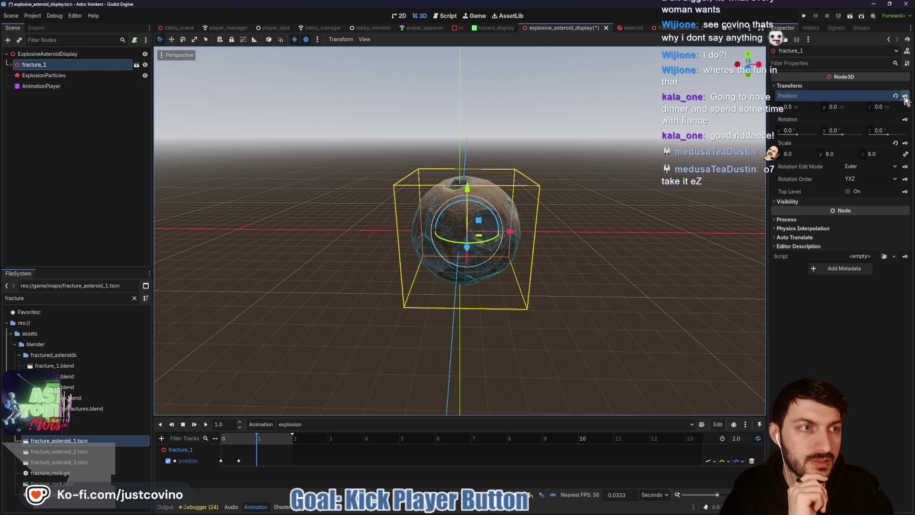
# Return fracture_1 to x 0 near 1.3 s, set the time to 1.5 s, select ExplosionParticles
pyautogui.moveTo(257, 439)
pyautogui.mouseDown()
pyautogui.moveTo(212, 437)
pyautogui.moveTo(267, 444)
pyautogui.mouseUp()
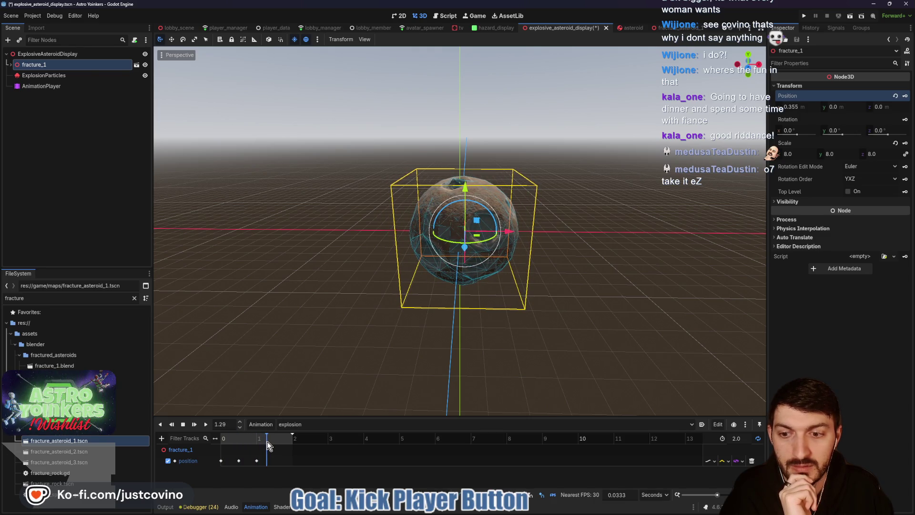
pyautogui.moveTo(267, 444); pyautogui.dragTo(274, 444)
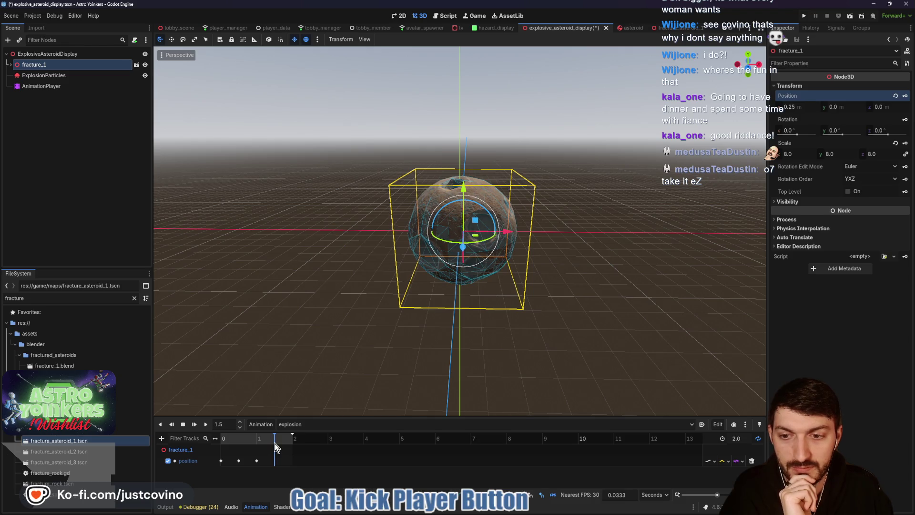
pyautogui.click(800, 108)
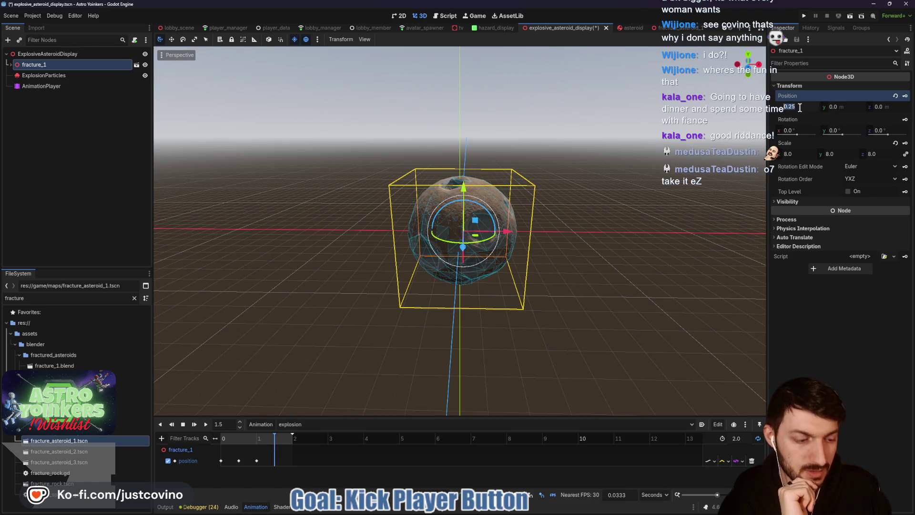
pyautogui.write('0')
pyautogui.press('Return')
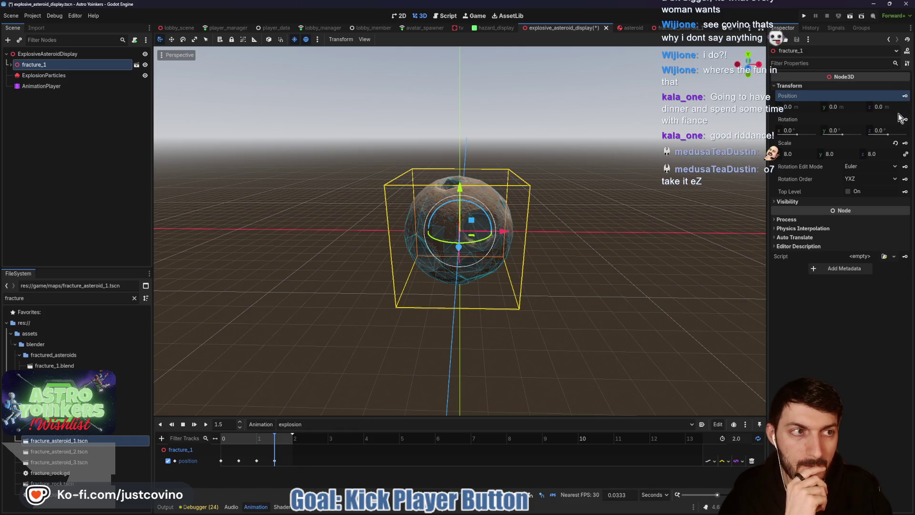
pyautogui.moveTo(275, 438); pyautogui.dragTo(284, 439)
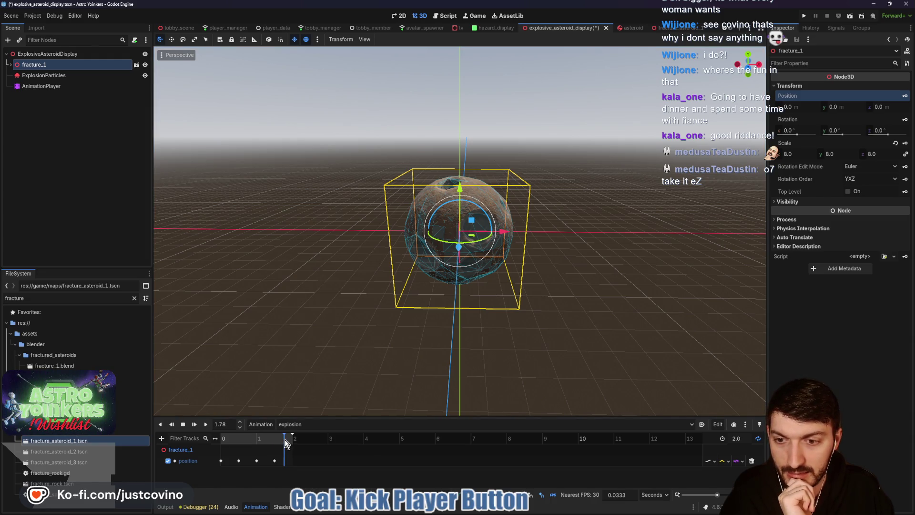
pyautogui.click(275, 439)
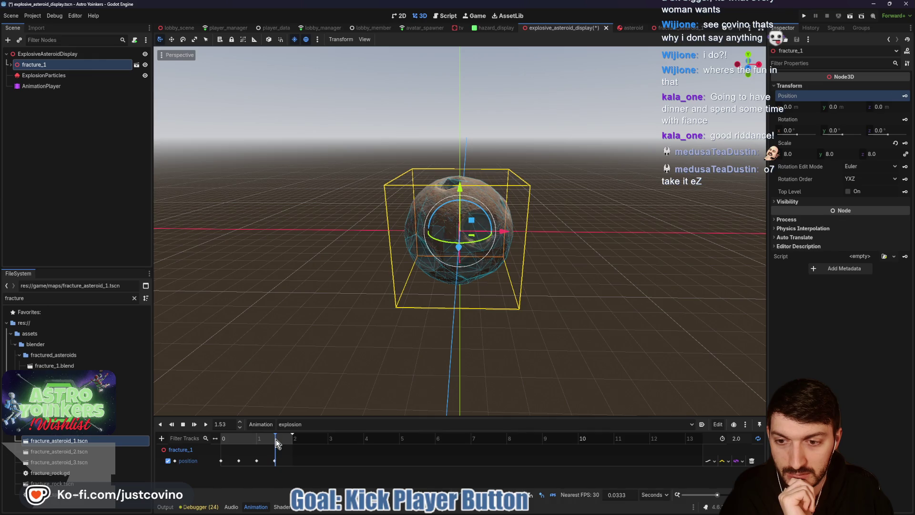
pyautogui.click(276, 442)
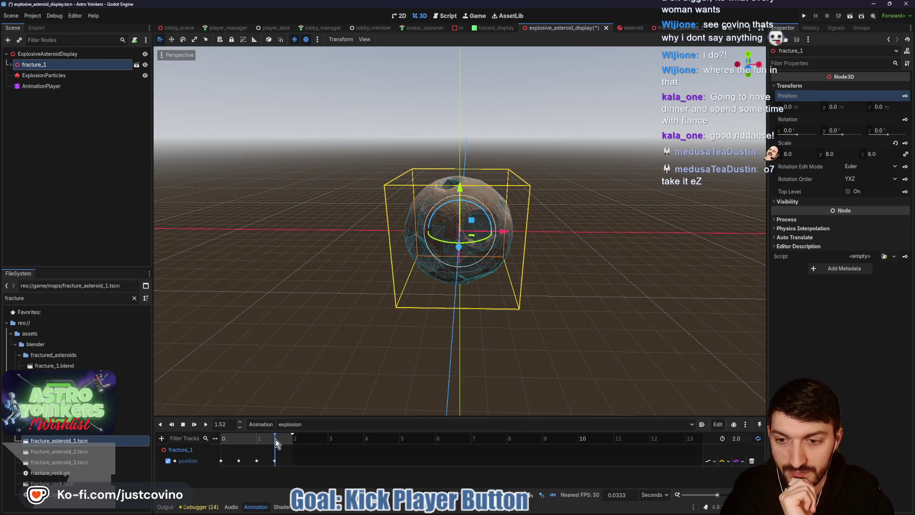
pyautogui.press('BackSpace')
pyautogui.press('Return')
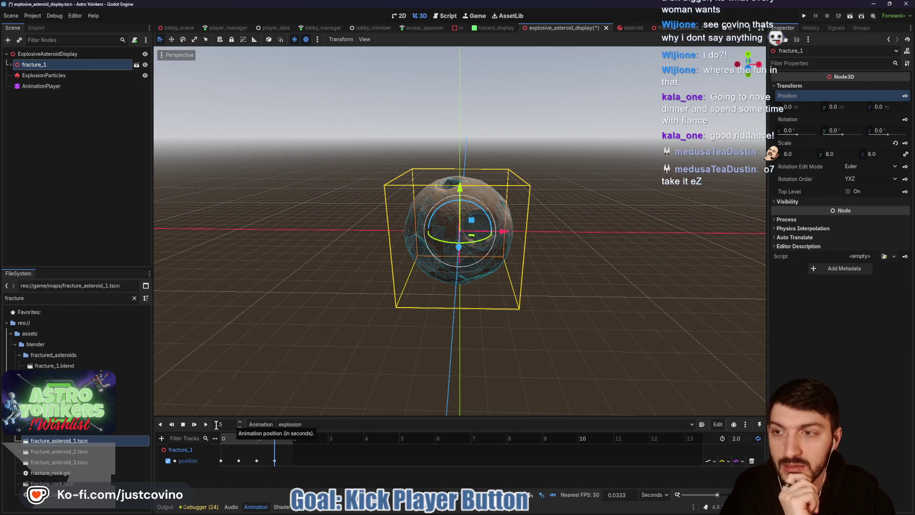
pyautogui.click(44, 75)
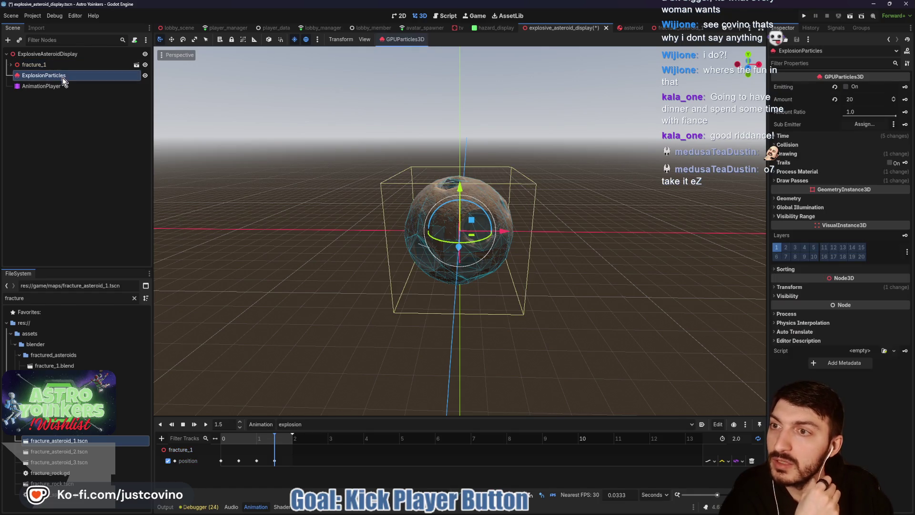
# Key ExplosionParticles emitting on at 1.5 s, save the scene, and expand fracture_1
pyautogui.click(905, 87)
pyautogui.click(436, 279)
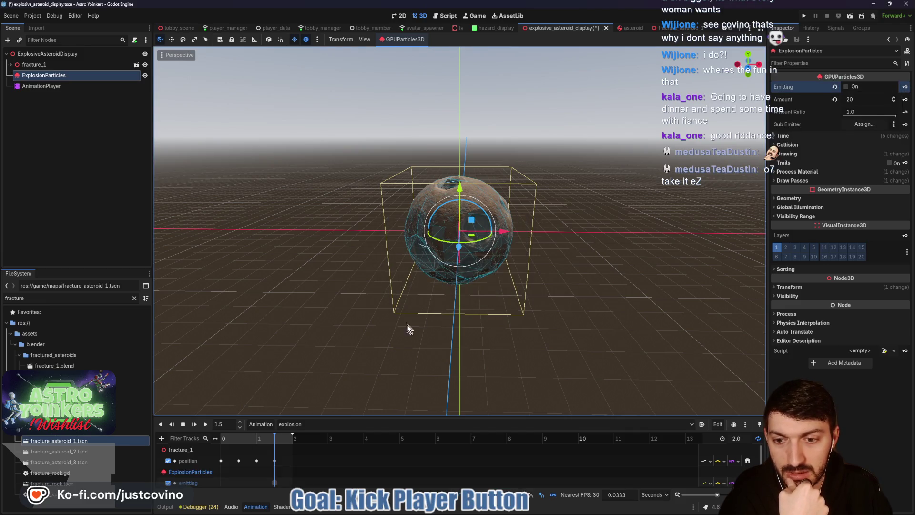
pyautogui.scroll(-5, 405, 327)
pyautogui.click(278, 483)
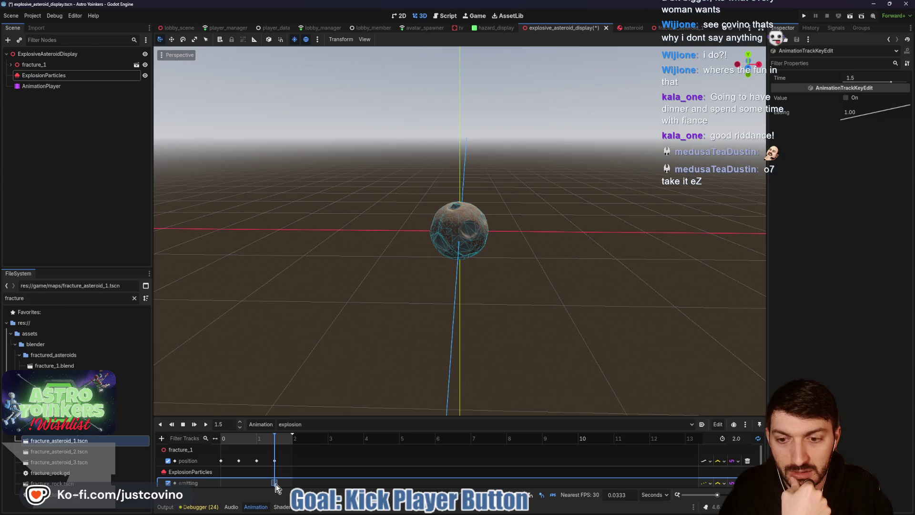
pyautogui.click(846, 98)
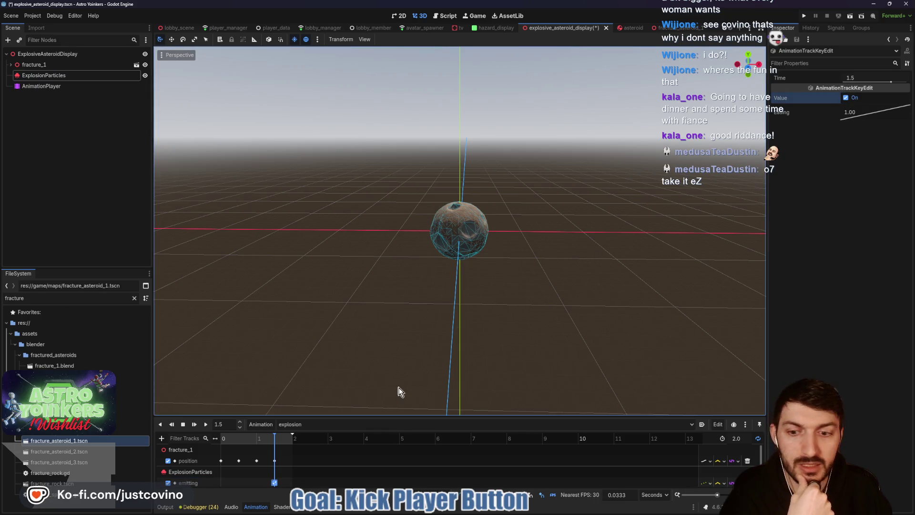
pyautogui.hotkey('ctrl', 's')
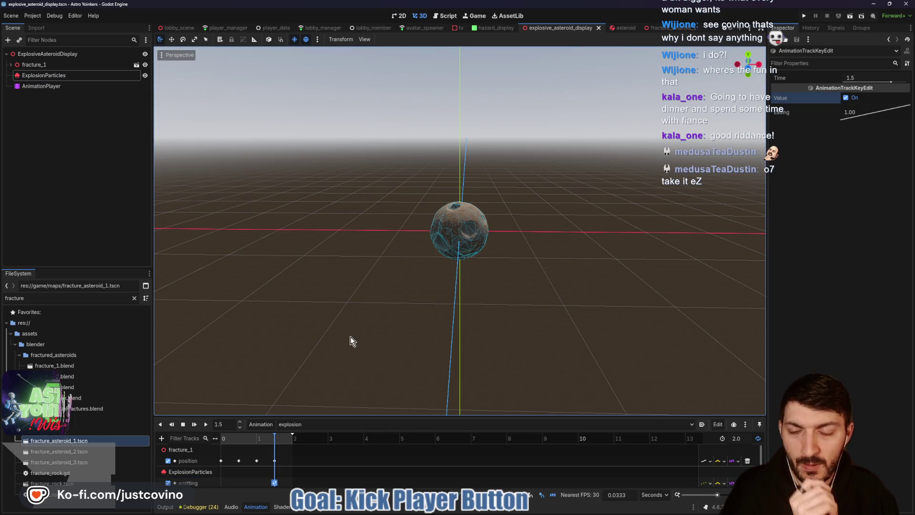
pyautogui.click(11, 65)
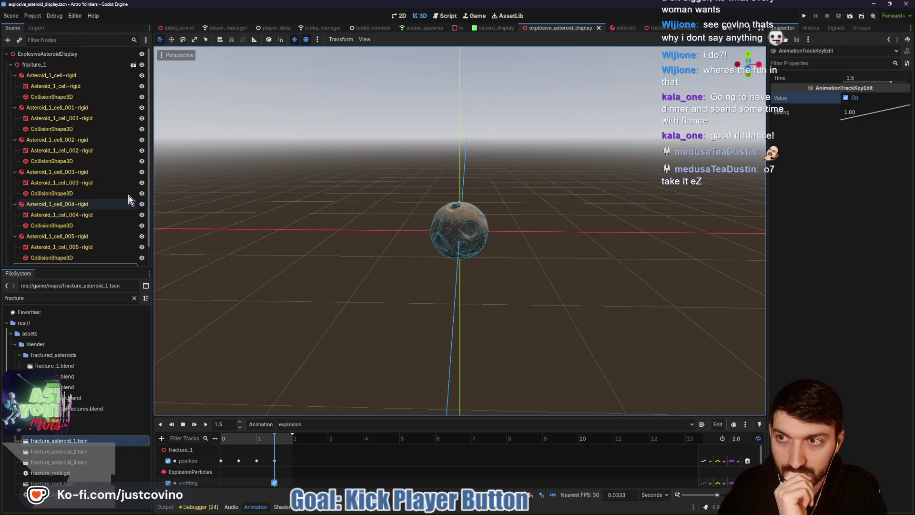
# Select Asteroid_1_cell-rigid, show its Transform, and key its position in the explosion animation
pyautogui.click(56, 75)
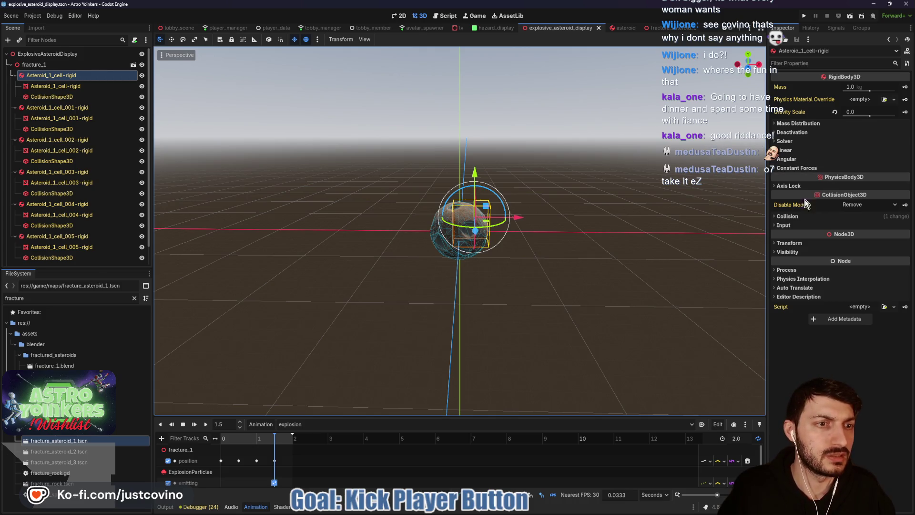
pyautogui.click(793, 243)
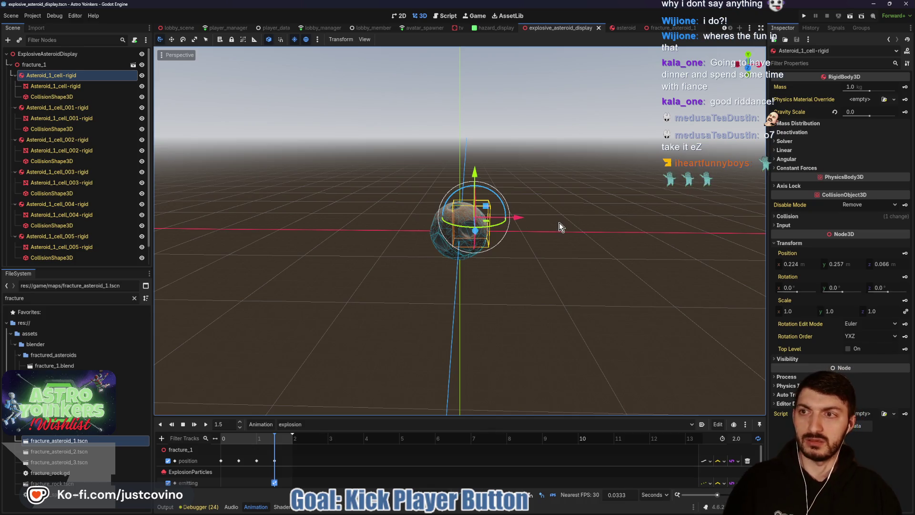
pyautogui.click(905, 254)
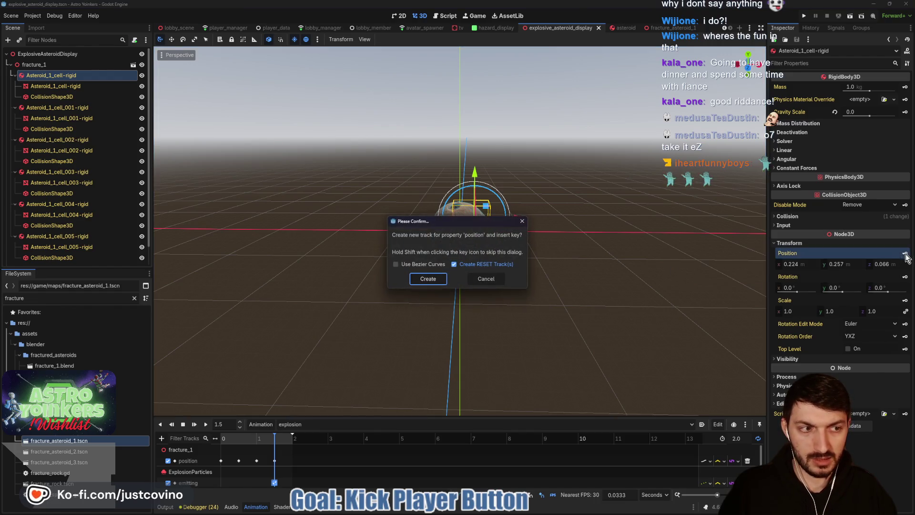
# Create the Asteroid_1_cell-rigid position track keyed at 1.5 s, move to 2.0 s and keep local space on
pyautogui.click(434, 278)
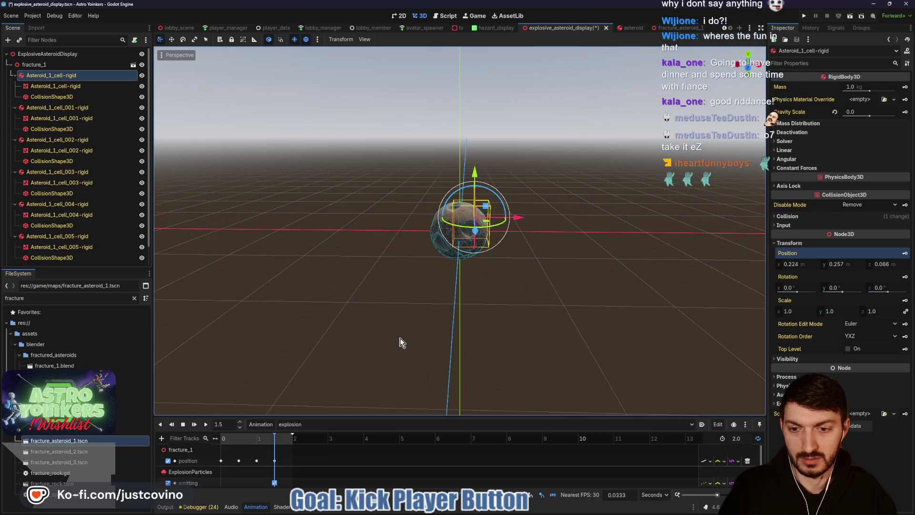
pyautogui.scroll(-2, 399, 342)
pyautogui.moveTo(382, 416); pyautogui.dragTo(385, 385)
pyautogui.click(293, 408)
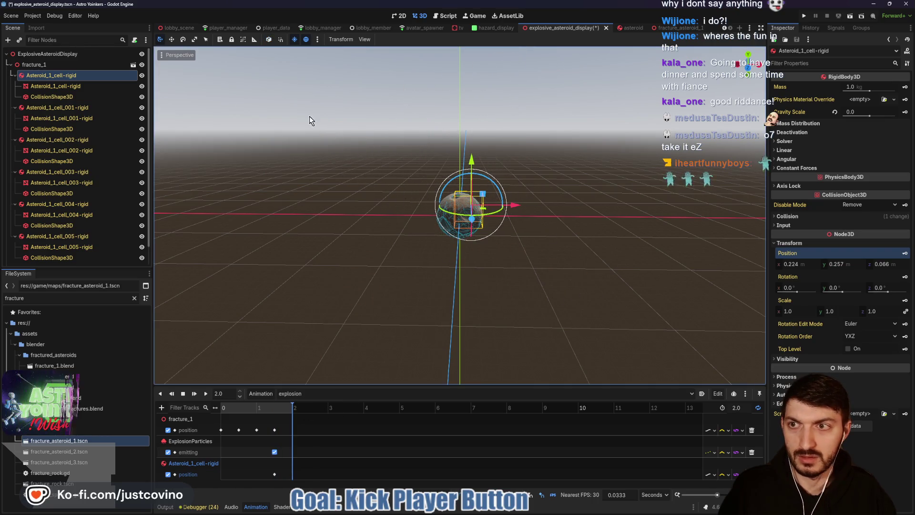
pyautogui.press('t')
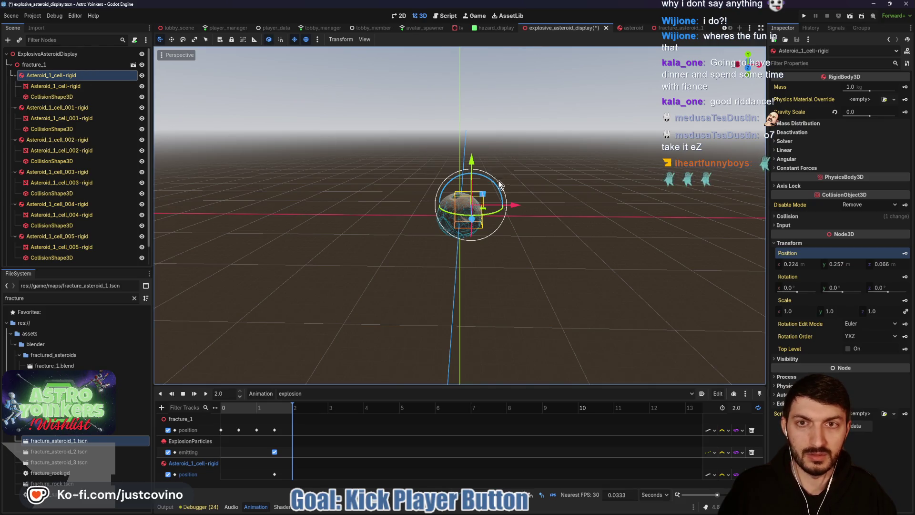
pyautogui.click(269, 40)
pyautogui.click(268, 41)
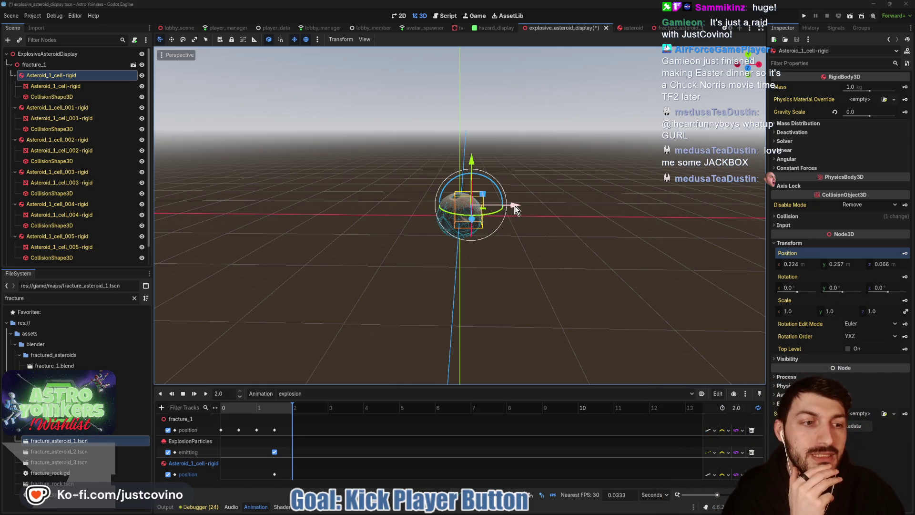
# Move Asteroid_1_cell-rigid up and right to 0.745, 0.701, 0.066 and key it at 2.0 s
pyautogui.moveTo(516, 205); pyautogui.dragTo(525, 206)
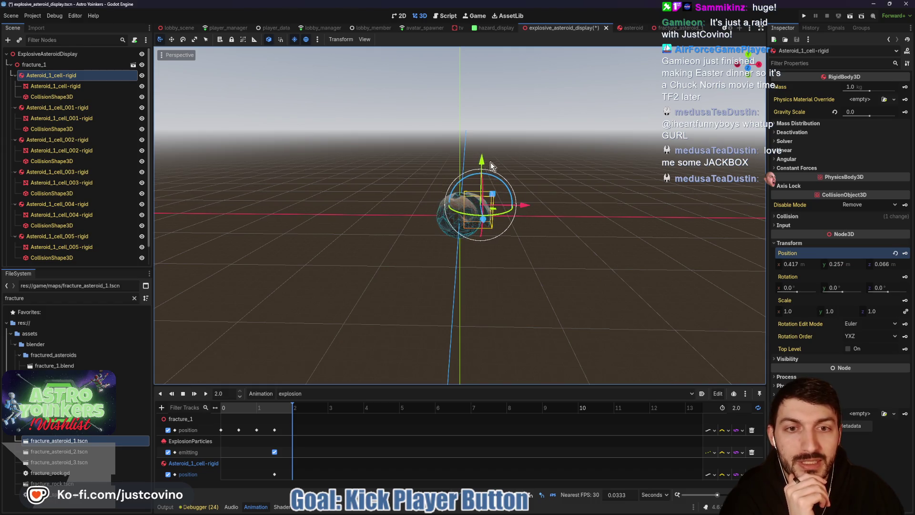
pyautogui.moveTo(484, 162); pyautogui.dragTo(485, 147)
pyautogui.moveTo(524, 192)
pyautogui.mouseDown()
pyautogui.moveTo(524, 172)
pyautogui.moveTo(500, 142)
pyautogui.mouseUp()
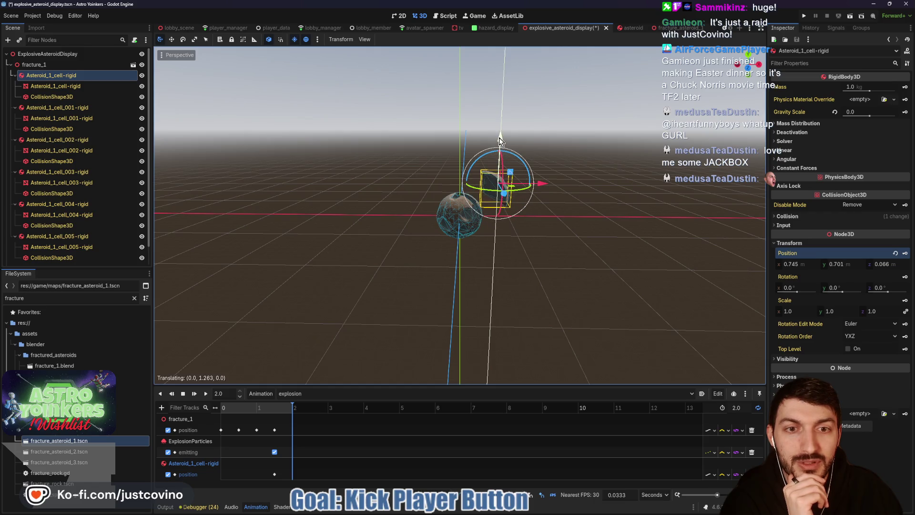
pyautogui.click(905, 253)
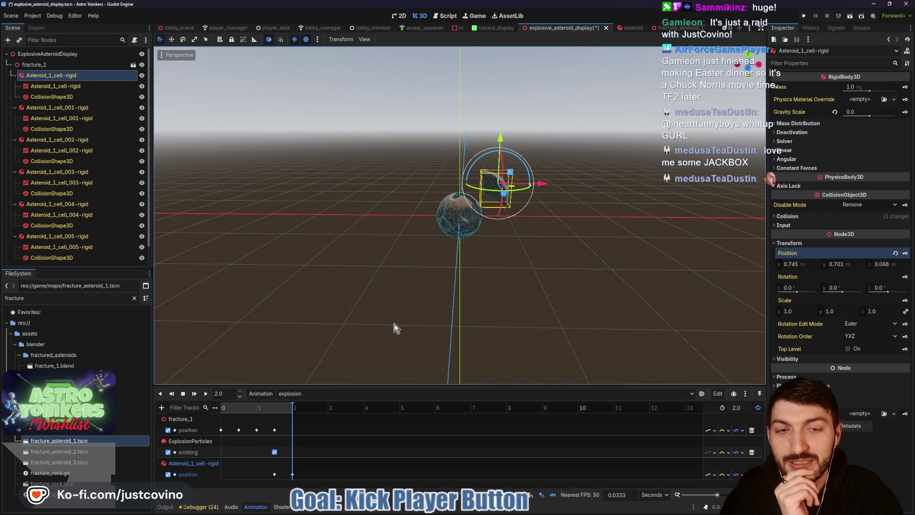
pyautogui.moveTo(292, 406); pyautogui.dragTo(276, 407)
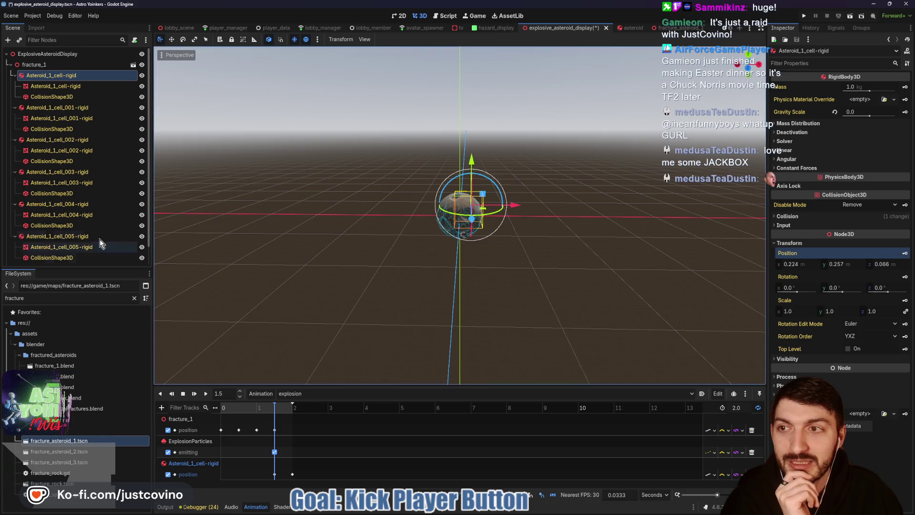
pyautogui.click(67, 108)
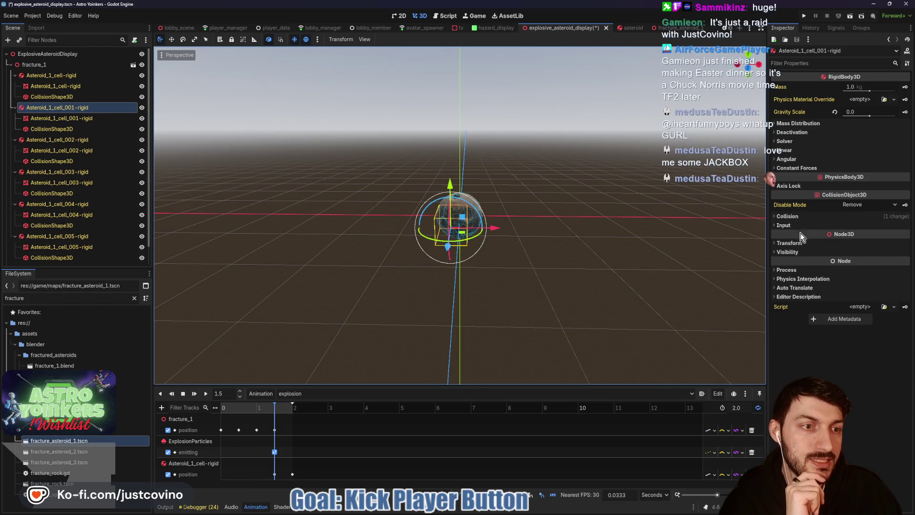
# Create an Asteroid_1_cell_001-rigid position track keyed at 1.5 s, then move to 2.0 s
pyautogui.click(792, 243)
pyautogui.click(905, 254)
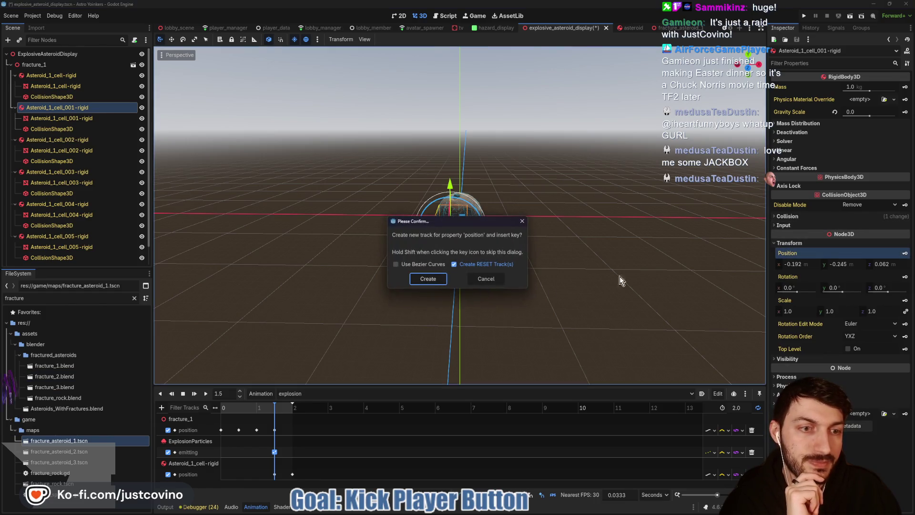
pyautogui.click(425, 279)
pyautogui.moveTo(275, 412); pyautogui.dragTo(302, 413)
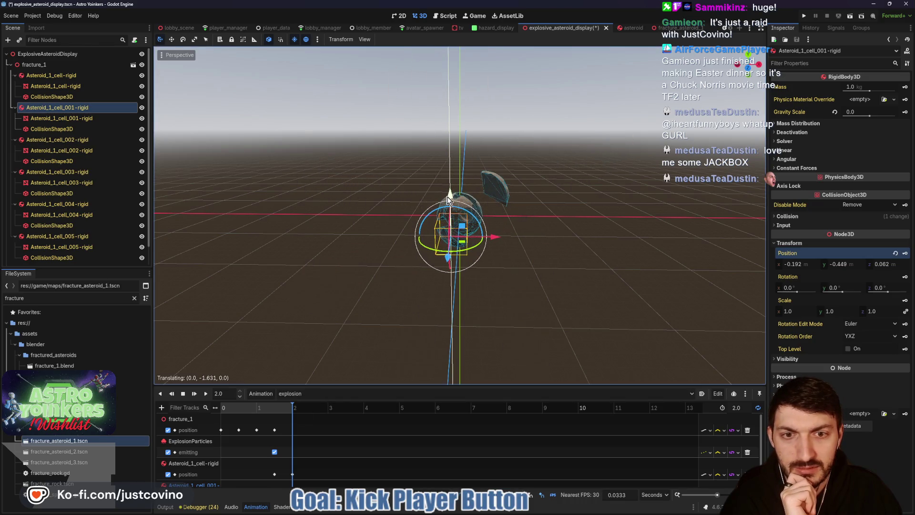
# Push cell_001 down and left to -0.554, -0.515, 0.062 at 2.0 s, then rewind to 1.5 s
pyautogui.moveTo(495, 229); pyautogui.dragTo(476, 239)
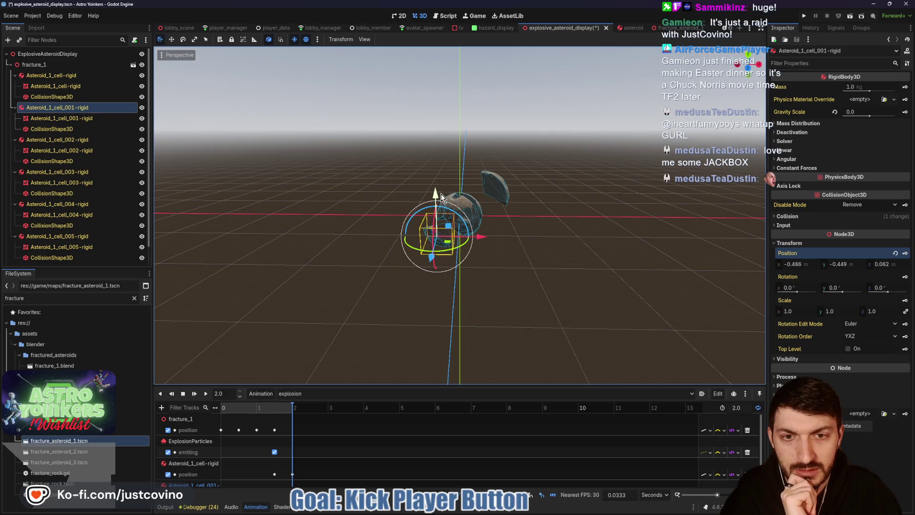
pyautogui.moveTo(479, 243); pyautogui.dragTo(475, 241)
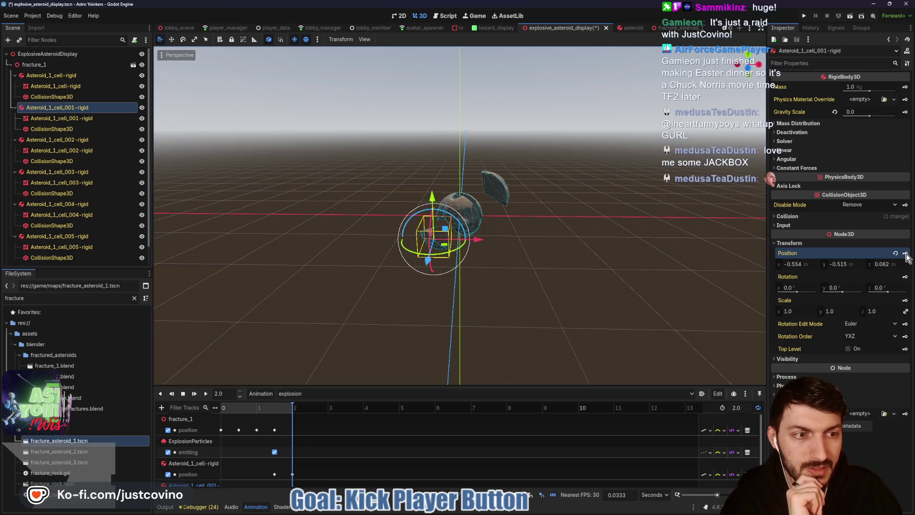
pyautogui.moveTo(357, 384)
pyautogui.mouseDown()
pyautogui.moveTo(324, 337)
pyautogui.moveTo(307, 329)
pyautogui.mouseUp()
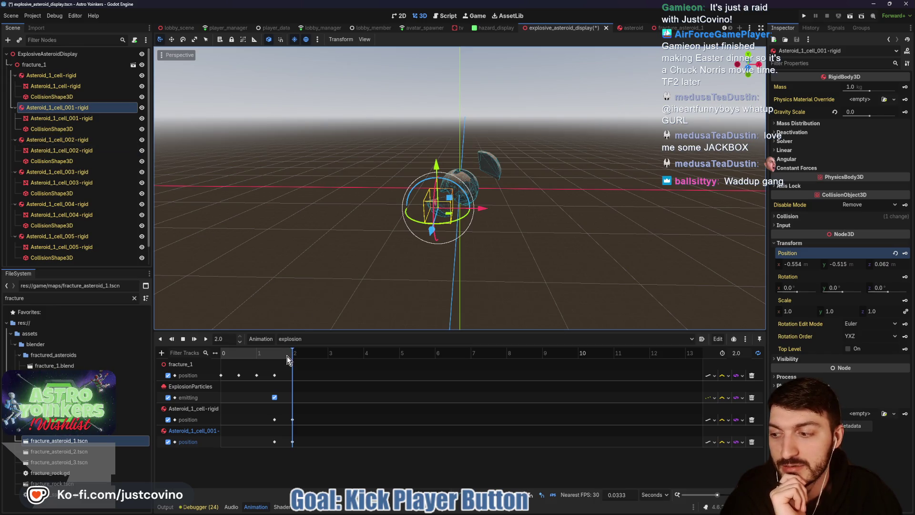
pyautogui.moveTo(288, 357); pyautogui.dragTo(275, 357)
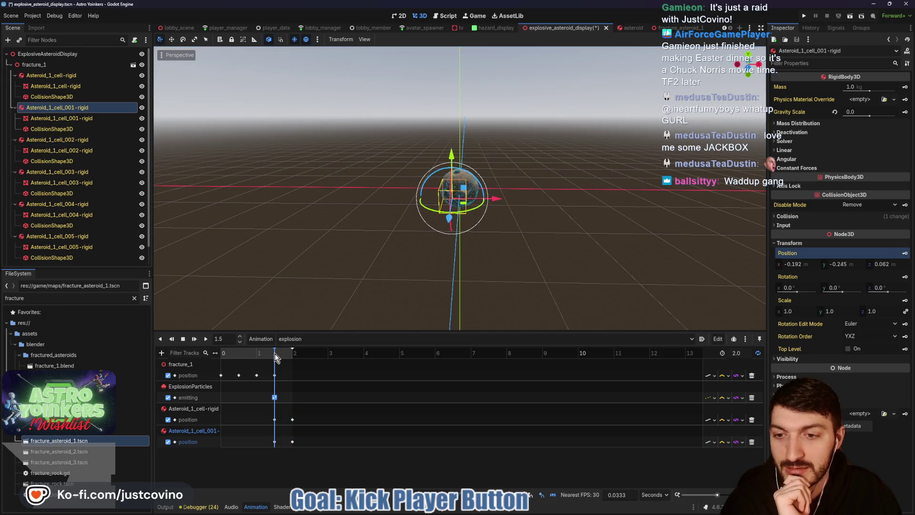
pyautogui.click(57, 139)
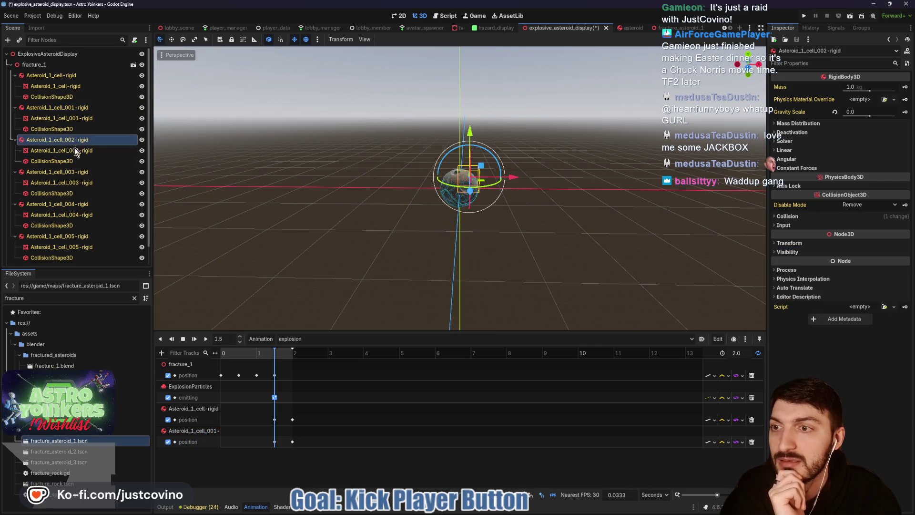
# Create an Asteroid_1_cell_002-rigid position track keyed at 1.5 s, then move to 2.0 s
pyautogui.click(797, 215)
pyautogui.click(802, 216)
pyautogui.click(791, 243)
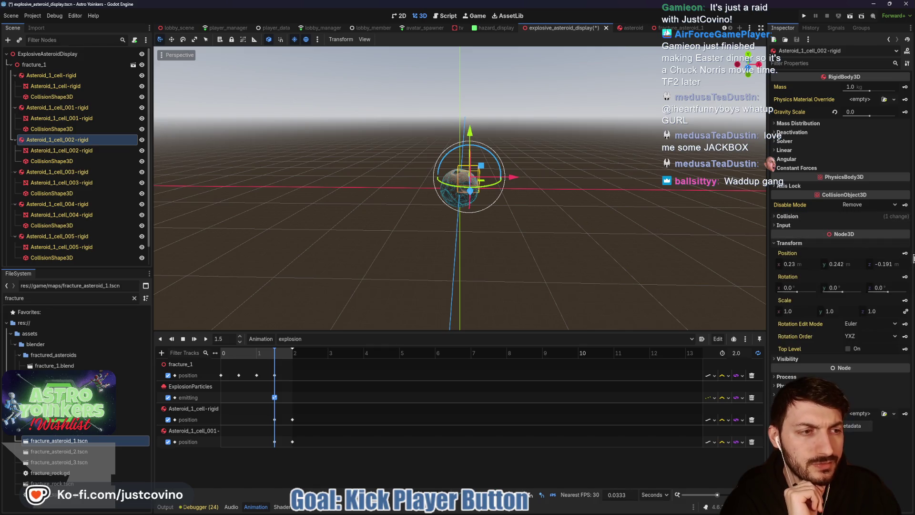
pyautogui.click(905, 253)
pyautogui.click(424, 279)
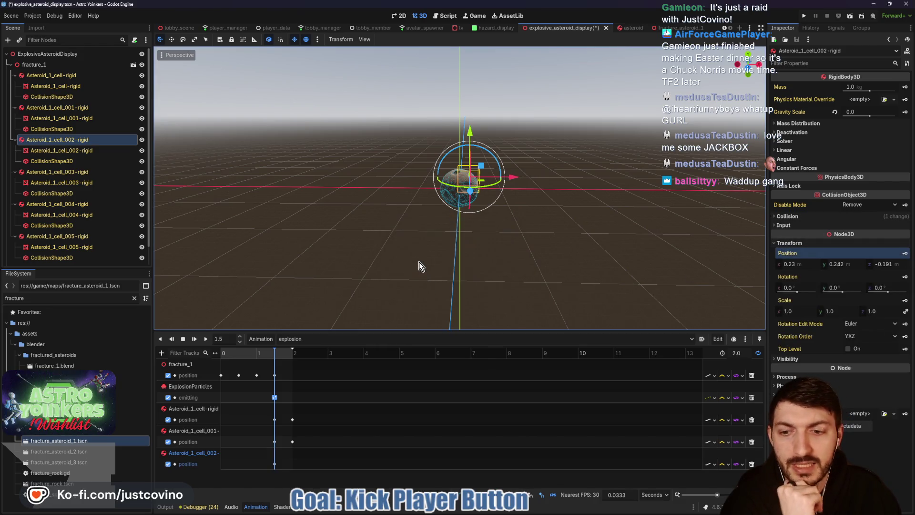
pyautogui.click(292, 352)
# Raise and push back cell_002 to 0.23, 0.56, -0.762, key it at 2.0 s, rewind to 1.5 s
pyautogui.moveTo(469, 143); pyautogui.dragTo(470, 122)
pyautogui.moveTo(470, 190); pyautogui.dragTo(469, 172)
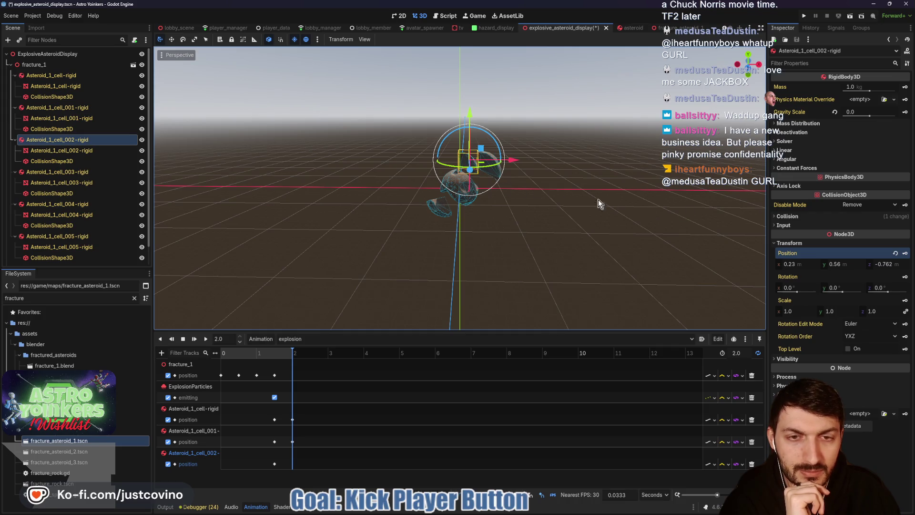
pyautogui.click(904, 253)
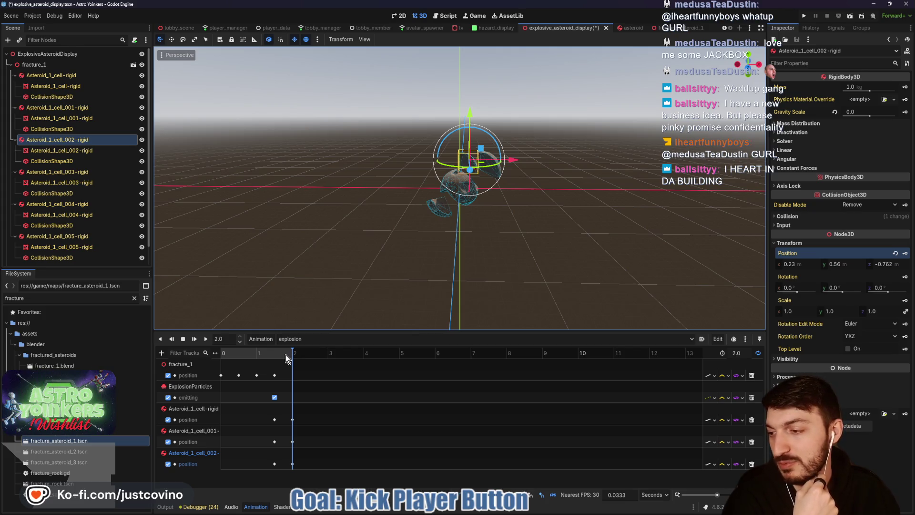
pyautogui.moveTo(285, 355); pyautogui.dragTo(274, 359)
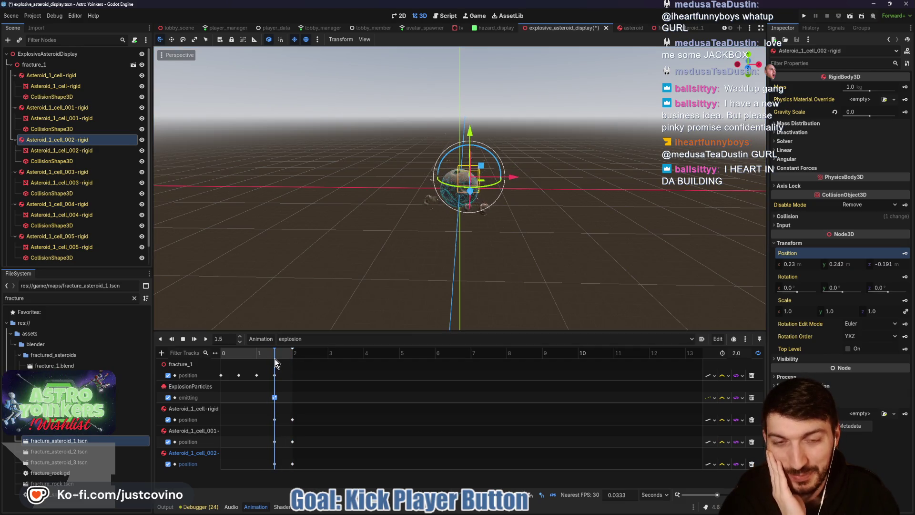
pyautogui.click(63, 175)
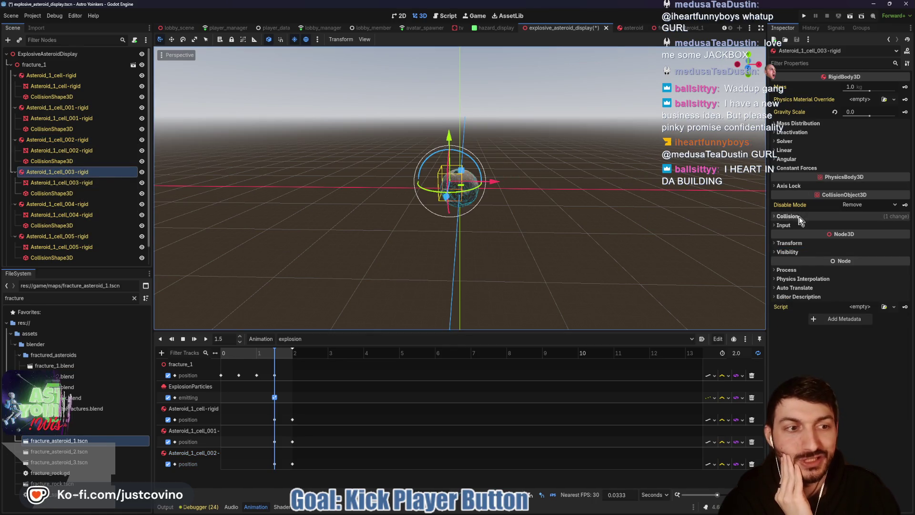
# Key Asteroid_1_cell_003-rigid's position at 1.5 s, creating its position track
pyautogui.click(795, 244)
pyautogui.click(905, 253)
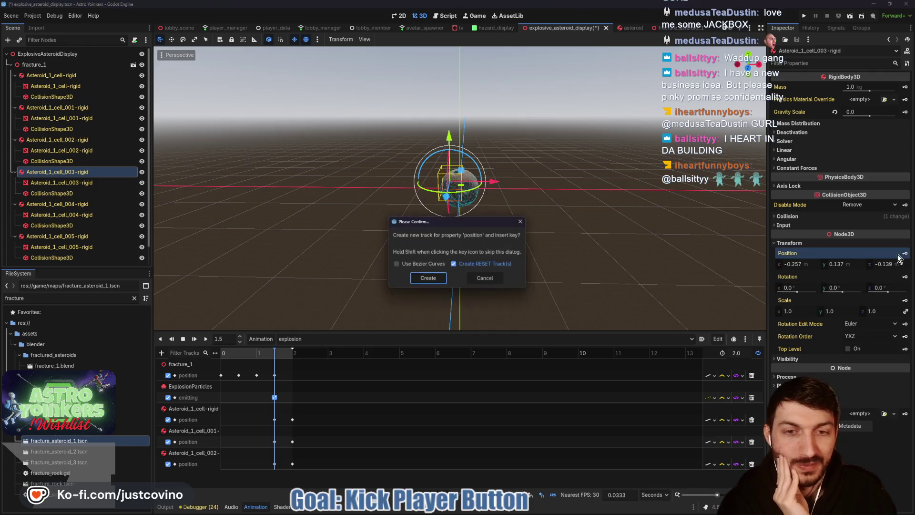
pyautogui.click(428, 280)
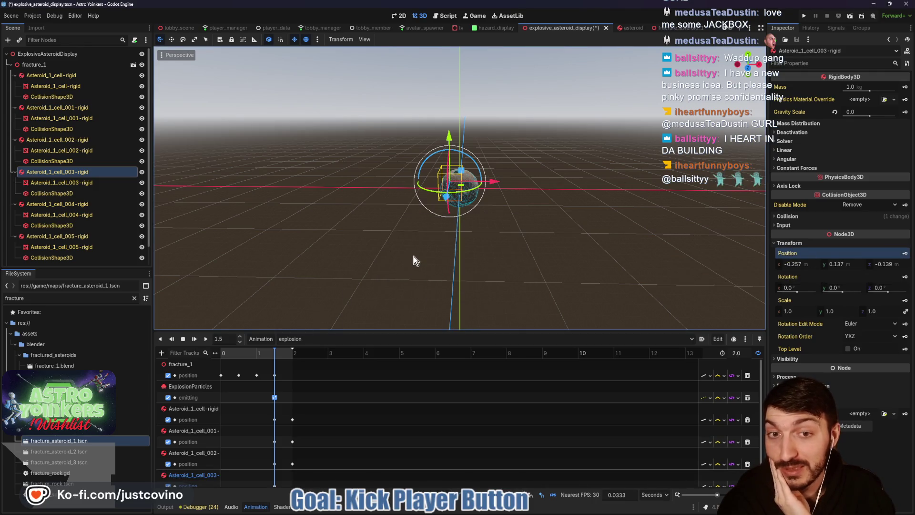
# At 2.0 s push cell_003 left to -0.832, 0.137, -0.139, then rewind to 1.5 s
pyautogui.click(291, 353)
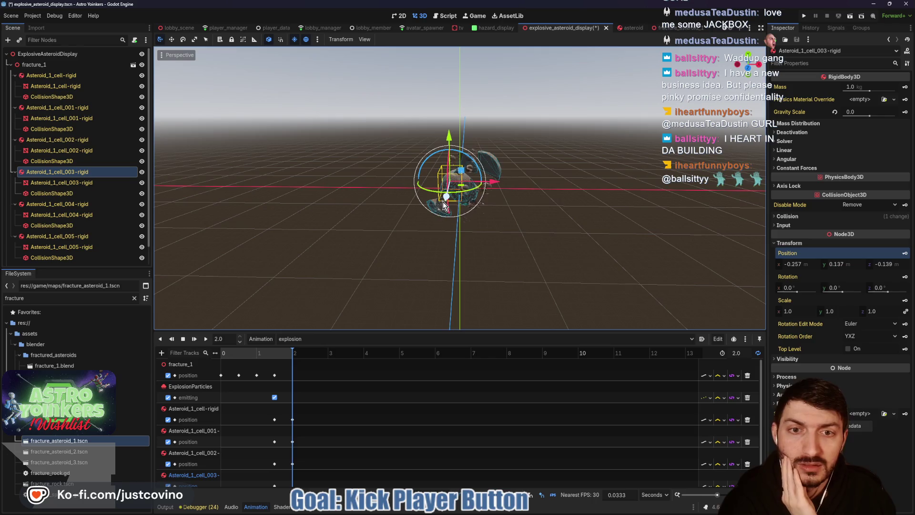
pyautogui.moveTo(489, 182); pyautogui.dragTo(472, 187)
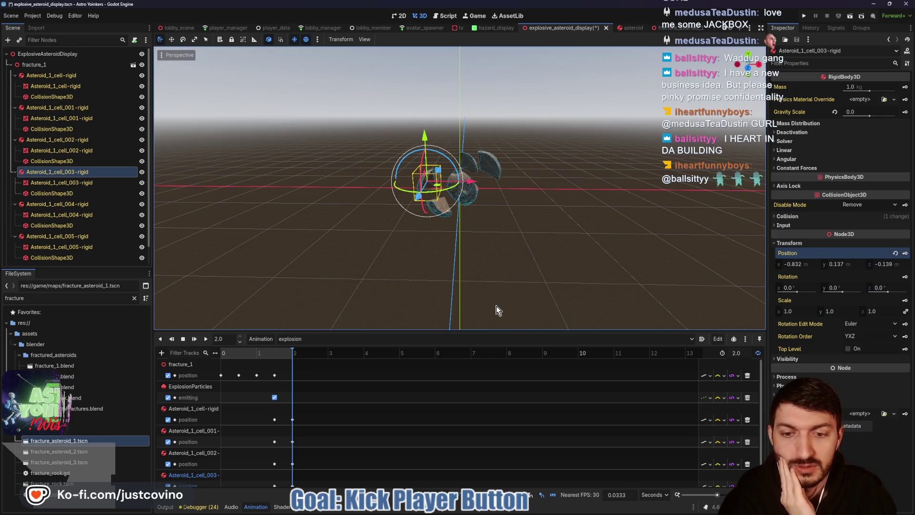
pyautogui.moveTo(439, 330); pyautogui.dragTo(444, 266)
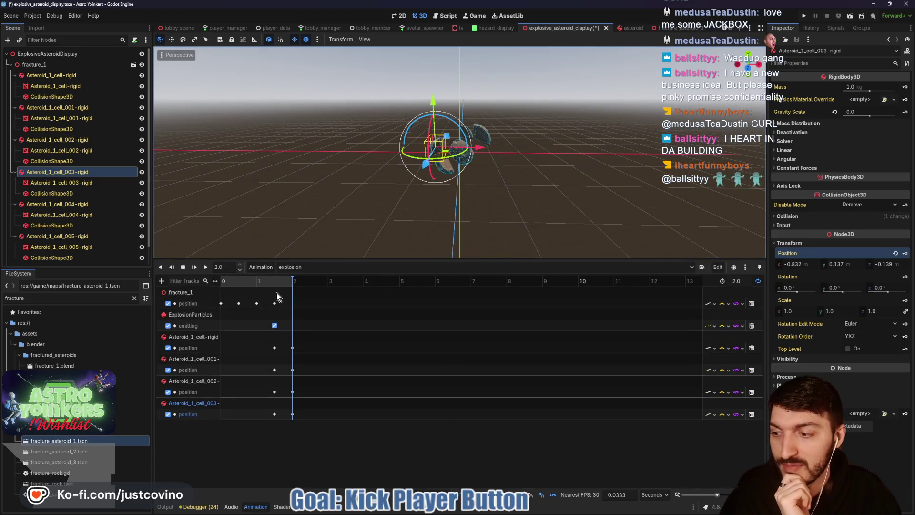
pyautogui.moveTo(288, 281); pyautogui.dragTo(275, 281)
pyautogui.click(59, 203)
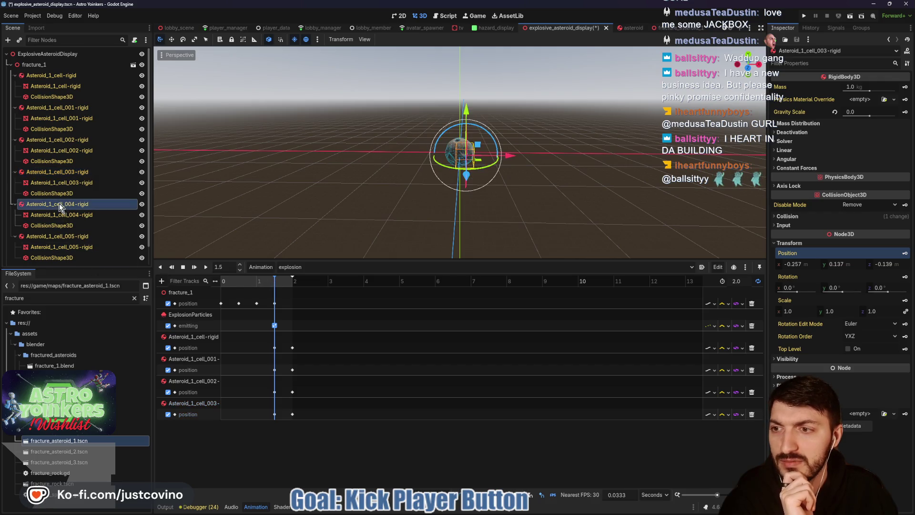
# Create an Asteroid_1_cell_004-rigid position track keyed at 1.5 s, then advance to 2.0 s
pyautogui.click(789, 243)
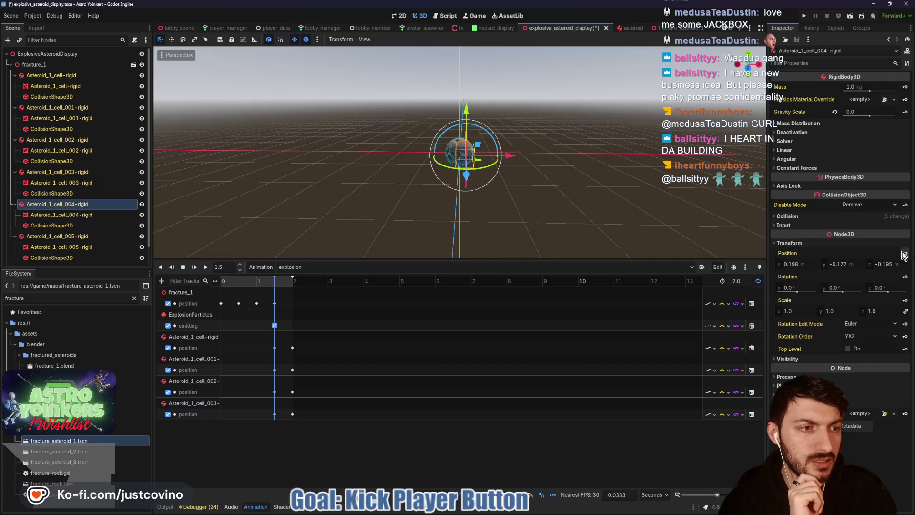
pyautogui.click(904, 253)
pyautogui.click(435, 277)
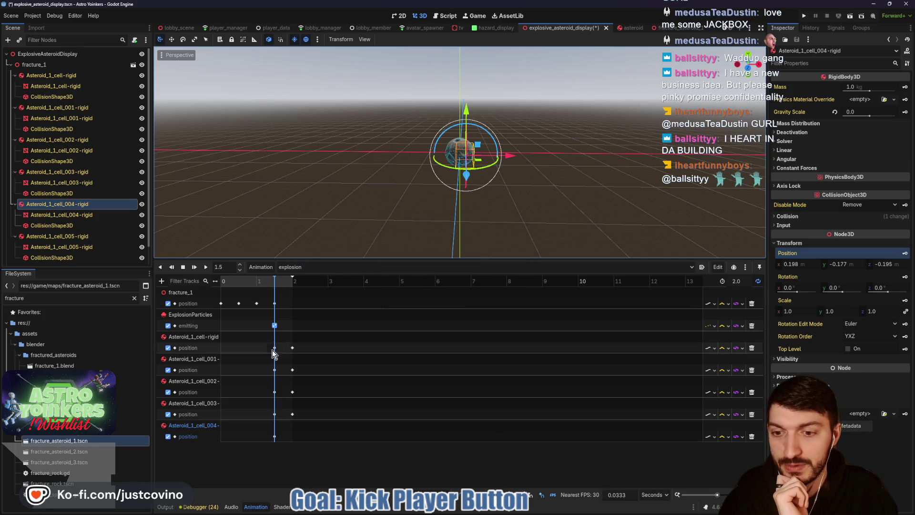
pyautogui.moveTo(276, 281); pyautogui.dragTo(293, 281)
pyautogui.click(293, 282)
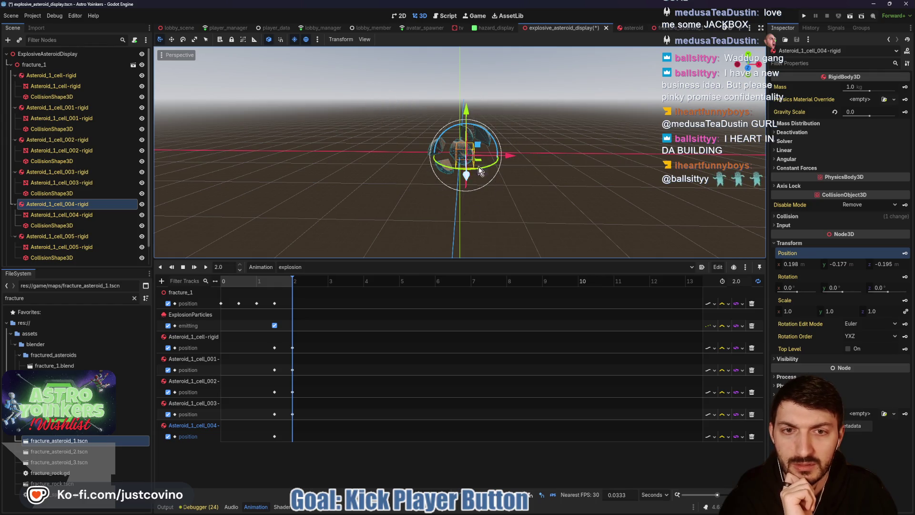
# Drop cell_004 down and back to 0.198, -0.706, -0.621, key it at 2.0 s, return to 1.5 s
pyautogui.moveTo(467, 113); pyautogui.dragTo(467, 128)
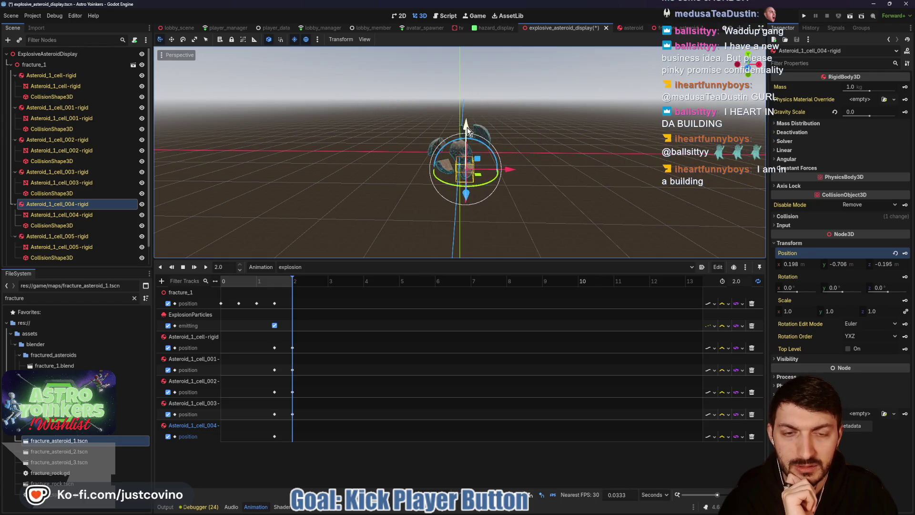
pyautogui.moveTo(469, 196); pyautogui.dragTo(470, 190)
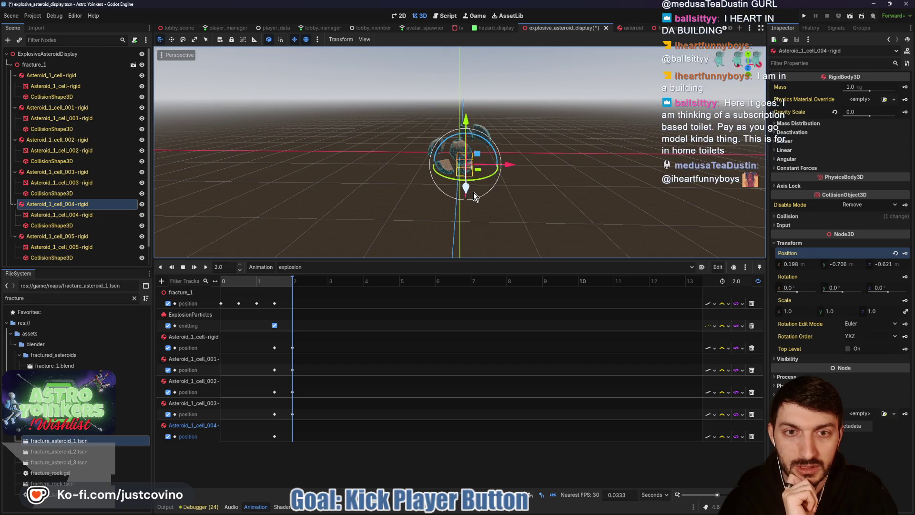
pyautogui.click(906, 254)
pyautogui.write('1.5')
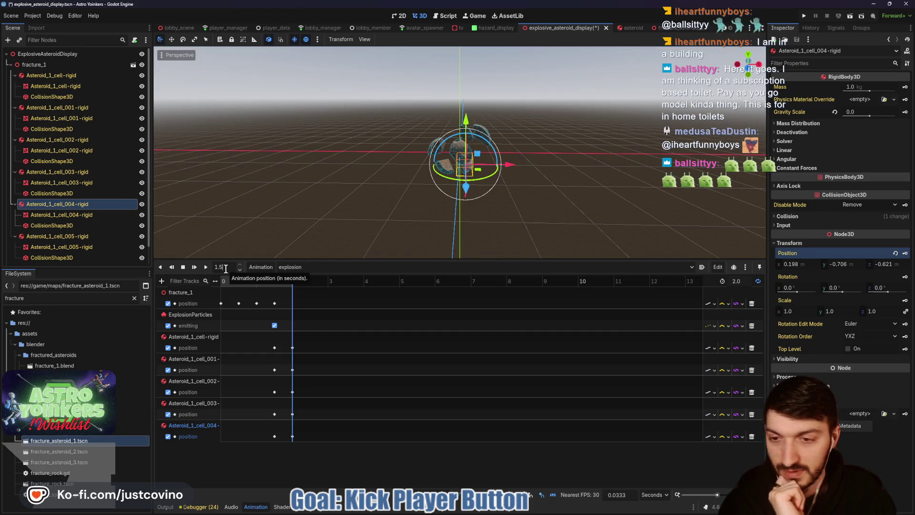
pyautogui.press('Return')
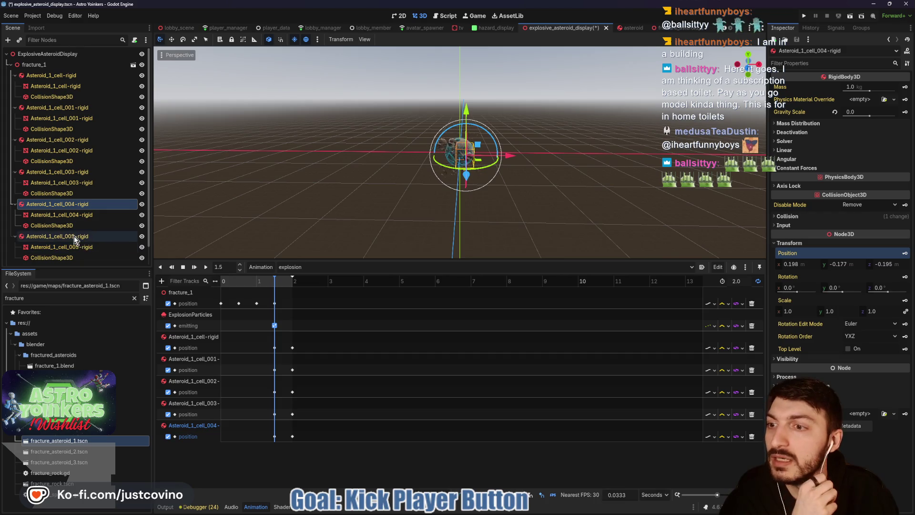
# Select Asteroid_1_cell_005-rigid, key its position at 1.5 s on a new track, then go to 2.0 s
pyautogui.click(73, 235)
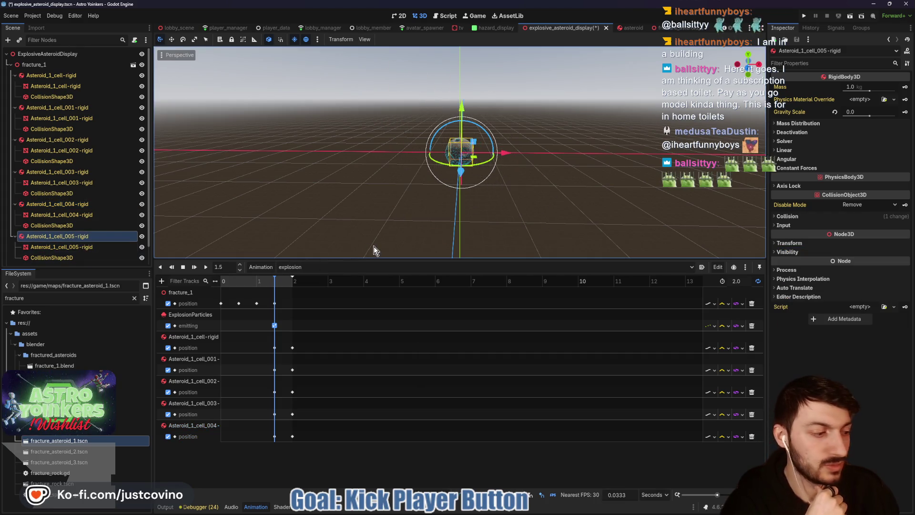
pyautogui.click(889, 243)
pyautogui.click(905, 253)
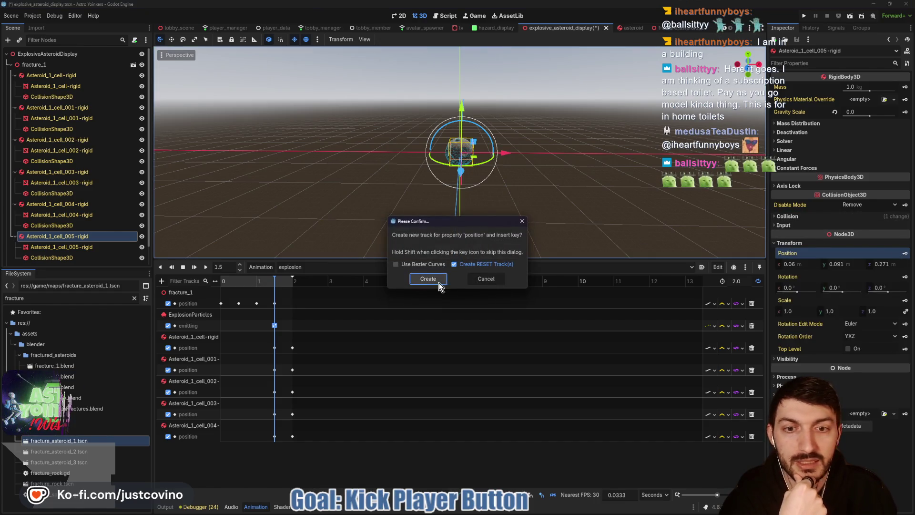
pyautogui.click(427, 279)
pyautogui.click(290, 315)
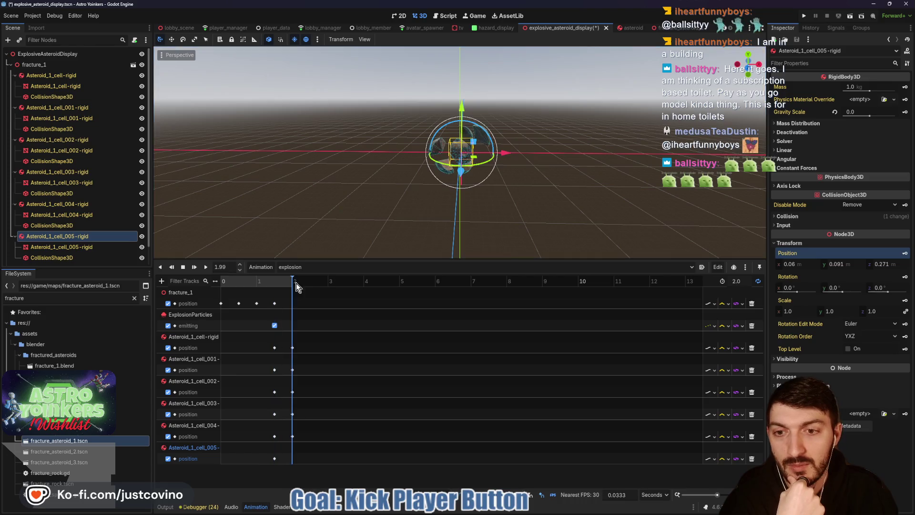
# Move cell_005 up and to the left, ending at -0.173, 0.433, 0.155
pyautogui.moveTo(463, 179)
pyautogui.mouseDown()
pyautogui.moveTo(466, 194)
pyautogui.moveTo(465, 184)
pyautogui.mouseUp()
pyautogui.moveTo(461, 119); pyautogui.dragTo(463, 120)
pyautogui.moveTo(459, 184); pyautogui.dragTo(461, 168)
pyautogui.moveTo(462, 114)
pyautogui.mouseDown()
pyautogui.moveTo(459, 89)
pyautogui.moveTo(461, 100)
pyautogui.mouseUp()
pyautogui.moveTo(504, 144); pyautogui.dragTo(498, 141)
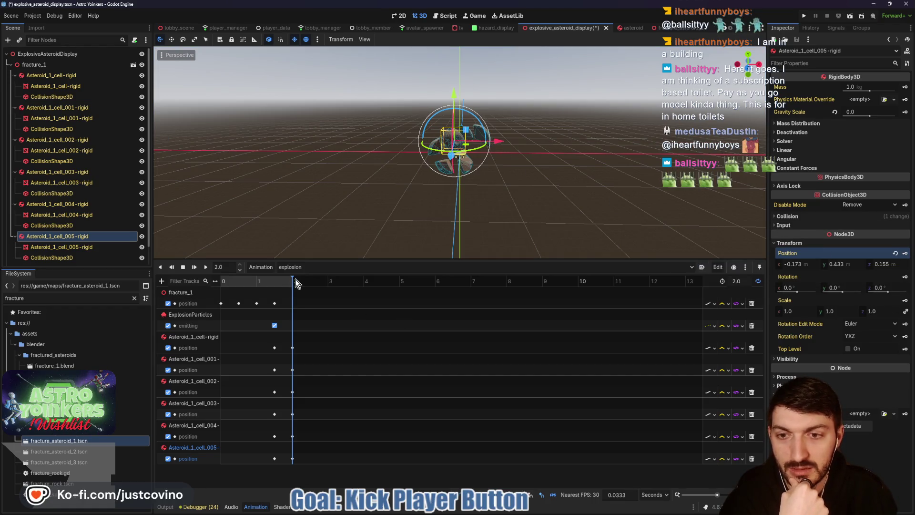
# Rewind to the start and box-select all fragment keys at 1.5 s
pyautogui.moveTo(292, 281); pyautogui.dragTo(190, 285)
pyautogui.moveTo(527, 259)
pyautogui.mouseDown()
pyautogui.moveTo(537, 374)
pyautogui.moveTo(530, 391)
pyautogui.moveTo(496, 370)
pyautogui.moveTo(483, 212)
pyautogui.mouseUp()
pyautogui.moveTo(262, 295)
pyautogui.mouseDown()
pyautogui.moveTo(282, 333)
pyautogui.moveTo(282, 427)
pyautogui.mouseUp()
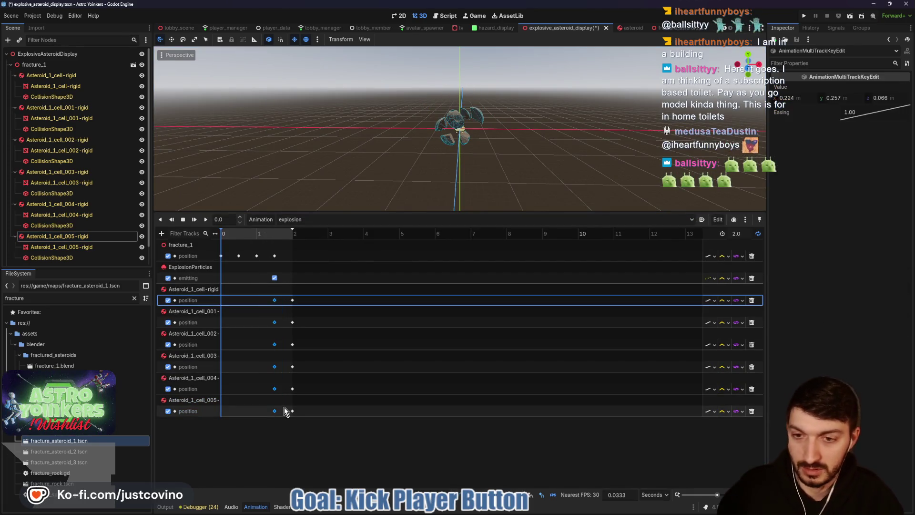
# Duplicate the selected 1.5 s fragment keys to time 0 so the asteroid holds together
pyautogui.hotkey('ctrl', 'd')
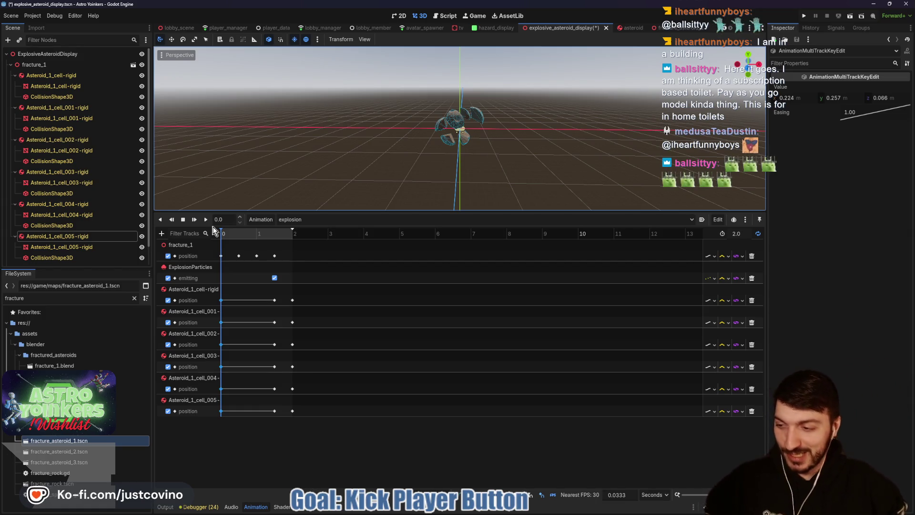
pyautogui.moveTo(231, 235)
pyautogui.mouseDown()
pyautogui.moveTo(254, 236)
pyautogui.moveTo(210, 239)
pyautogui.mouseUp()
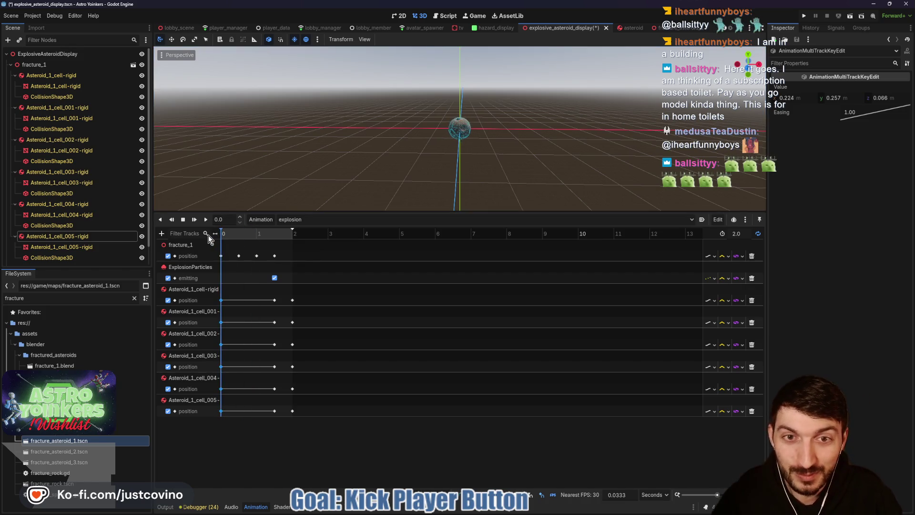
pyautogui.scroll(5, 483, 157)
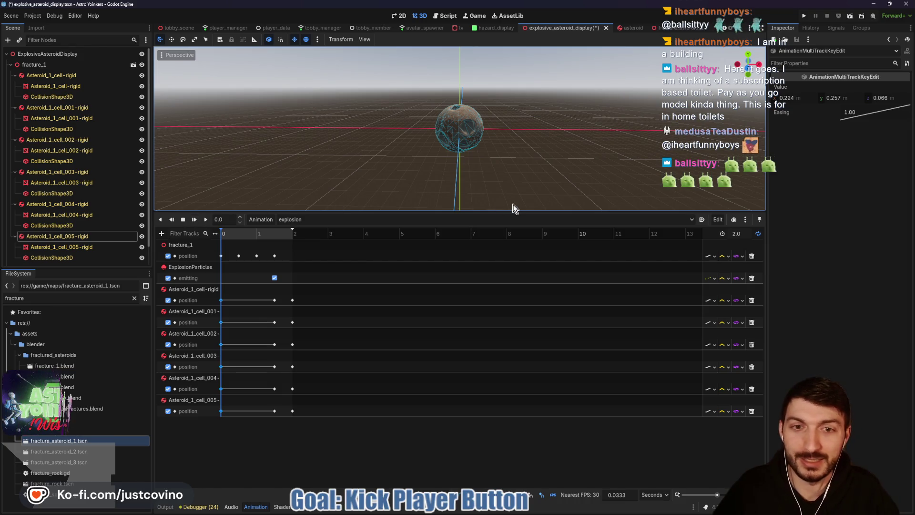
pyautogui.moveTo(503, 214); pyautogui.dragTo(501, 342)
pyautogui.scroll(5, 504, 238)
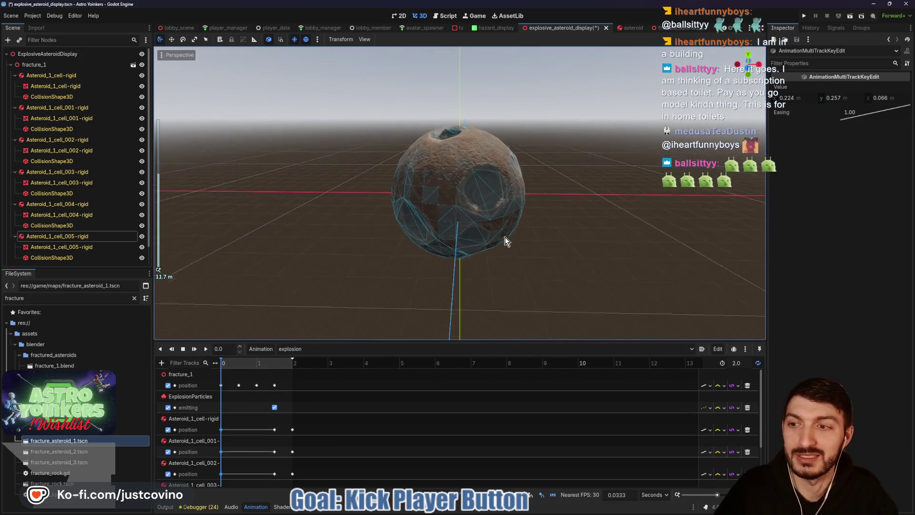
pyautogui.scroll(-2, 69, 214)
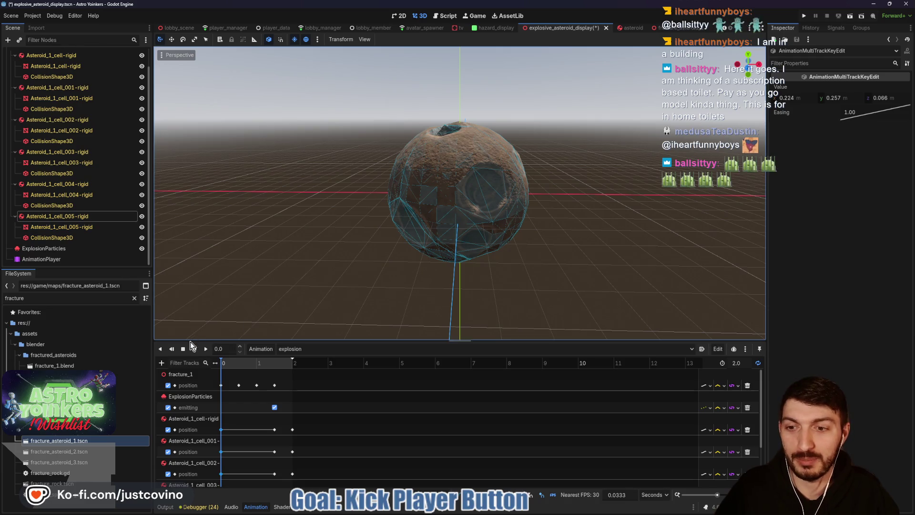
# Play the explosion preview, then pause it and rewind to the start
pyautogui.click(205, 349)
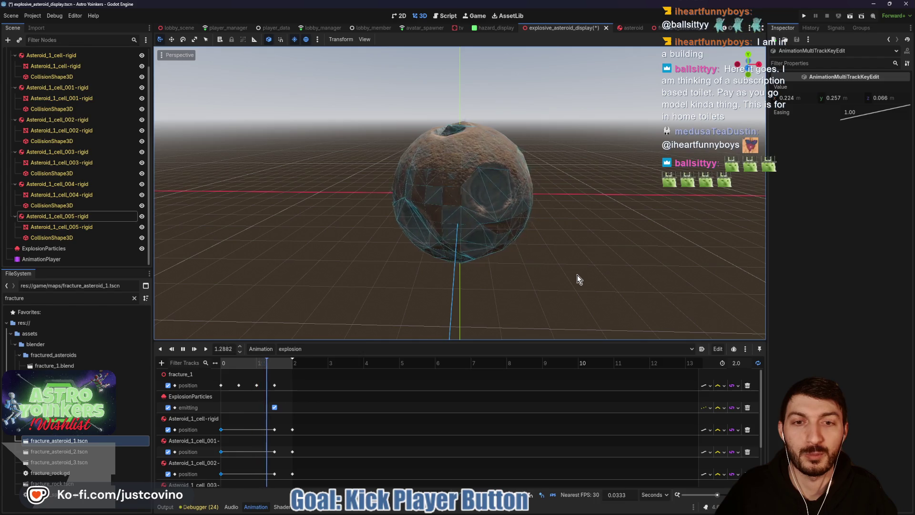
pyautogui.scroll(-5, 562, 265)
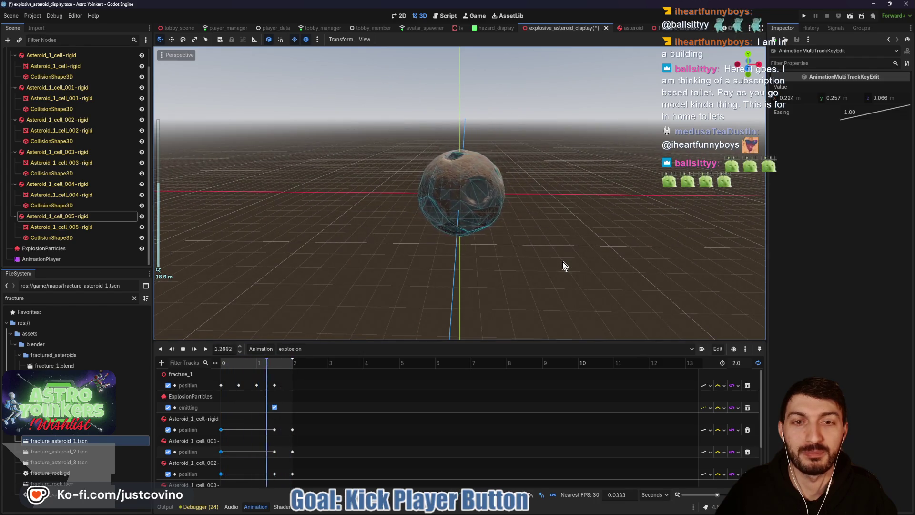
pyautogui.click(185, 353)
pyautogui.click(185, 352)
pyautogui.moveTo(266, 361)
pyautogui.mouseDown()
pyautogui.moveTo(230, 362)
pyautogui.moveTo(216, 387)
pyautogui.mouseUp()
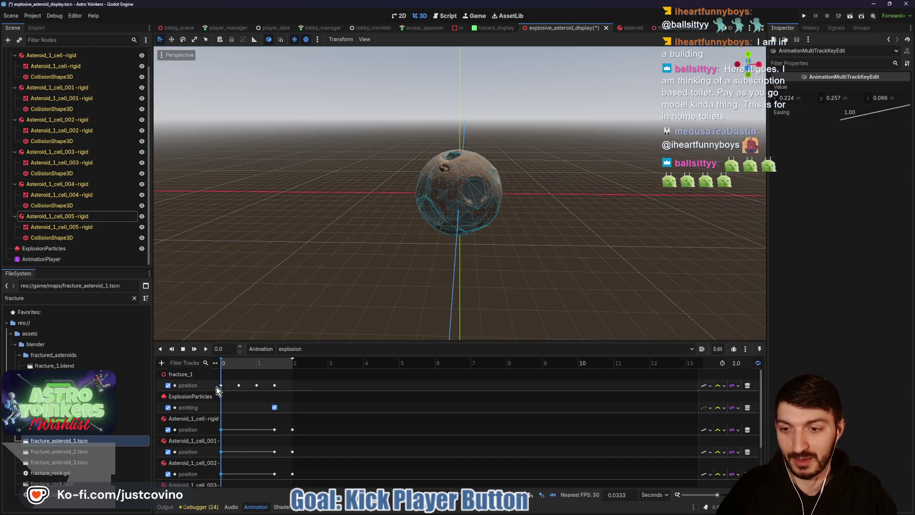
# Key ExplosionParticles emission at time 0 and move the fracture_1 key earlier to 0.2667 s
pyautogui.click(68, 247)
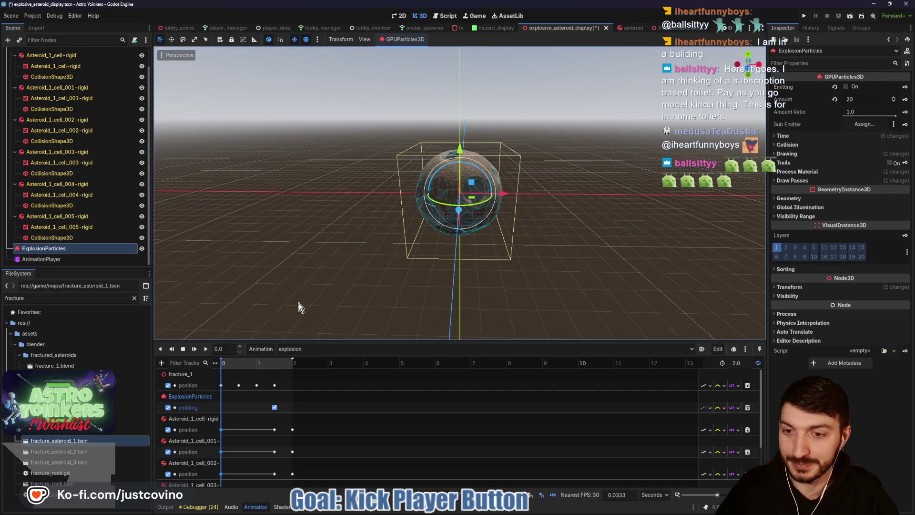
pyautogui.click(904, 87)
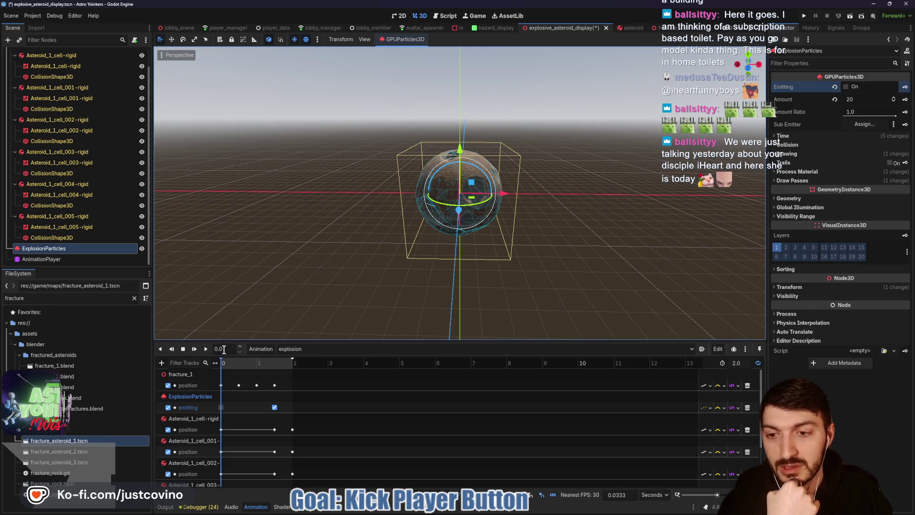
pyautogui.write('0.2')
pyautogui.press('Return')
pyautogui.click(238, 385)
pyautogui.moveTo(231, 387); pyautogui.dragTo(229, 387)
pyautogui.click(220, 347)
# Set the fracture_1 position key's time to 1.0 s
pyautogui.press('Return')
pyautogui.moveTo(257, 385); pyautogui.dragTo(239, 385)
pyautogui.click(210, 350)
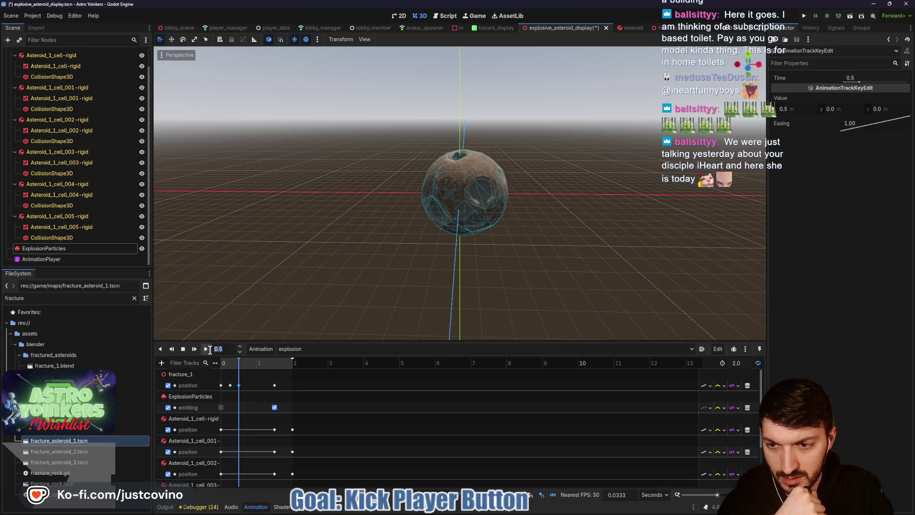
pyautogui.write('1')
pyautogui.press('Return')
pyautogui.moveTo(275, 385); pyautogui.dragTo(256, 387)
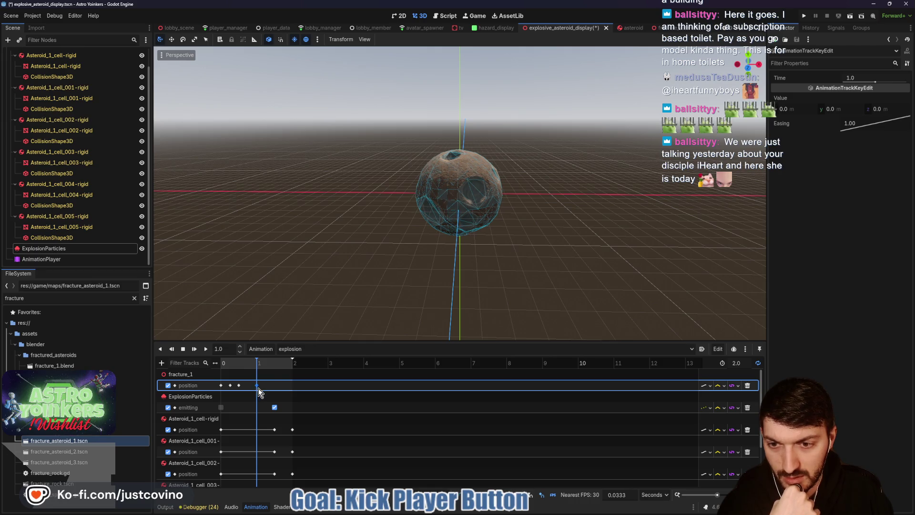
# Play the retimed explosion, then stop and scrub the playhead back to 1.0 s
pyautogui.click(195, 349)
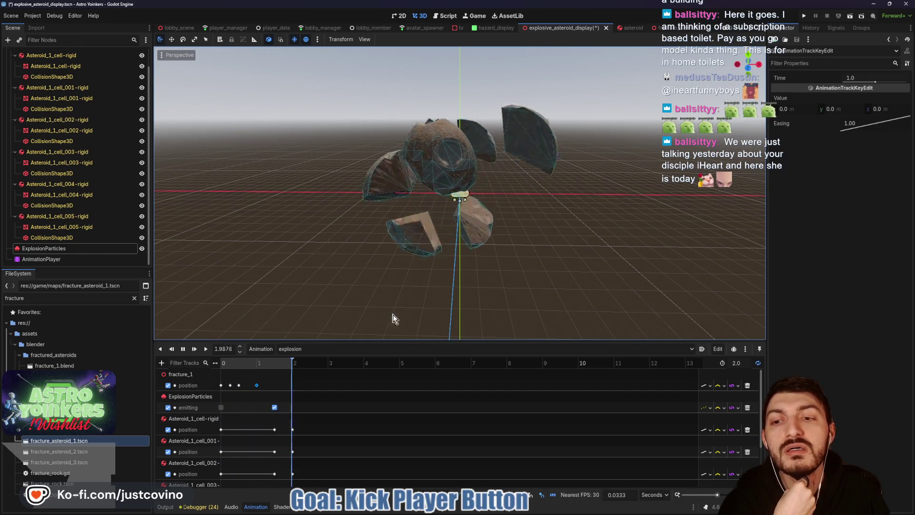
pyautogui.click(182, 348)
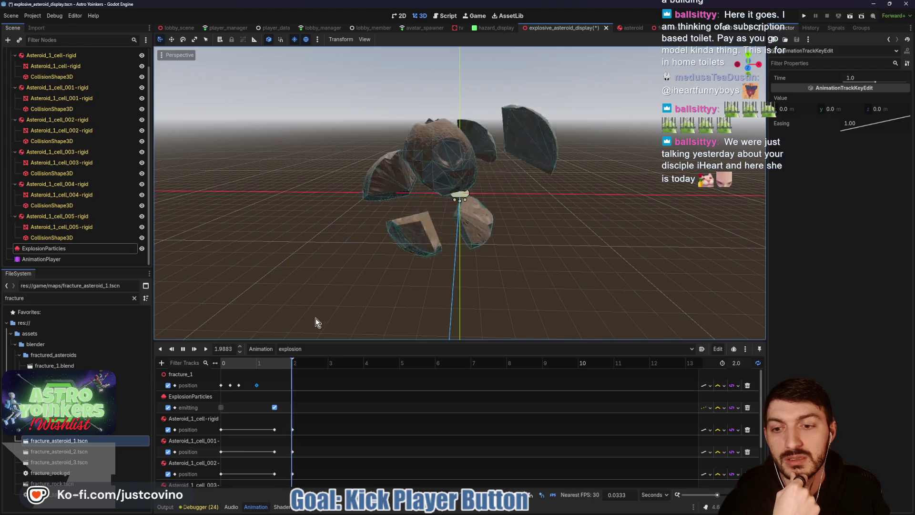
pyautogui.press('s')
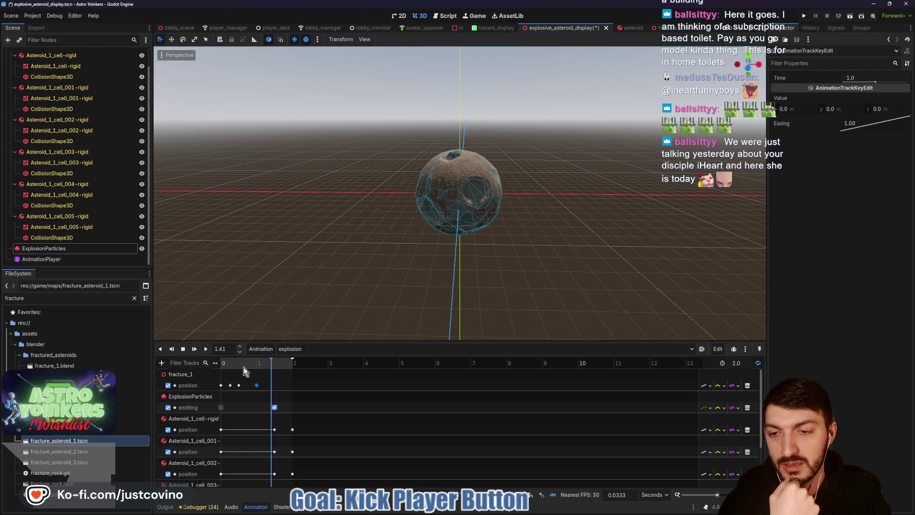
pyautogui.moveTo(271, 361); pyautogui.dragTo(256, 361)
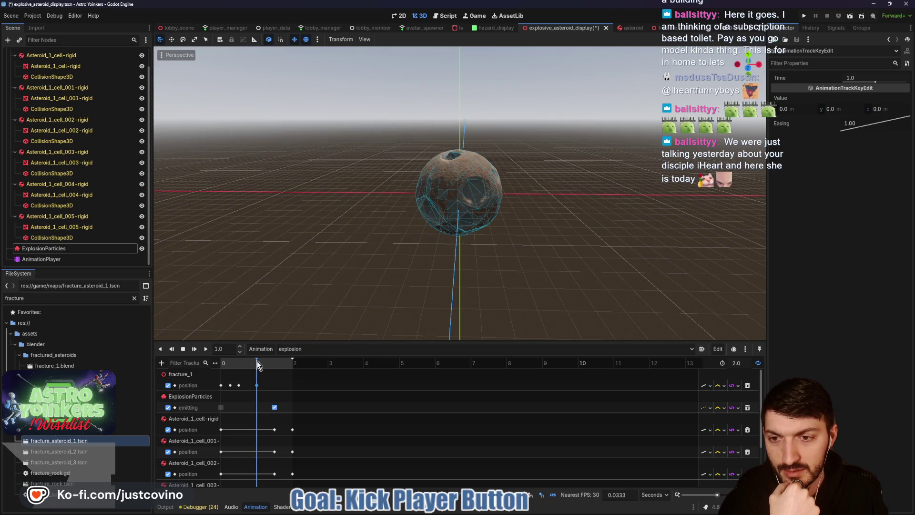
pyautogui.click(256, 361)
pyautogui.scroll(-1, 267, 386)
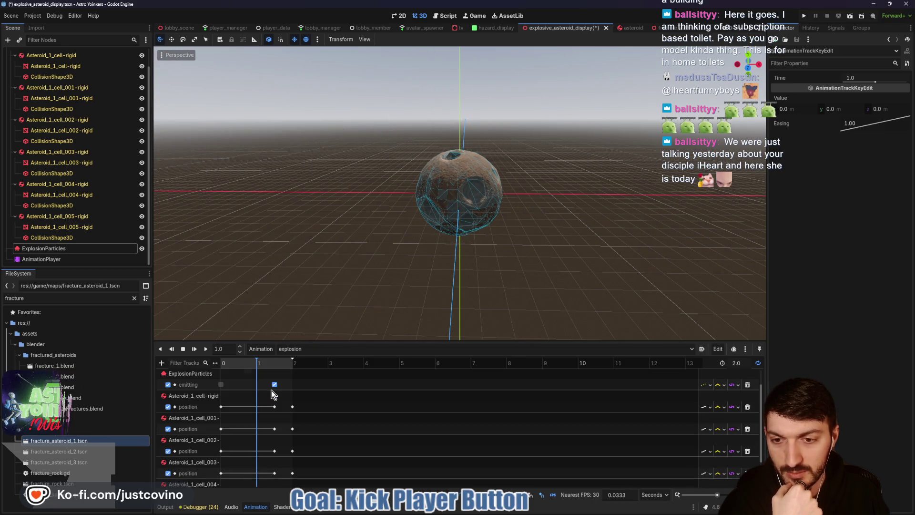
pyautogui.scroll(1, 268, 388)
# Shift the fragment keys about 0.3 s earlier, set the animation length to 1.5 s, and save
pyautogui.moveTo(365, 341); pyautogui.dragTo(367, 222)
pyautogui.moveTo(262, 278); pyautogui.dragTo(330, 459)
pyautogui.moveTo(274, 378); pyautogui.dragTo(264, 379)
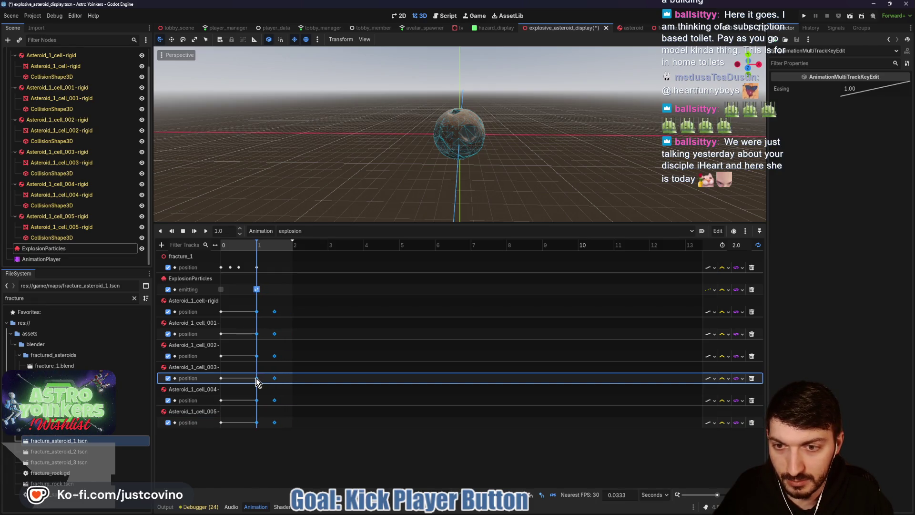
pyautogui.click(228, 231)
pyautogui.write('1.5')
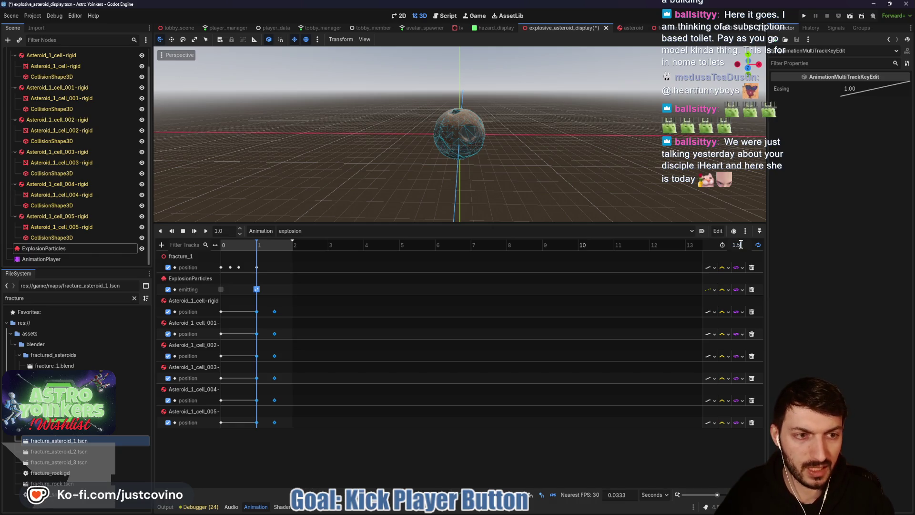
pyautogui.press('Return')
pyautogui.hotkey('ctrl', 's')
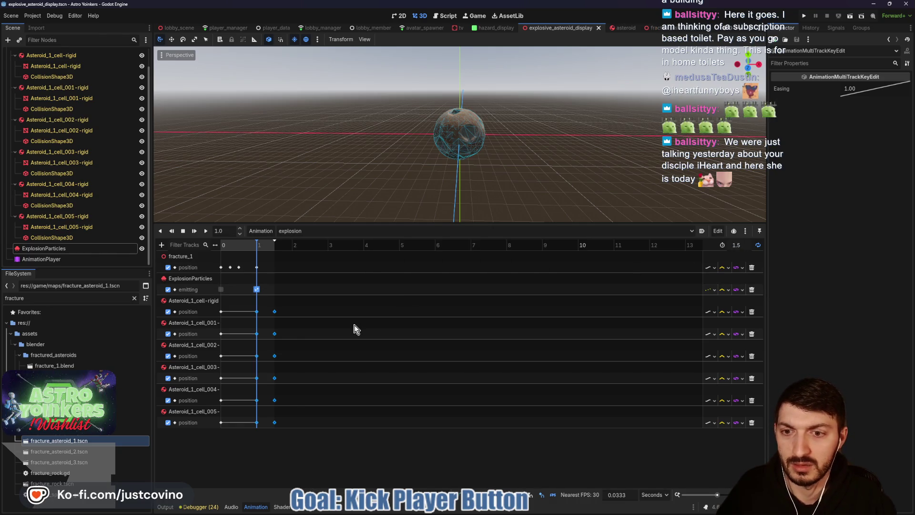
# Preview the shortened explosion, enable Autoplay on Load, and switch to the hazard_display scene
pyautogui.click(343, 299)
pyautogui.click(206, 231)
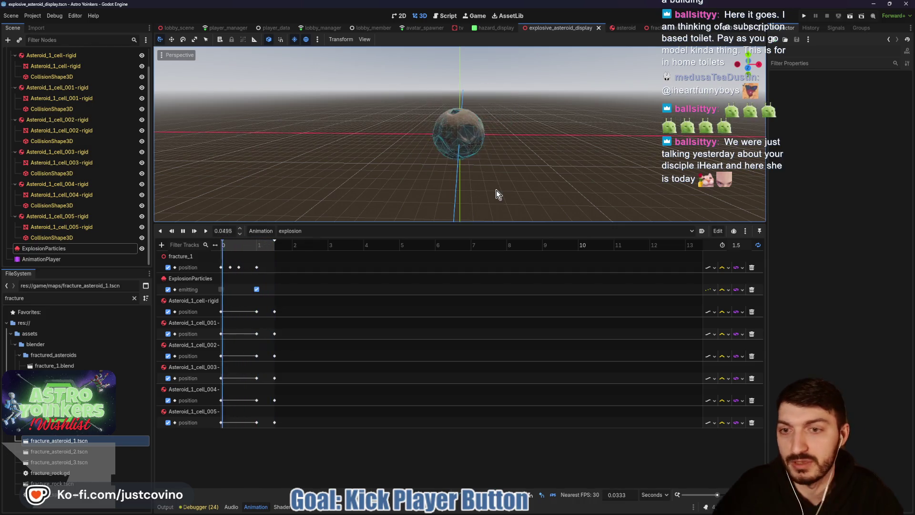
pyautogui.click(182, 230)
pyautogui.click(702, 230)
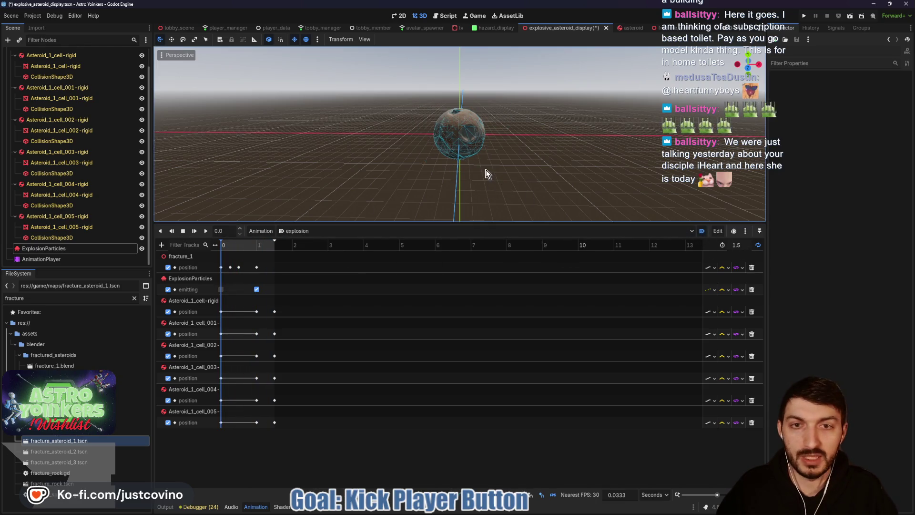
pyautogui.moveTo(509, 222); pyautogui.dragTo(509, 333)
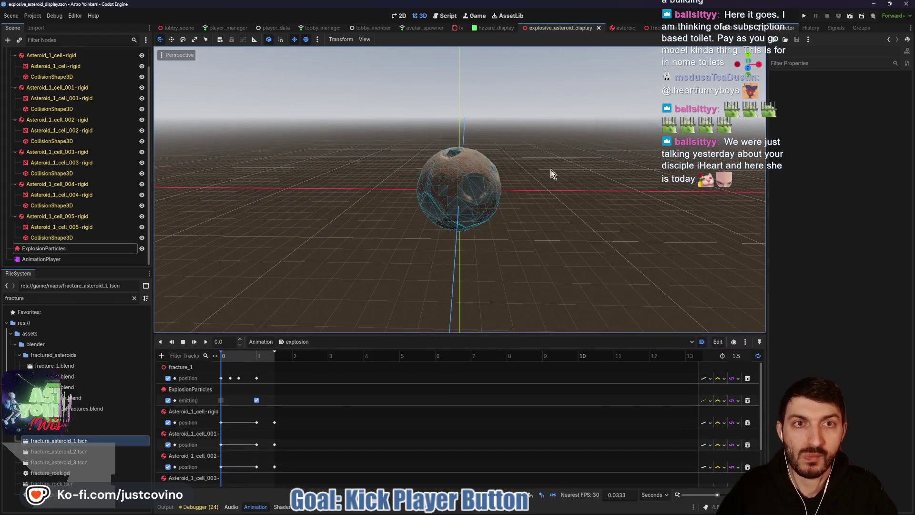
pyautogui.click(496, 27)
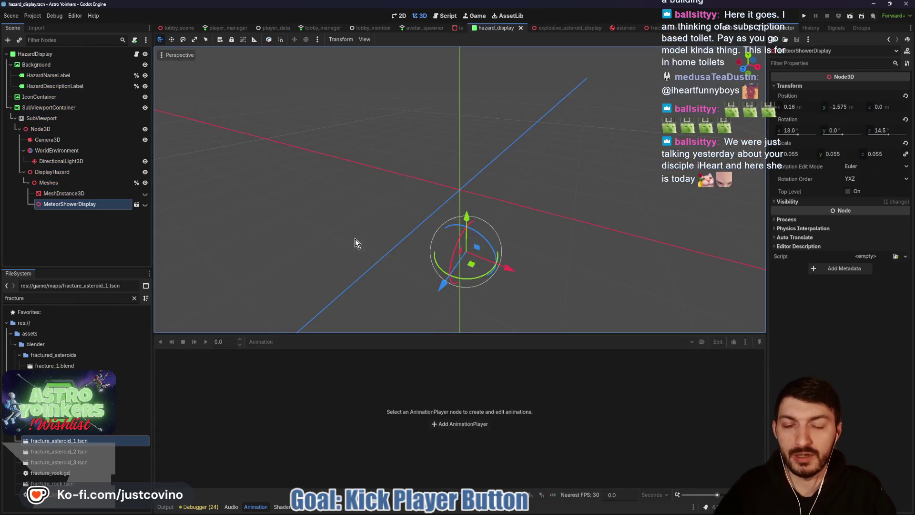
# Instance explosive_asteroid_display under Meshes, delete the placeholder MeshInstance3D, and place it above MeteorShowerDisplay
pyautogui.click(64, 184)
pyautogui.hotkey('ctrl', 'shift', 'a')
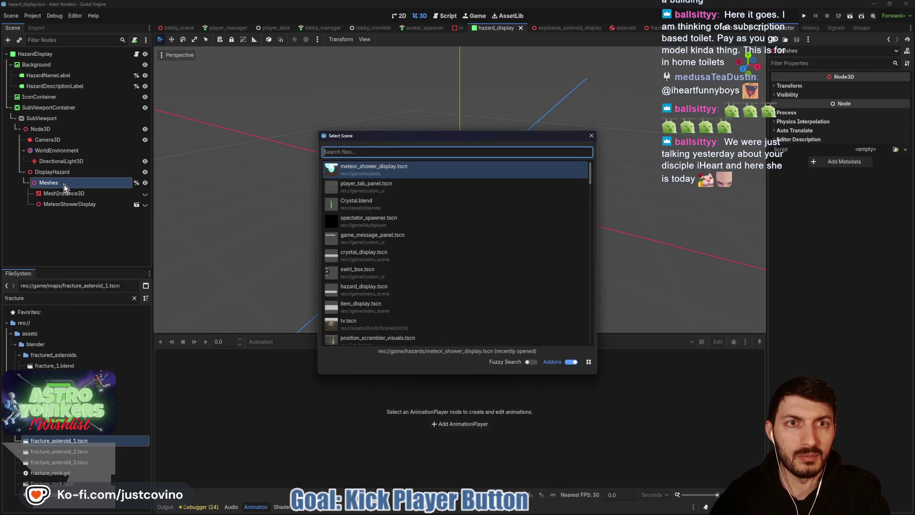
pyautogui.write('explosive')
pyautogui.press('Return')
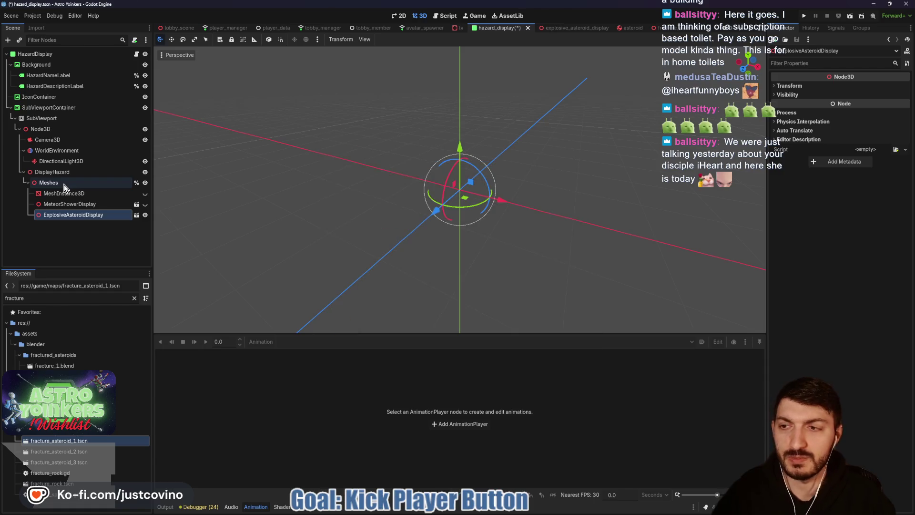
pyautogui.click(53, 194)
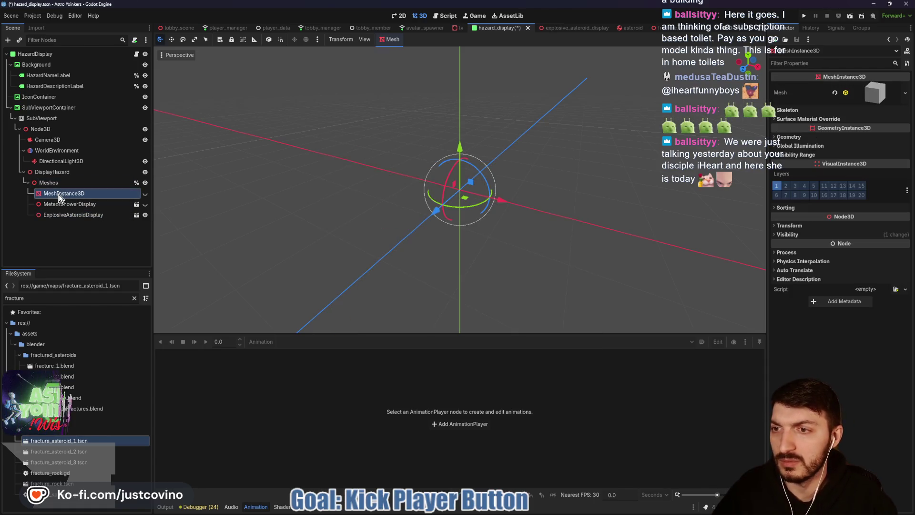
pyautogui.press('Delete')
pyautogui.press('Return')
pyautogui.moveTo(81, 208); pyautogui.dragTo(62, 189)
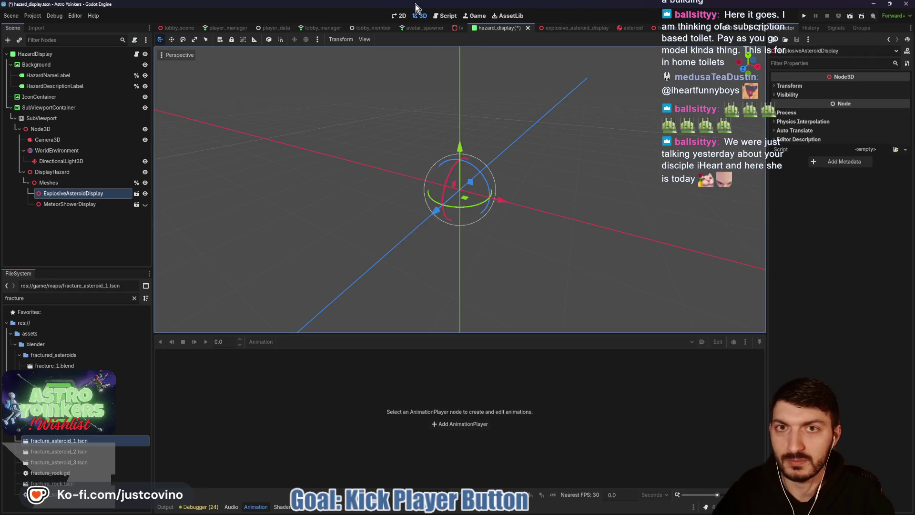
# Scale the explosive asteroid to 0.35 in the 2D panel view and save the hazard display scene
pyautogui.click(399, 16)
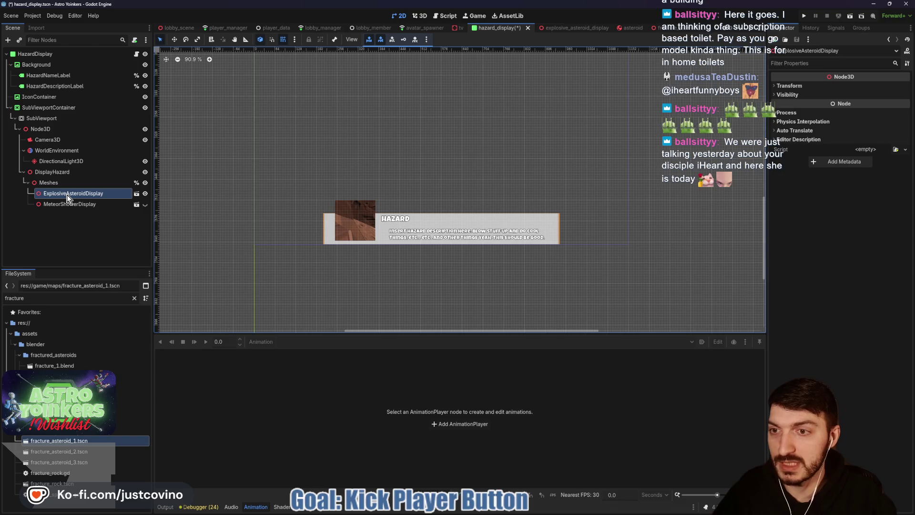
pyautogui.click(805, 86)
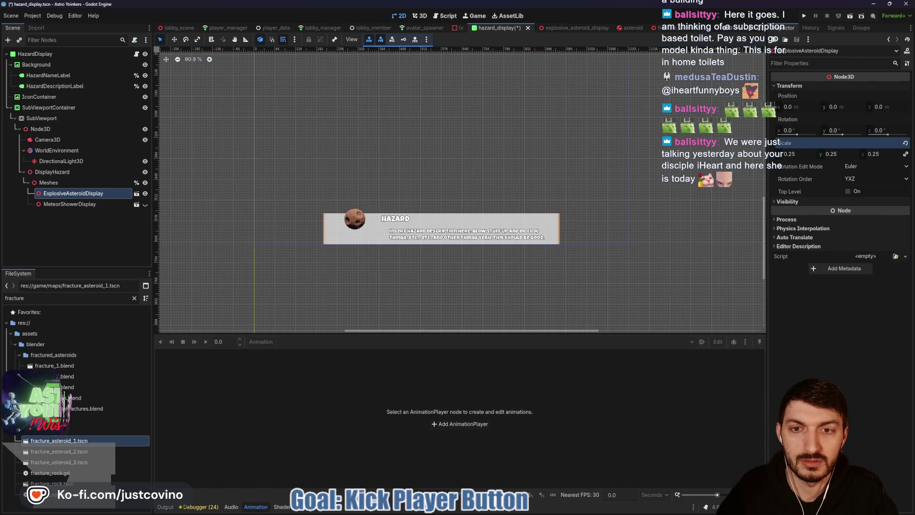
pyautogui.moveTo(791, 154); pyautogui.dragTo(810, 154)
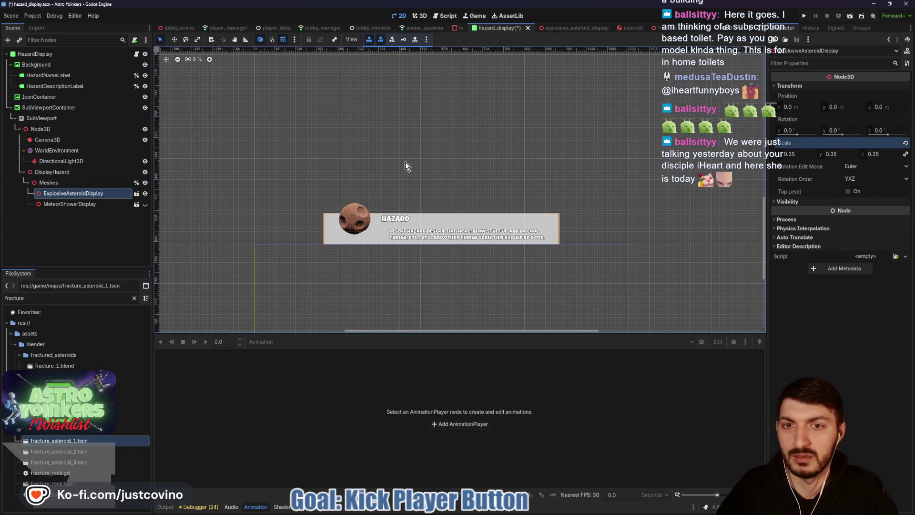
pyautogui.hotkey('ctrl', 's')
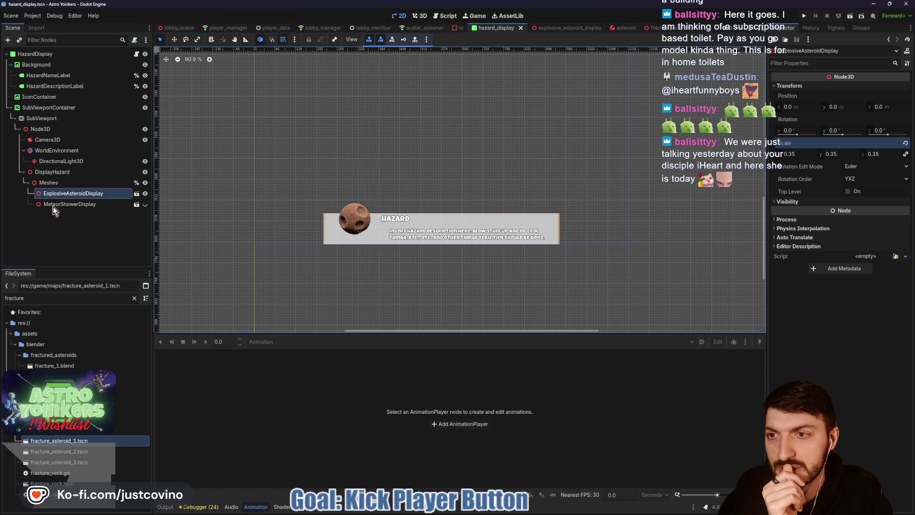
pyautogui.click(144, 193)
pyautogui.click(144, 193)
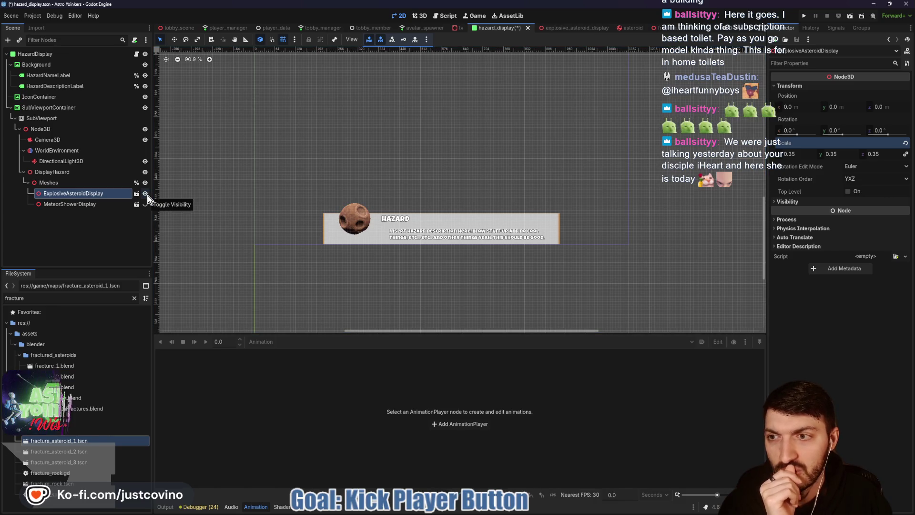
# In hazard_display.gd, add 'if hazard == MatchSettings.HAZARDS.EXPLOSIVE_ASTEROIDS:' after line 29
pyautogui.click(136, 54)
pyautogui.scroll(-5, 484, 200)
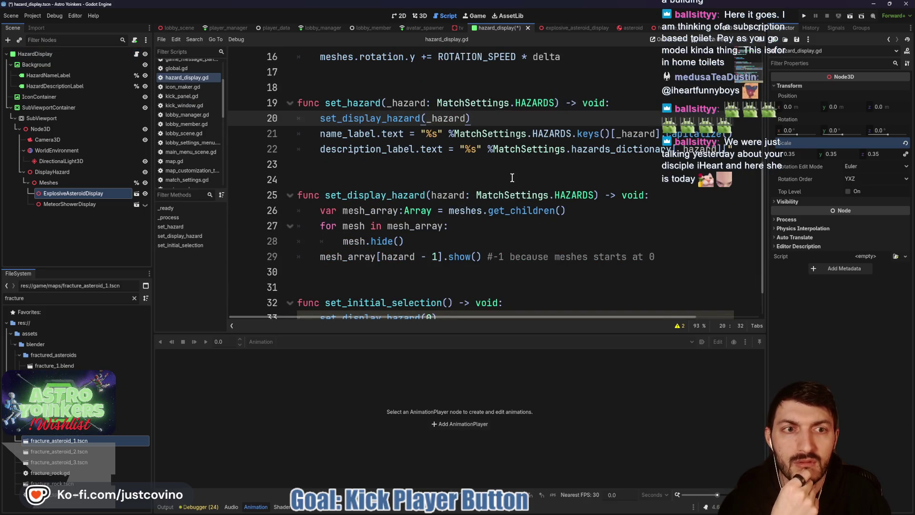
pyautogui.scroll(1, 504, 251)
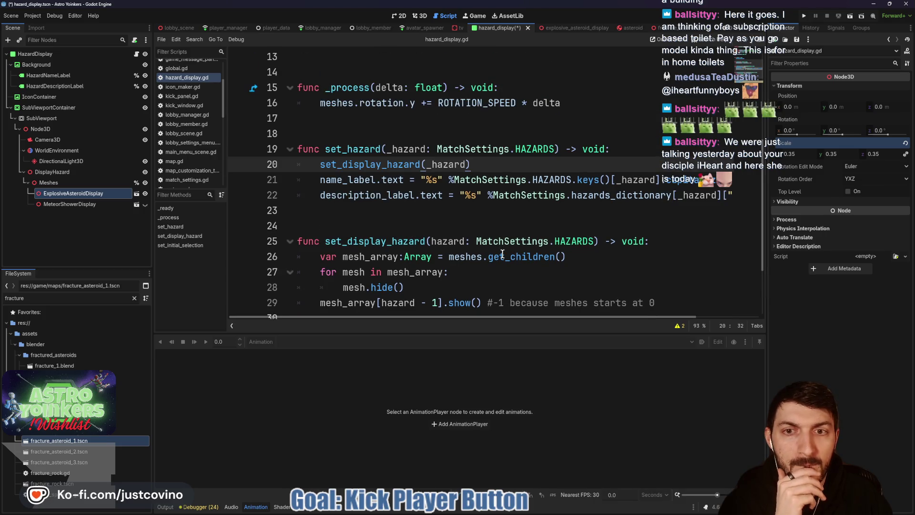
pyautogui.scroll(-2, 463, 234)
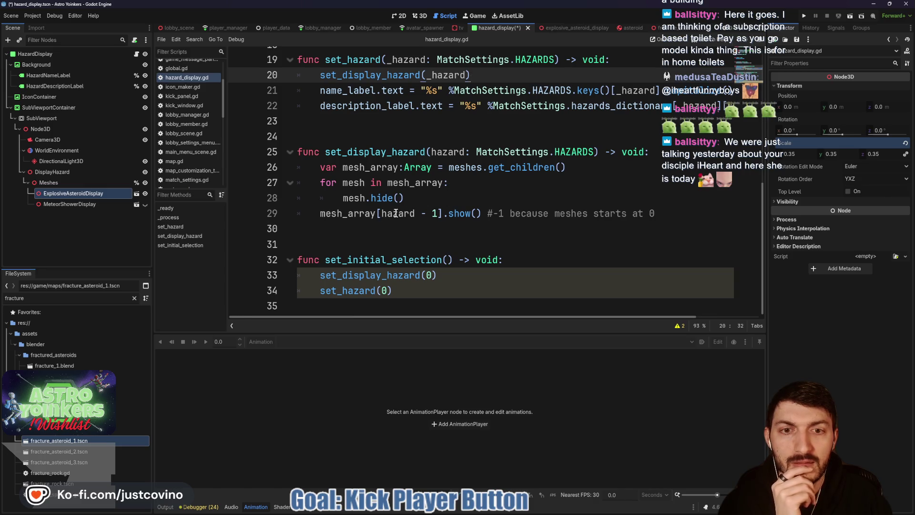
pyautogui.click(669, 213)
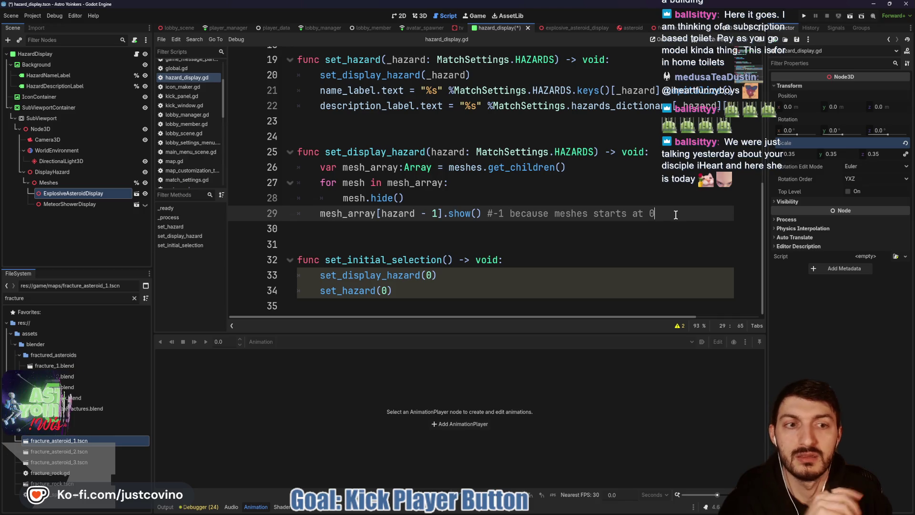
pyautogui.press('Return')
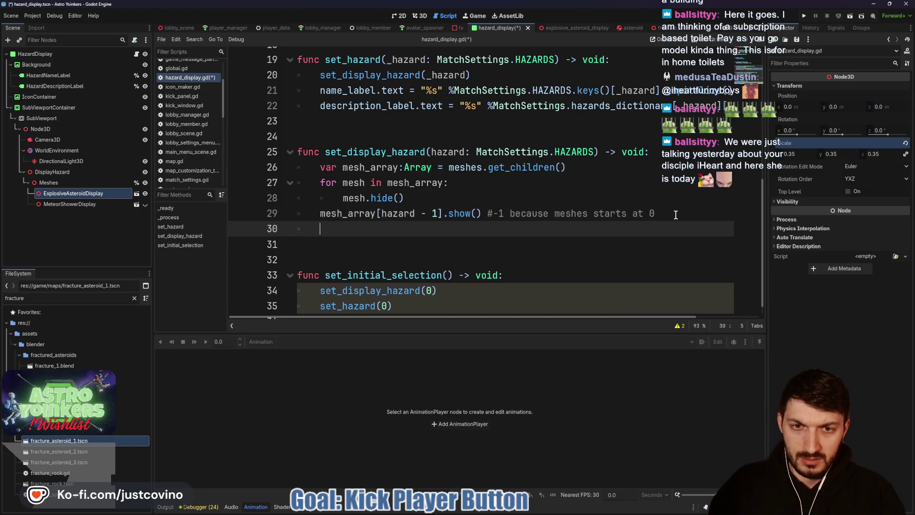
pyautogui.write('if ha')
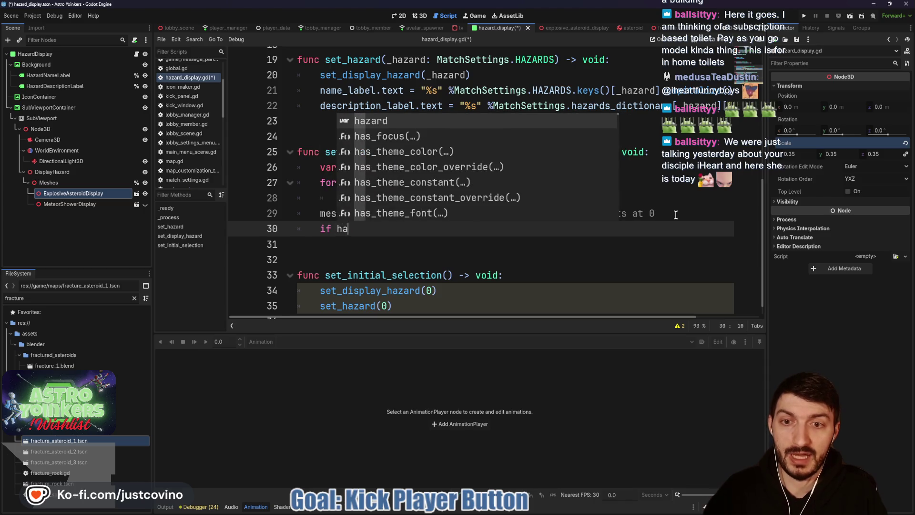
pyautogui.write('zard ==')
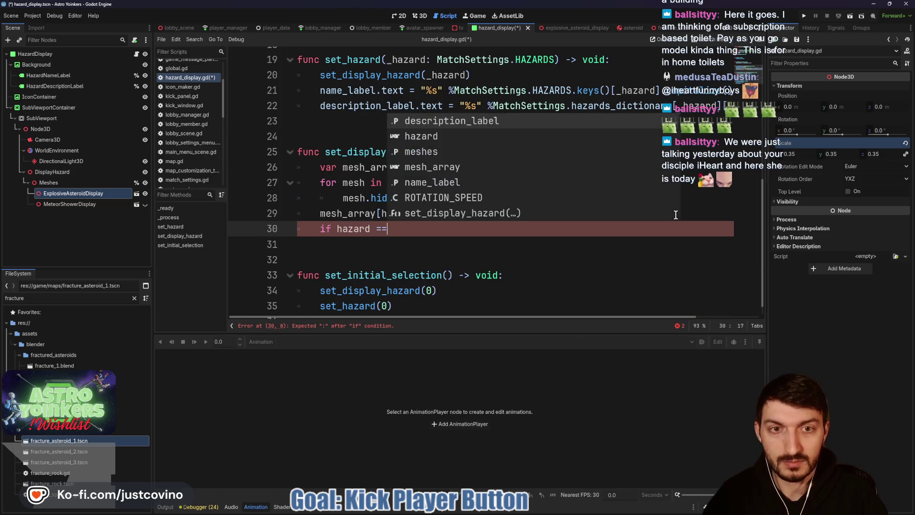
pyautogui.write(' MatchSettings.HAZARDS.')
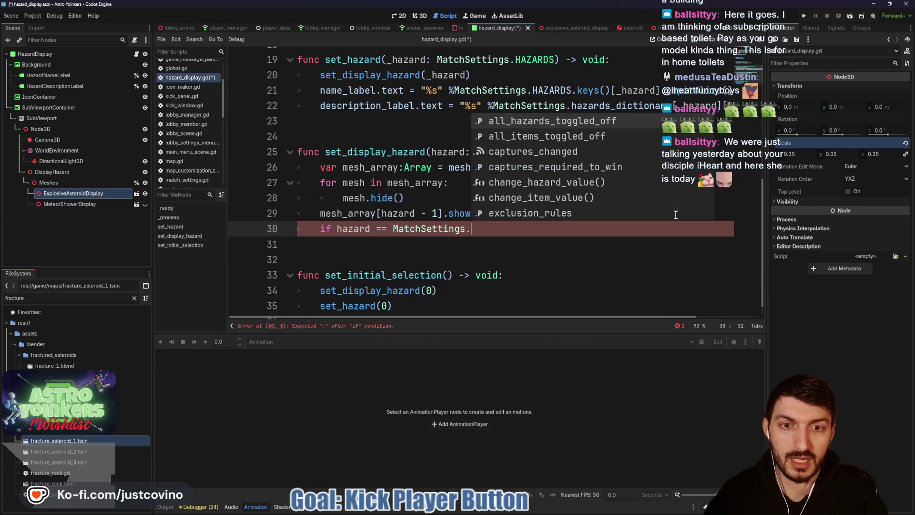
pyautogui.press('Return')
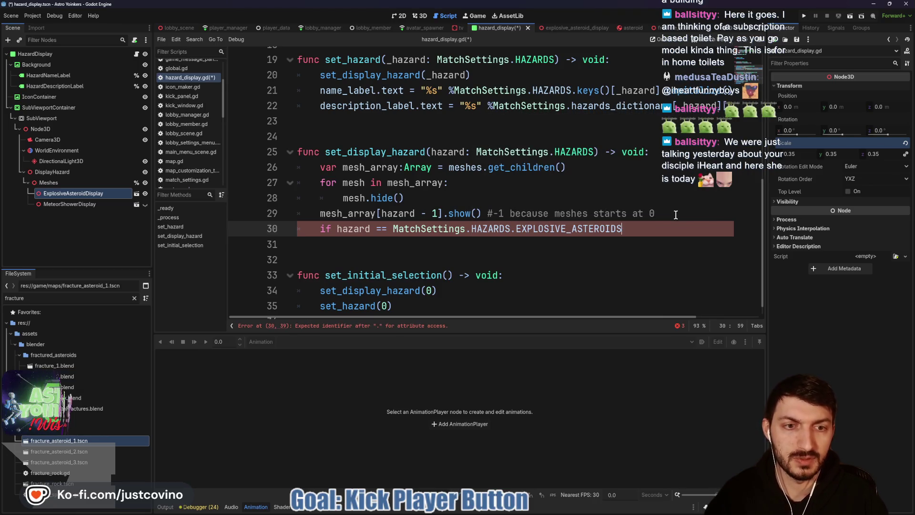
pyautogui.write(':')
pyautogui.press('Return')
pyautogui.write('mesh')
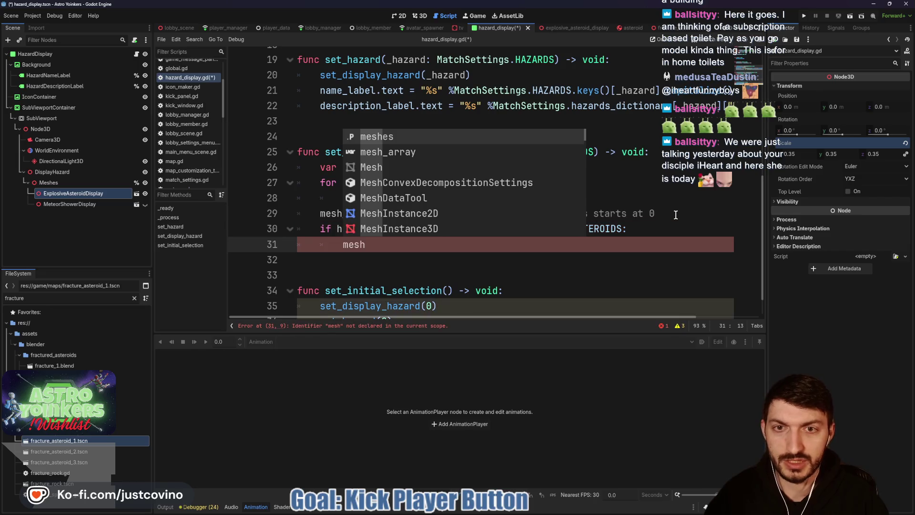
# Write mesh_array[hazard -1].get_node("AnimationPlayer").play() in the if body, save, and close the asteroid scene
pyautogui.press('Down')
pyautogui.press('Return')
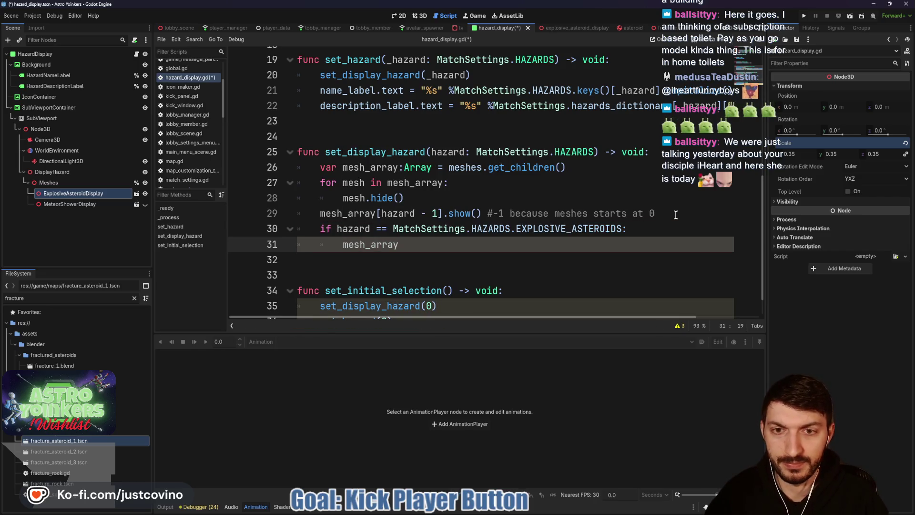
pyautogui.write('[hazar')
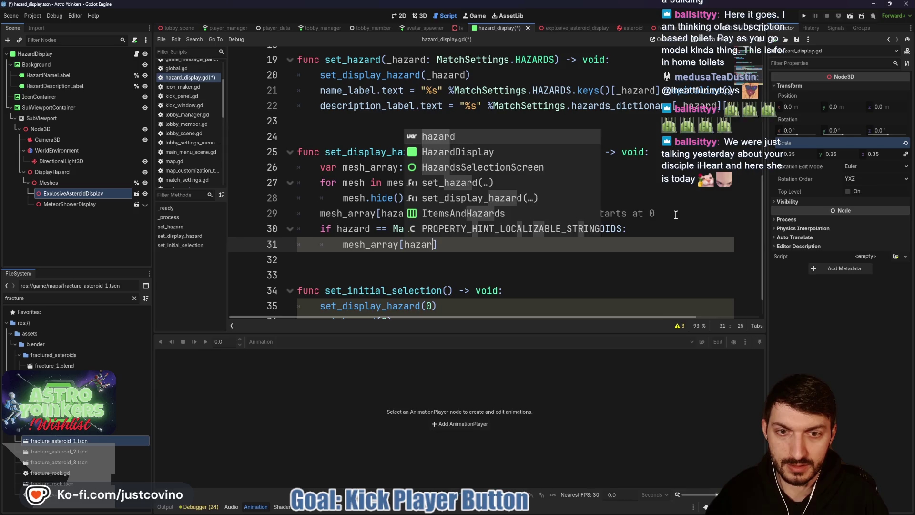
pyautogui.write('d -1')
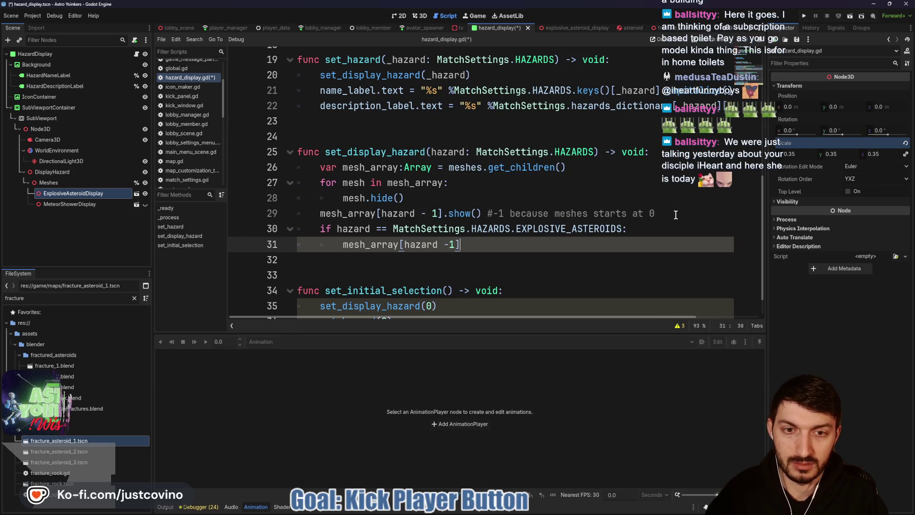
pyautogui.write('.get_n')
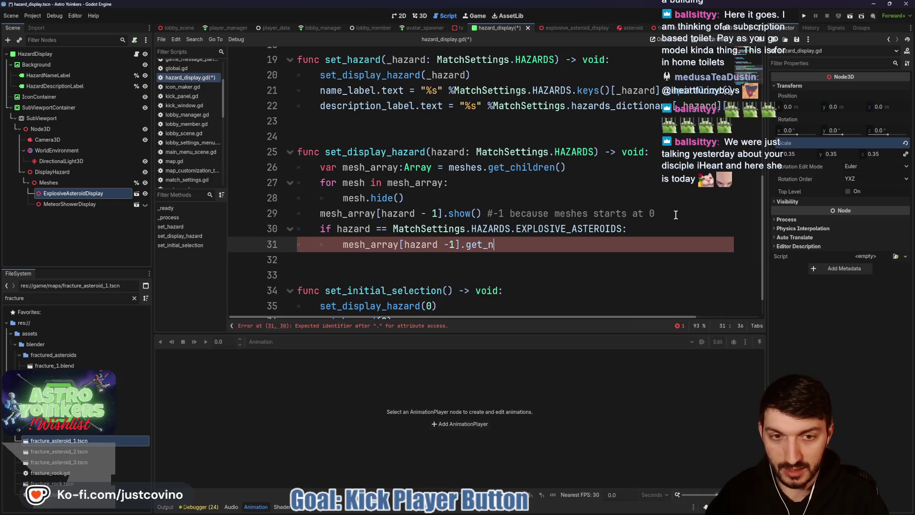
pyautogui.write('ode("animat')
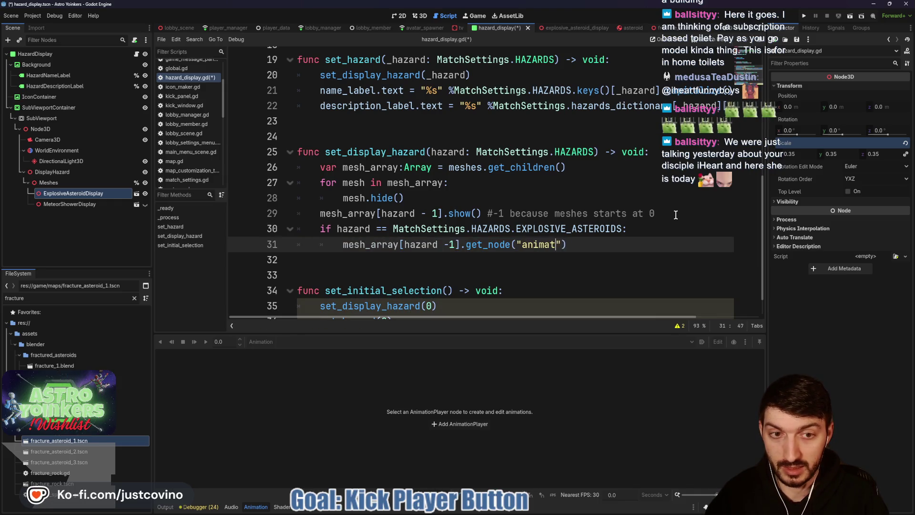
pyautogui.write('ion_')
pyautogui.press('BackSpace')
pyautogui.press('BackSpace')
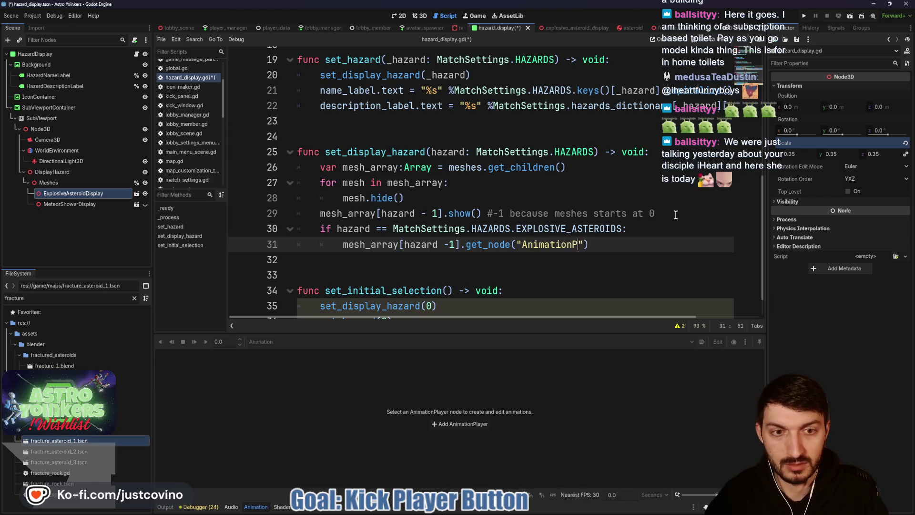
pyautogui.press('End')
pyautogui.write('.ply')
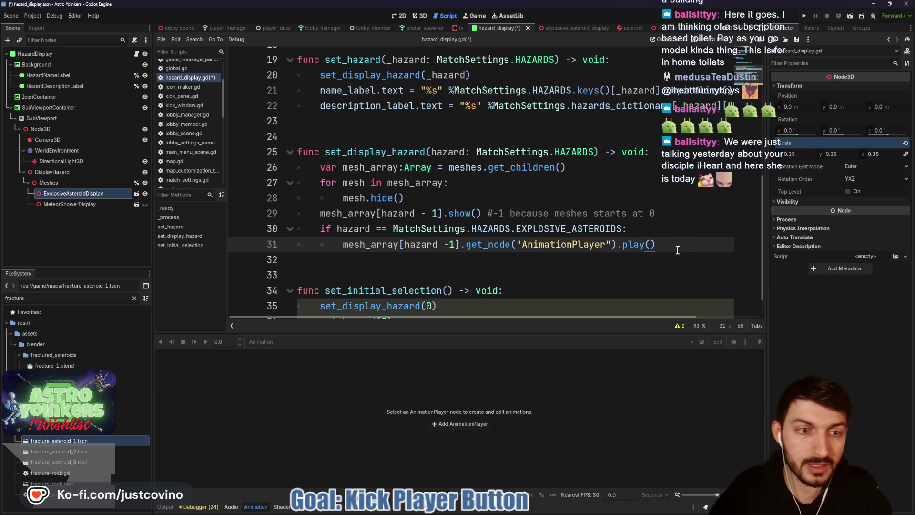
pyautogui.hotkey('ctrl', 's')
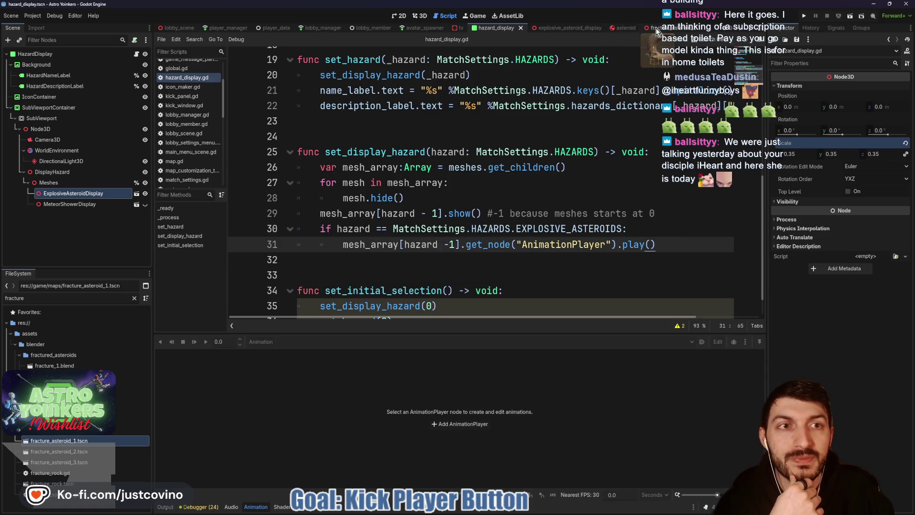
pyautogui.click(620, 28)
pyautogui.click(633, 29)
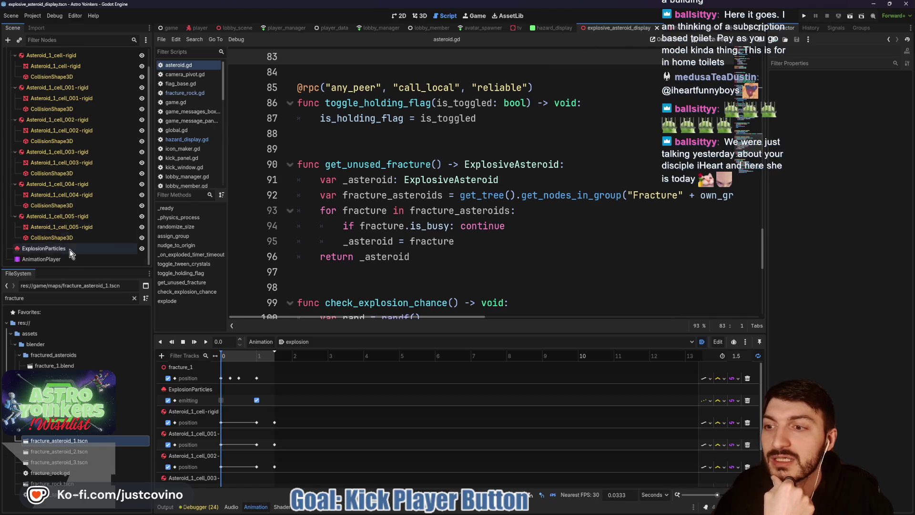
# Collapse fracture_1 to check the asteroid's AnimationPlayer, then return to the hazard_display scene
pyautogui.scroll(1, 87, 204)
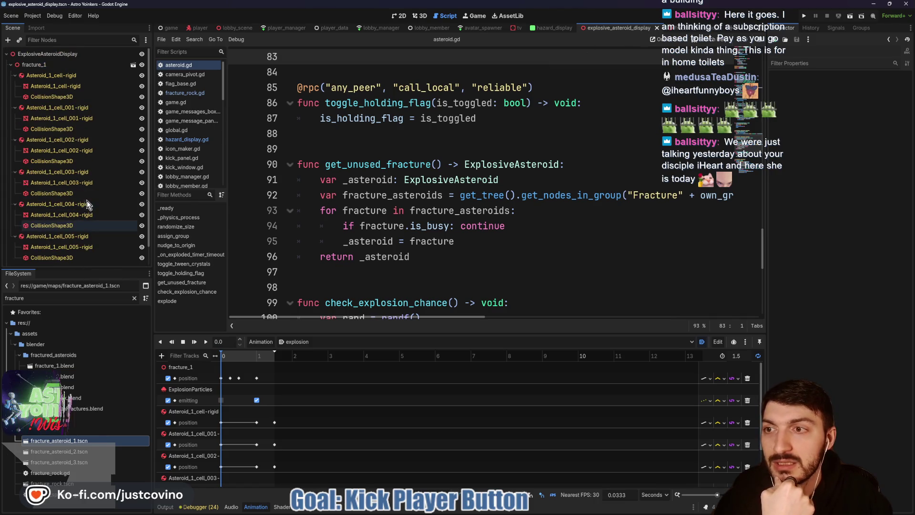
pyautogui.click(11, 65)
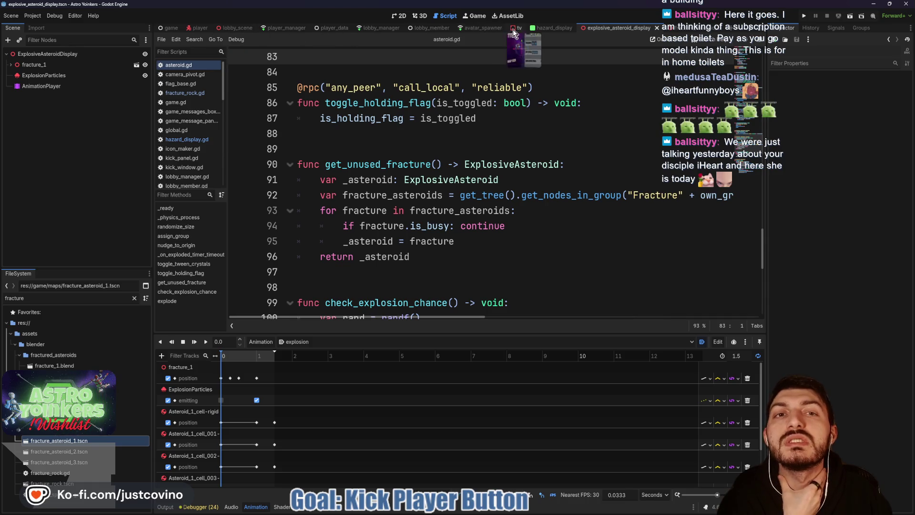
pyautogui.click(553, 28)
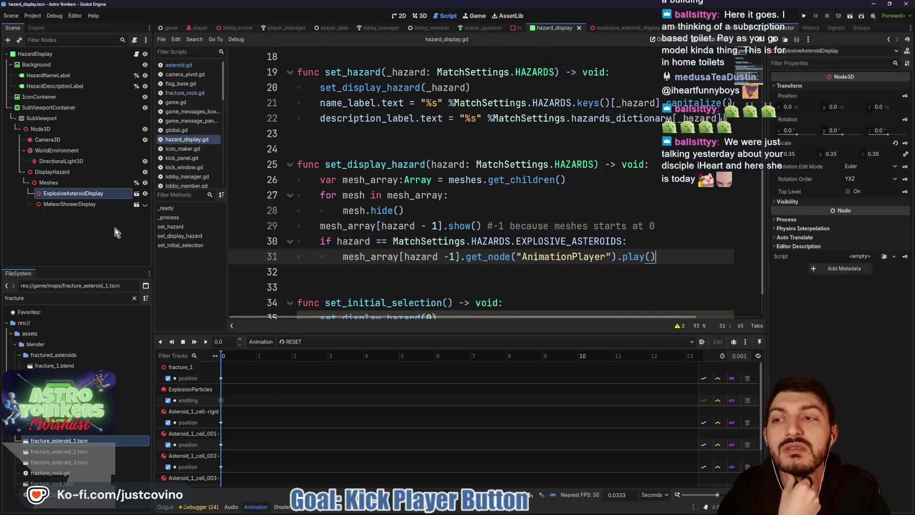
# Preview the ExplosiveAsteroidDisplay 'explosion' animation in 2D, then save the hazard display scene with it hidden
pyautogui.click(398, 18)
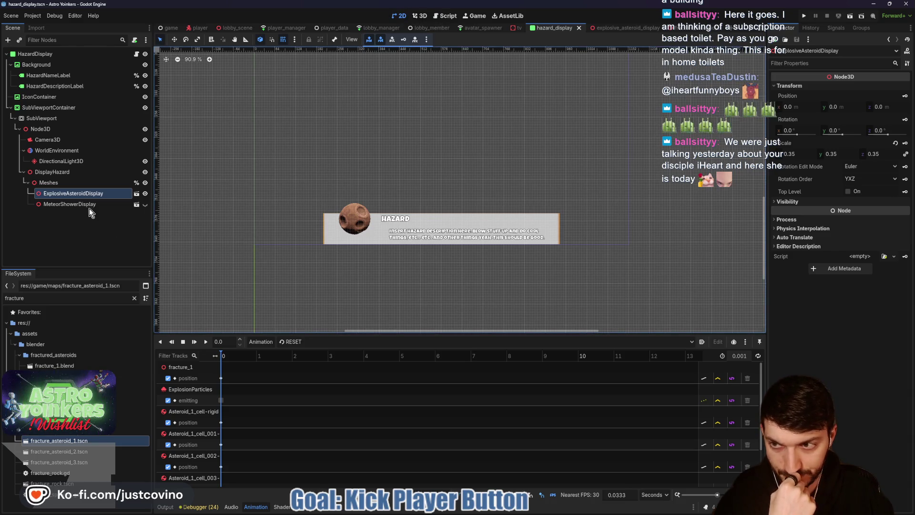
pyautogui.click(145, 193)
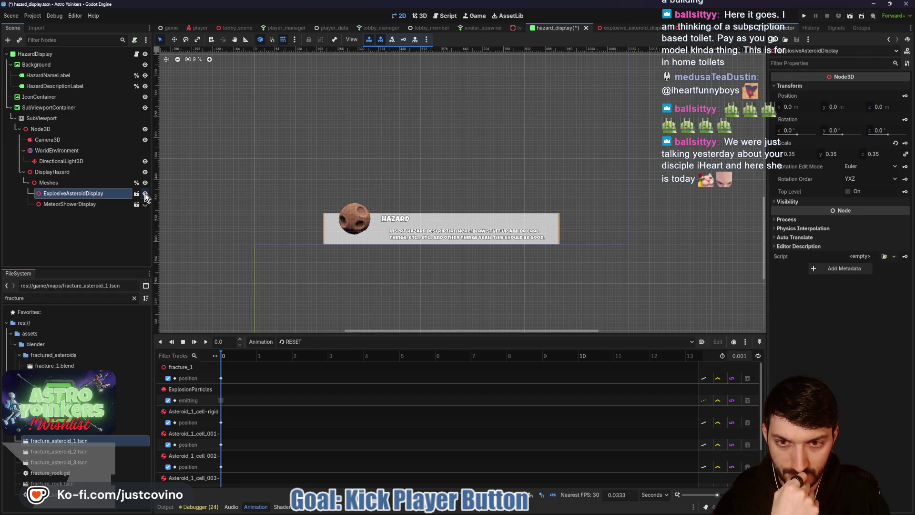
pyautogui.click(206, 342)
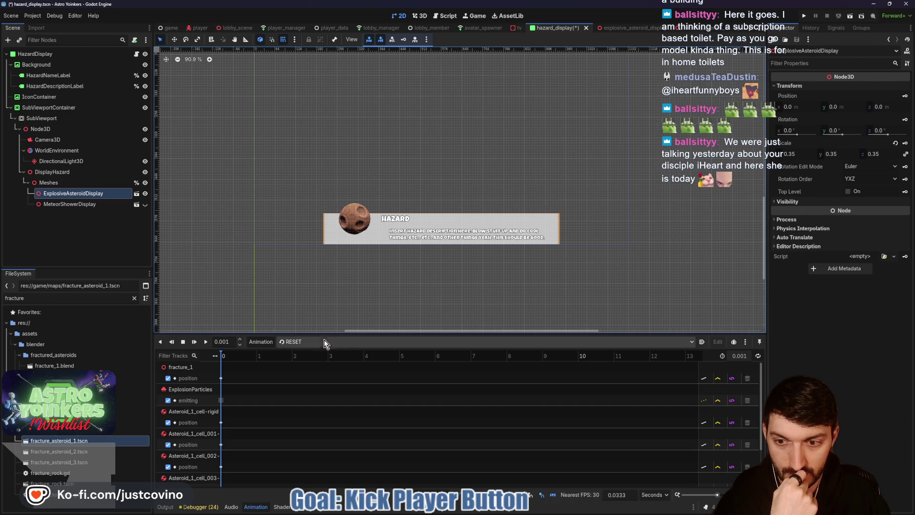
pyautogui.click(340, 344)
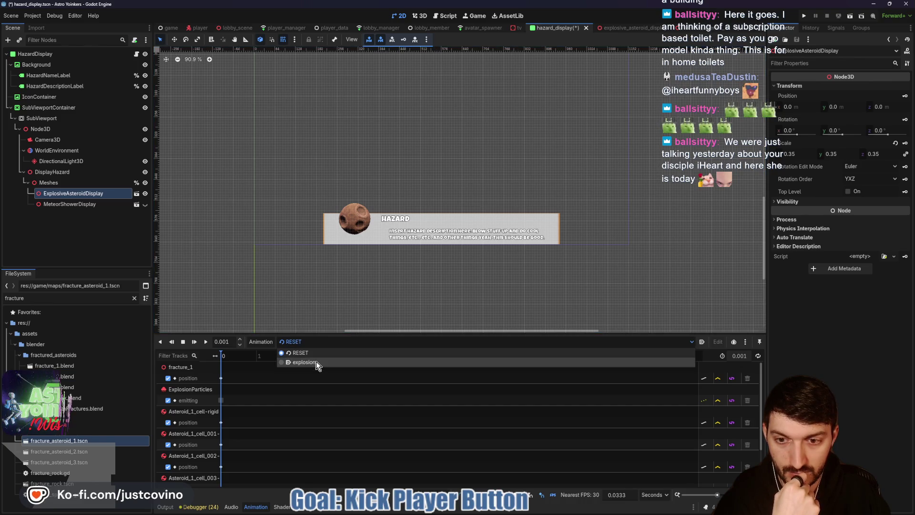
pyautogui.click(316, 361)
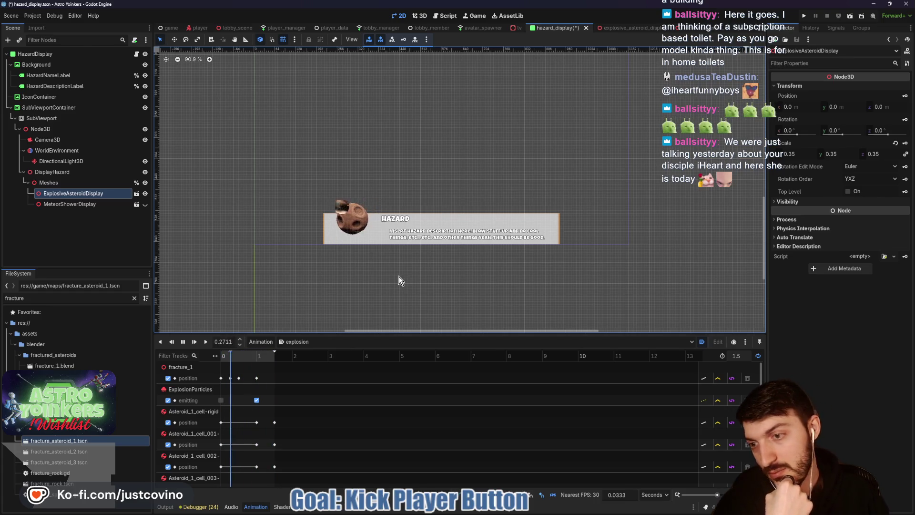
pyautogui.click(145, 196)
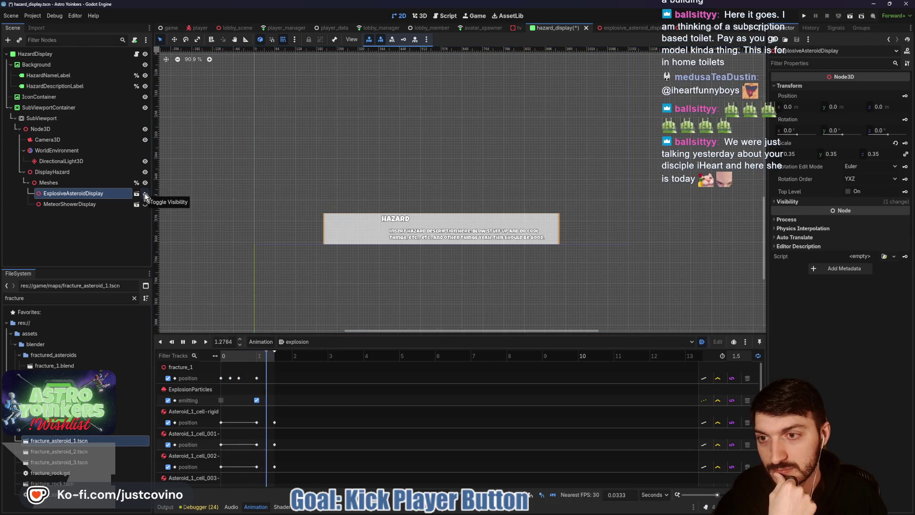
pyautogui.click(145, 196)
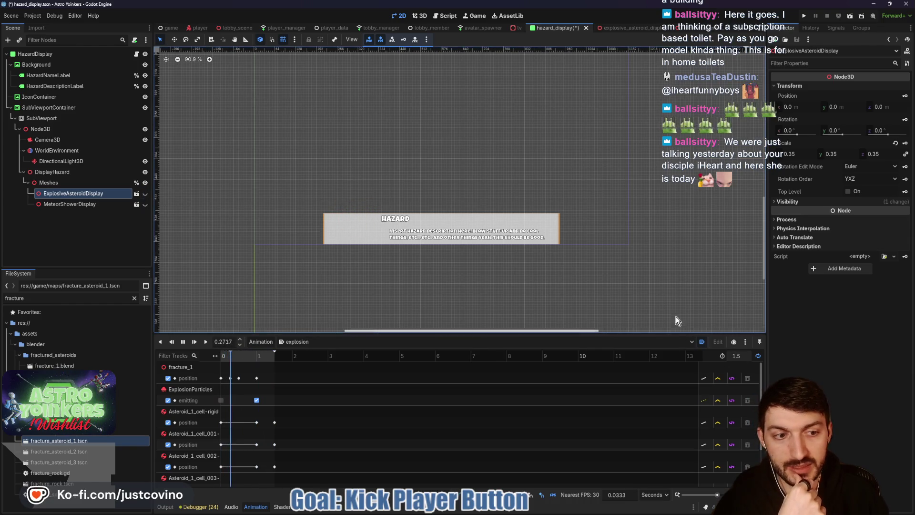
pyautogui.hotkey('ctrl', 's')
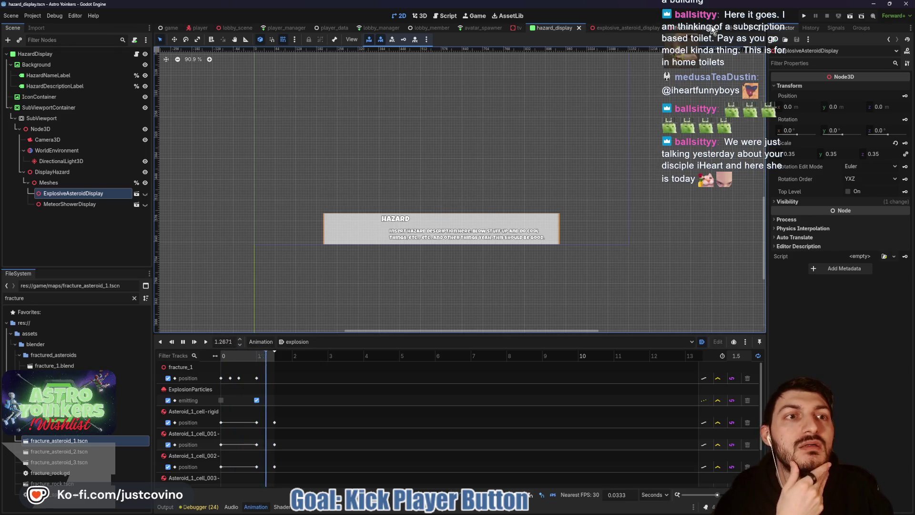
pyautogui.click(136, 55)
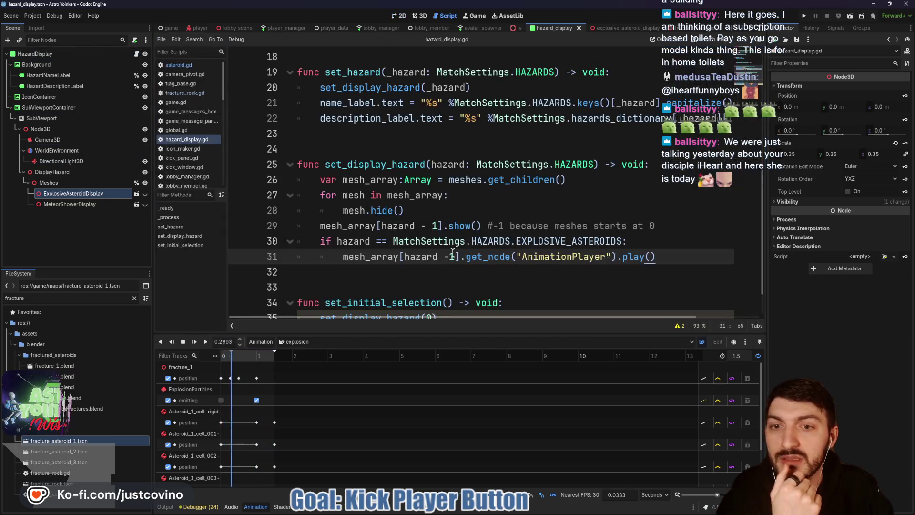
# Delete the EXPLOSIVE_ASTEROIDS if block from set_display_hazard, save the script, and run the project
pyautogui.moveTo(657, 256)
pyautogui.mouseDown()
pyautogui.moveTo(342, 256)
pyautogui.moveTo(273, 241)
pyautogui.mouseUp()
pyautogui.press('BackSpace')
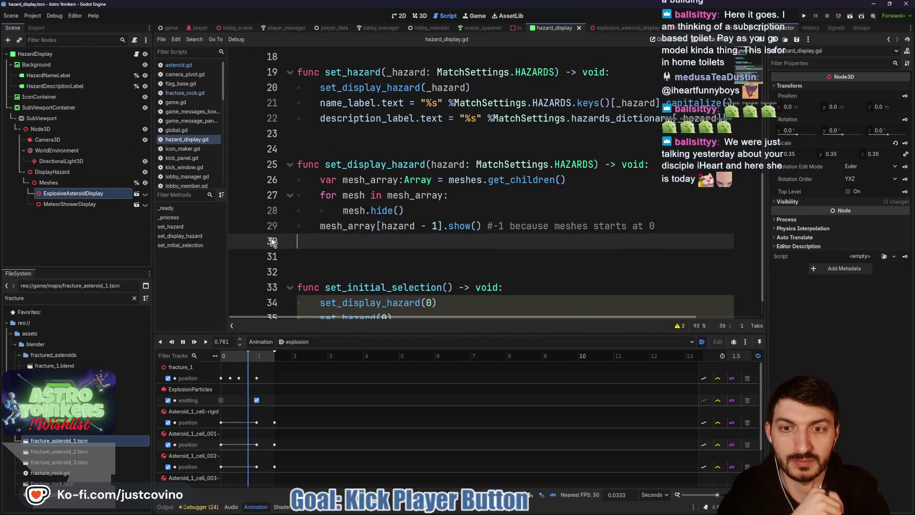
pyautogui.press('BackSpace')
pyautogui.hotkey('ctrl', 's')
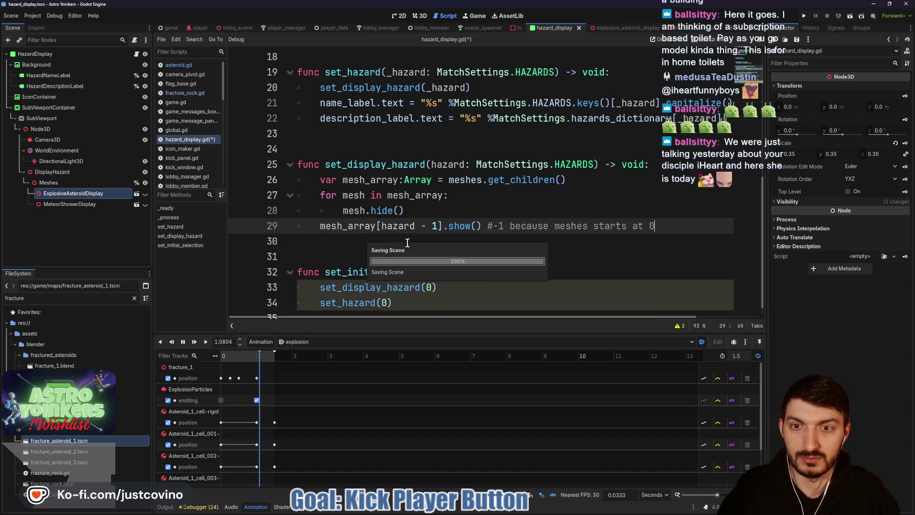
pyautogui.press('Down')
pyautogui.press('Down')
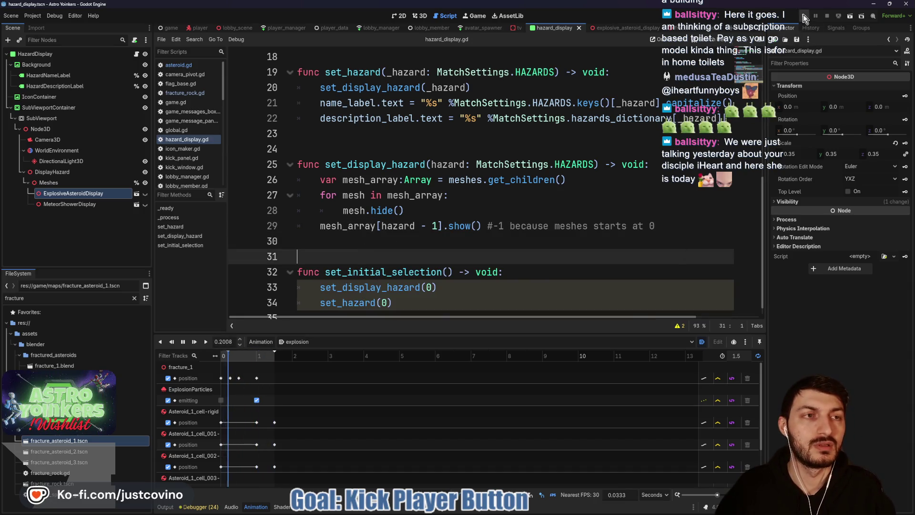
pyautogui.click(804, 18)
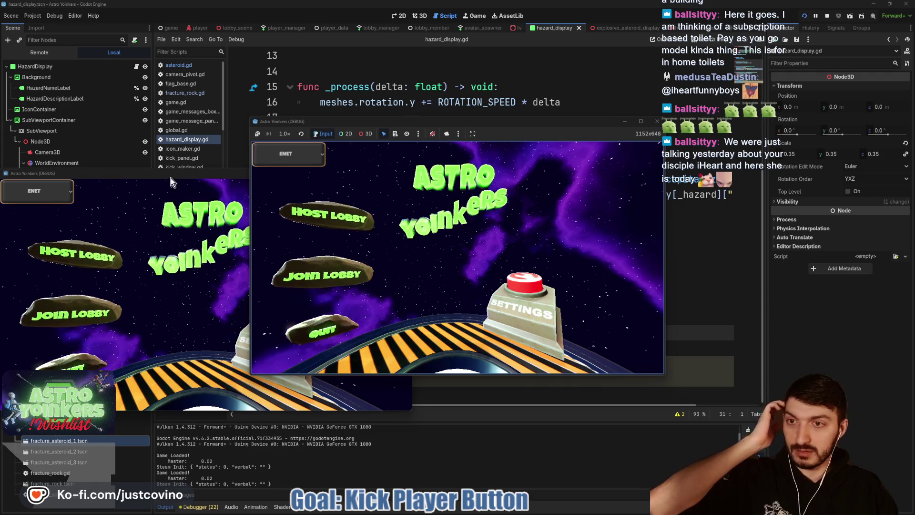
# Arrange the two game windows, host a private lobby, and open the customize panel
pyautogui.moveTo(170, 178); pyautogui.dragTo(604, 142)
pyautogui.moveTo(547, 122)
pyautogui.mouseDown()
pyautogui.moveTo(337, 131)
pyautogui.moveTo(352, 129)
pyautogui.mouseUp()
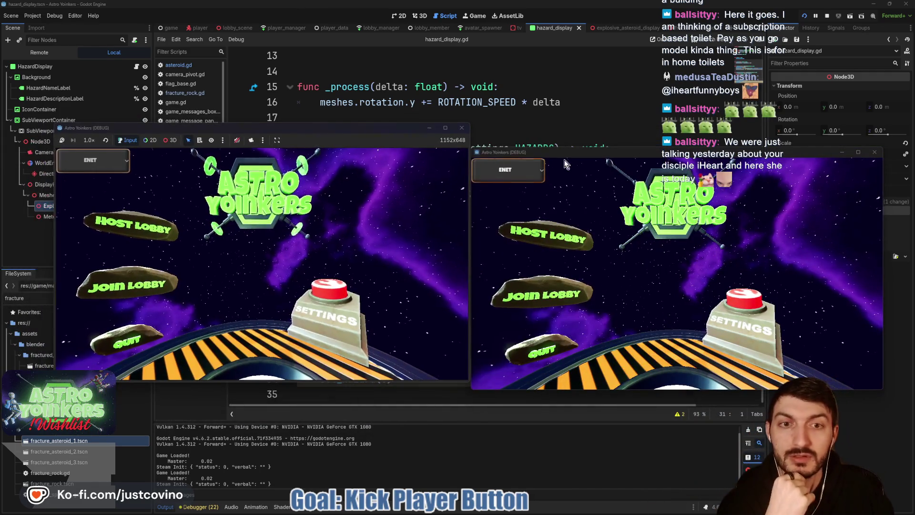
pyautogui.moveTo(564, 156); pyautogui.dragTo(614, 137)
pyautogui.click(181, 236)
pyautogui.click(258, 246)
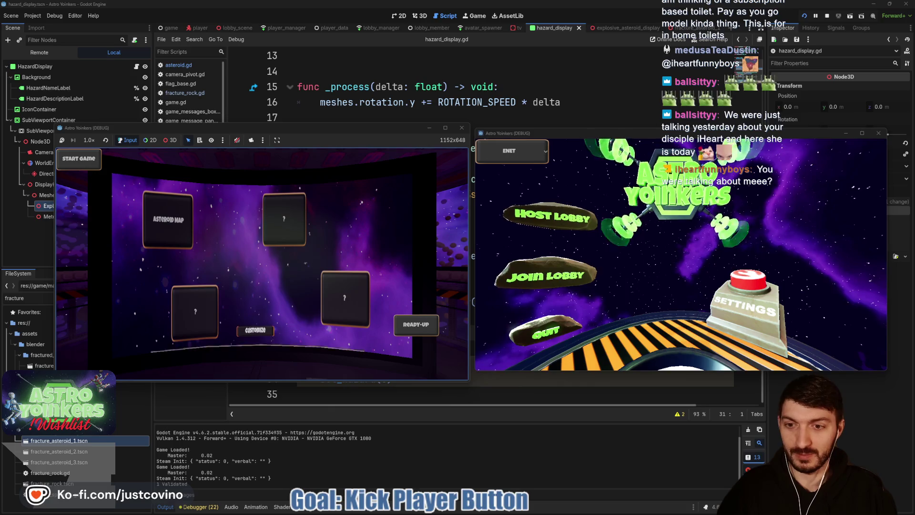
pyautogui.press('e')
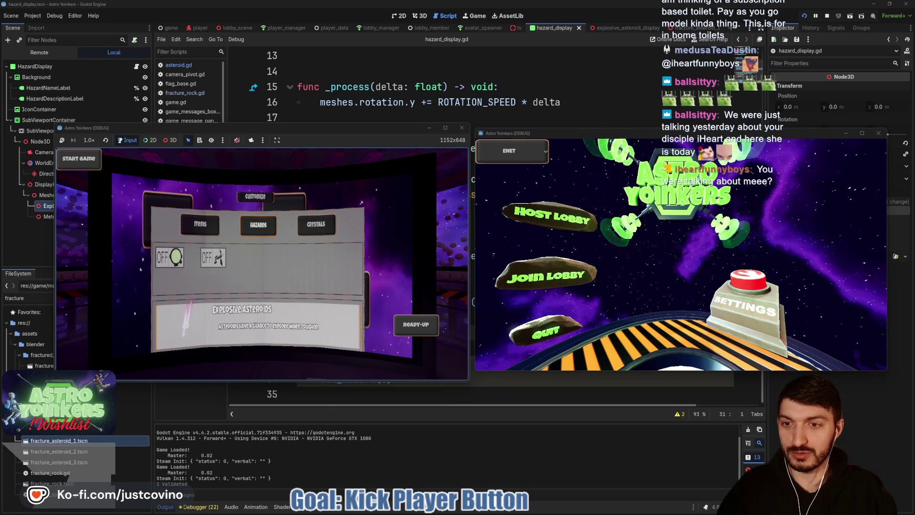
# Switch between the Explosive Asteroids and Meteor Shower hazard previews, then stop the game
pyautogui.click(213, 257)
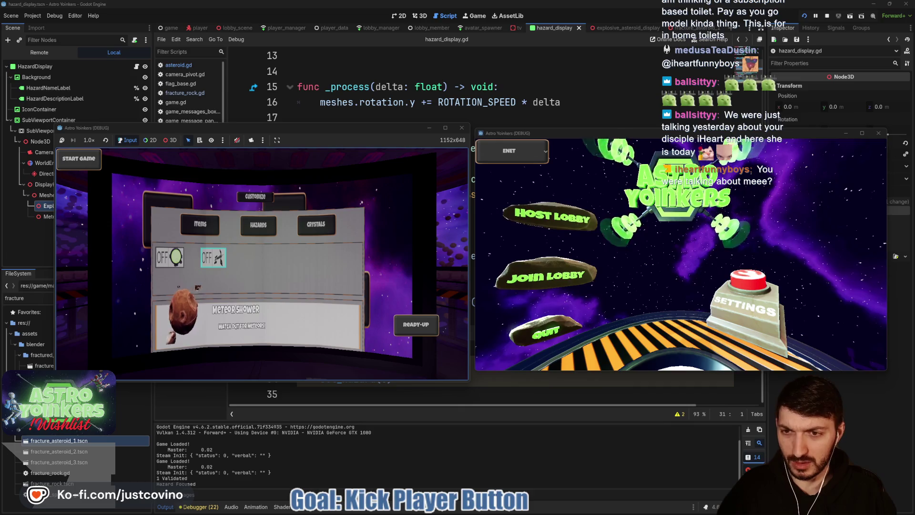
pyautogui.click(170, 257)
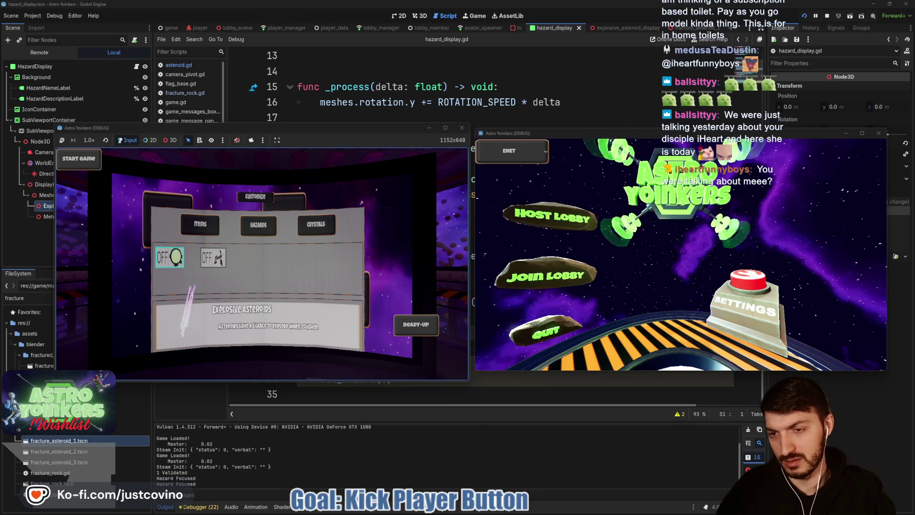
pyautogui.press('Right')
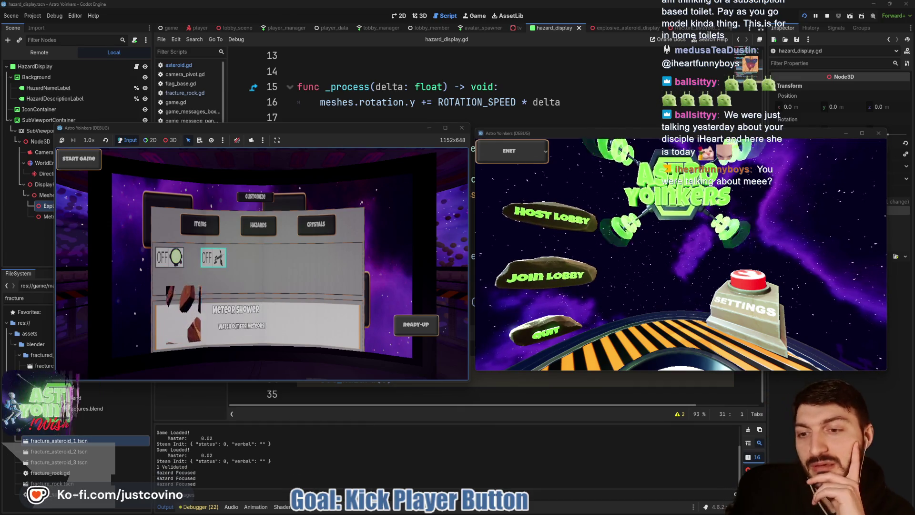
pyautogui.press('Left')
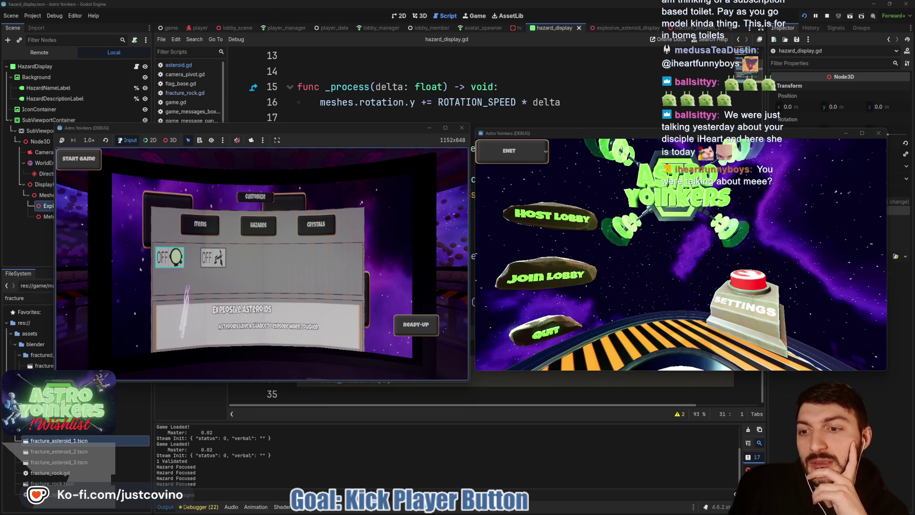
pyautogui.press('Right')
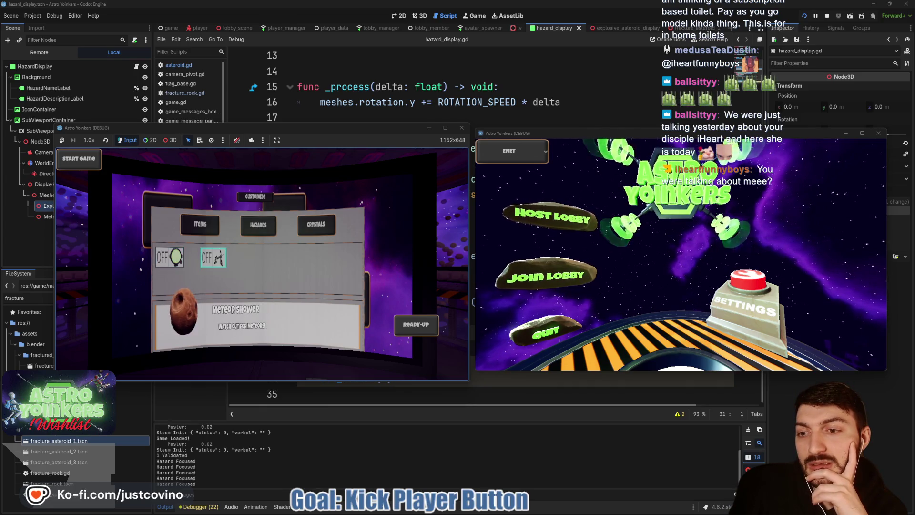
pyautogui.press('Left')
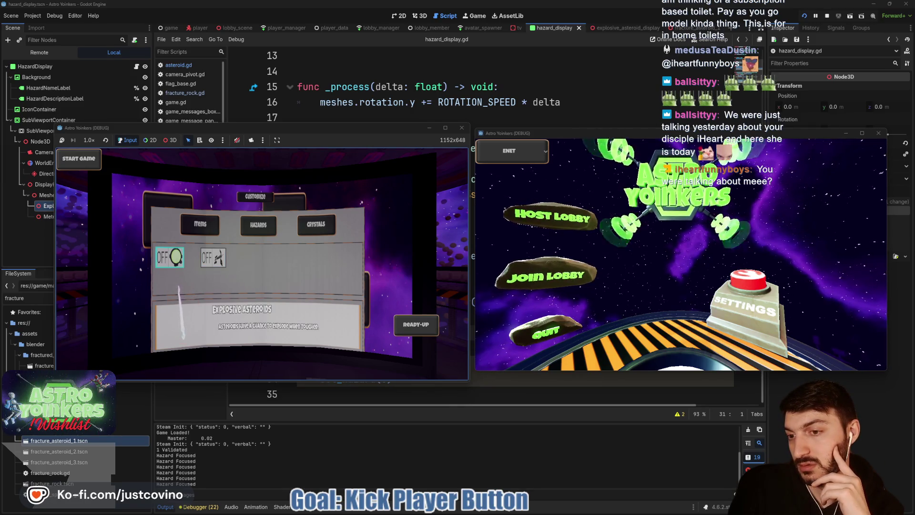
pyautogui.press('Right')
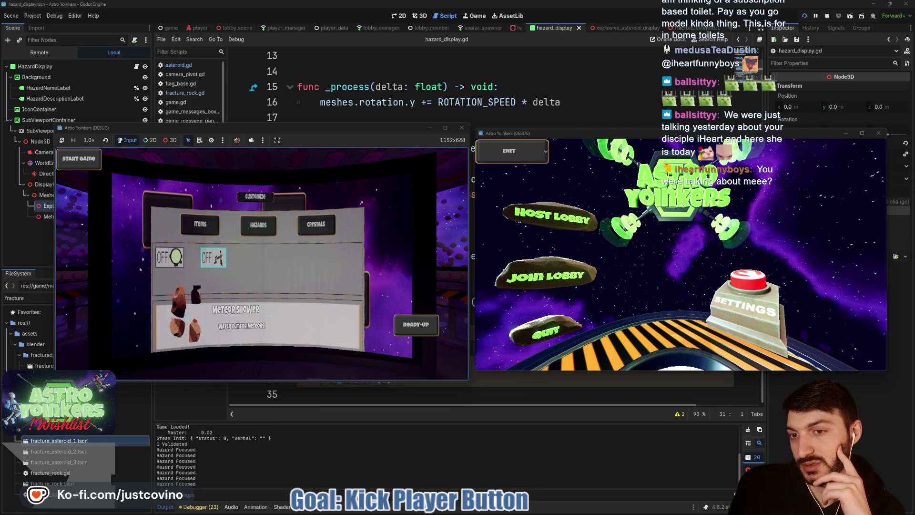
pyautogui.press('F8')
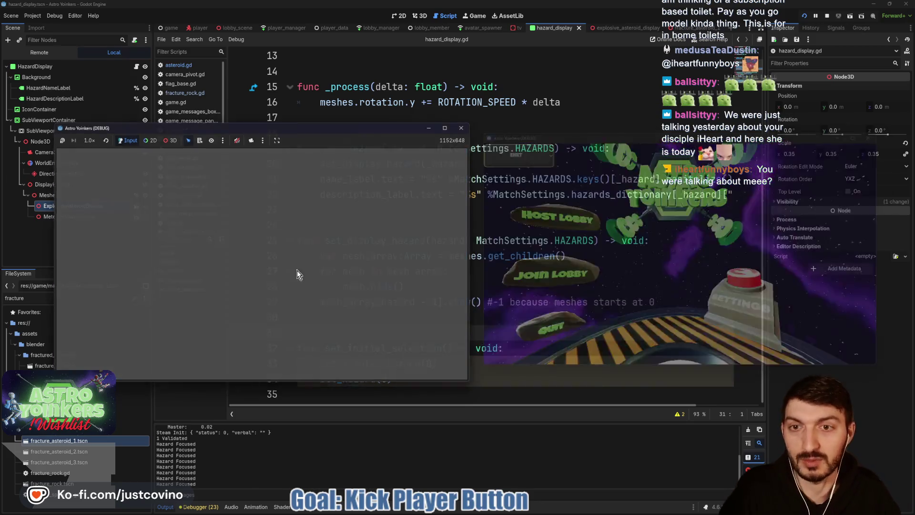
# Put MeteorShowerDisplay first, shrink ExplosiveAsteroidDisplay to scale 0.275, save, and hide it again
pyautogui.moveTo(49, 208); pyautogui.dragTo(50, 197)
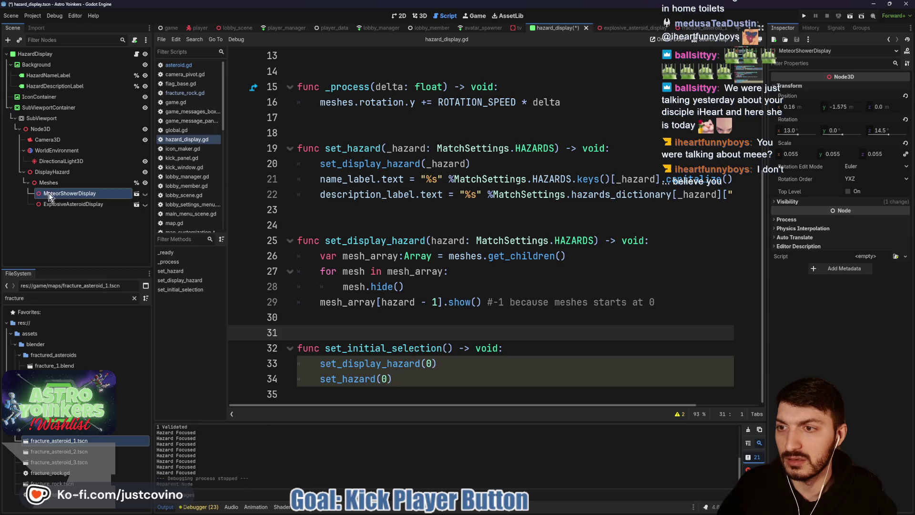
pyautogui.click(87, 205)
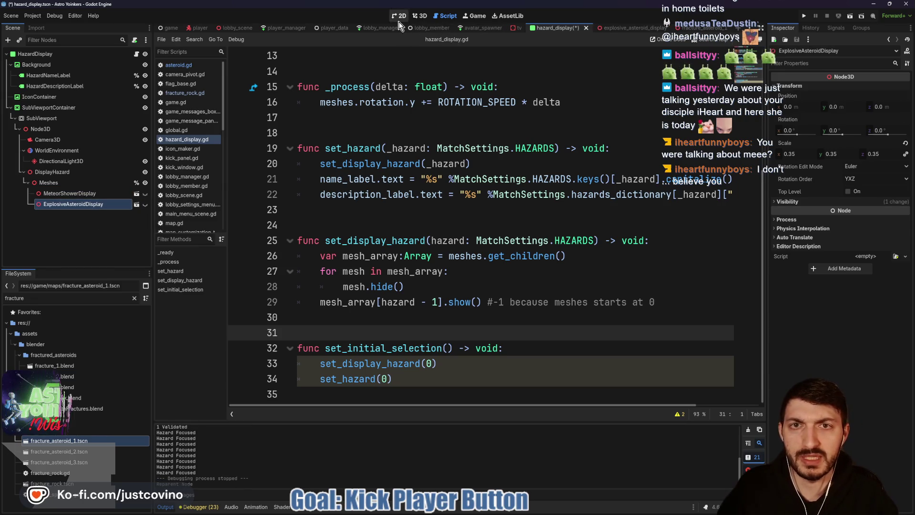
pyautogui.click(399, 16)
pyautogui.click(144, 204)
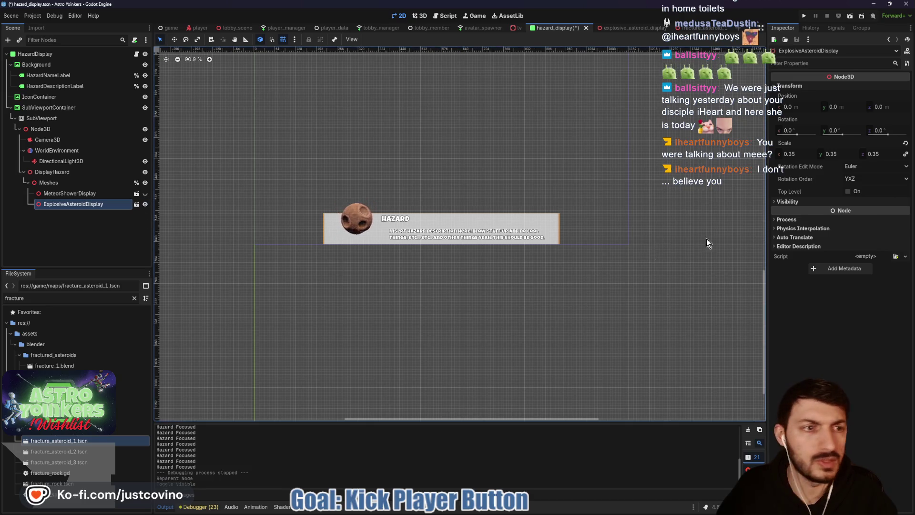
pyautogui.moveTo(799, 155); pyautogui.dragTo(781, 156)
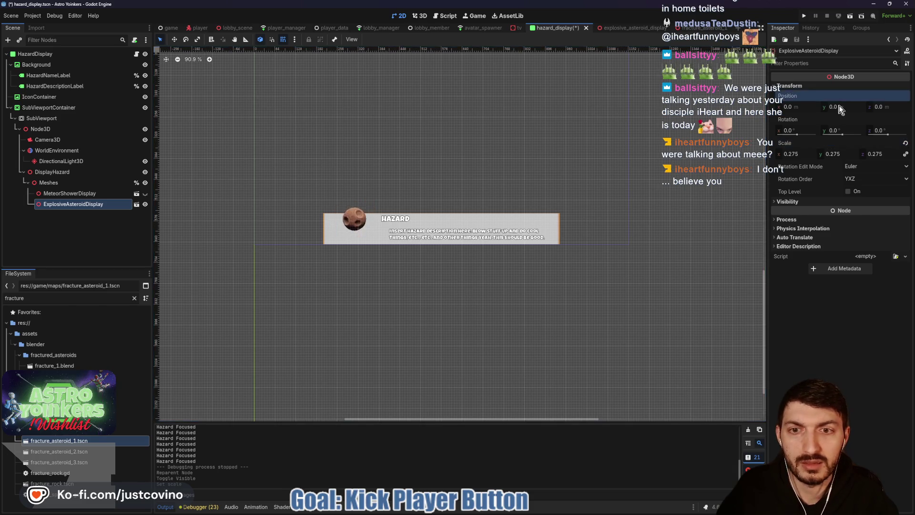
pyautogui.hotkey('ctrl', 's')
pyautogui.click(145, 204)
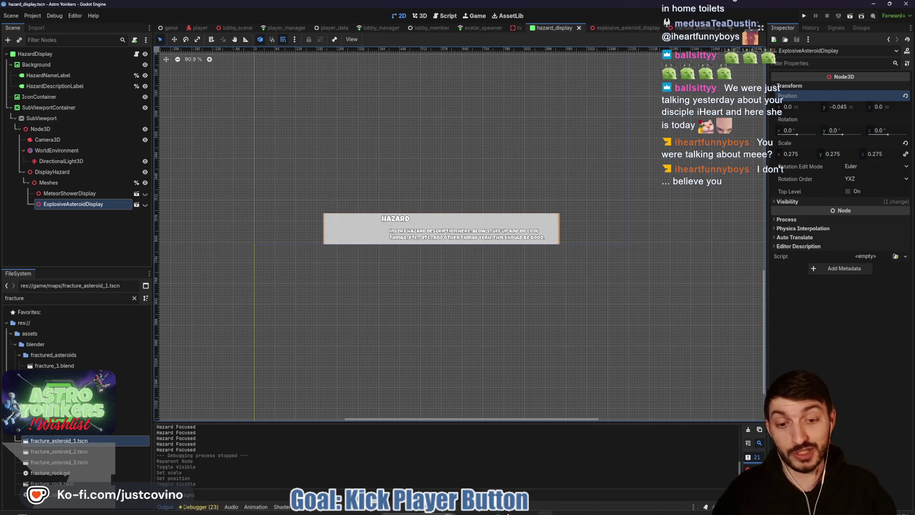
pyautogui.click(507, 512)
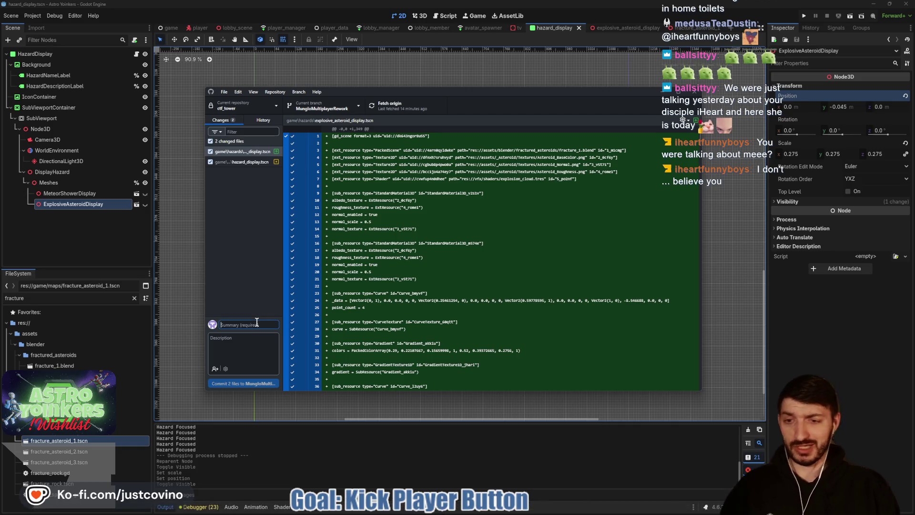
# Commit the two changed files with summary 'Eay Added', then save the scene back in Godot
pyautogui.write('Explosive Asteroid')
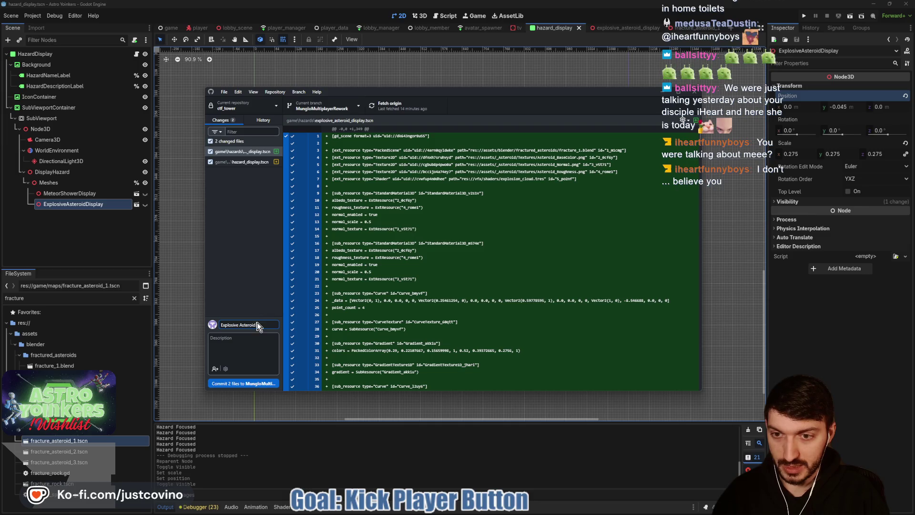
pyautogui.write(' Display Added')
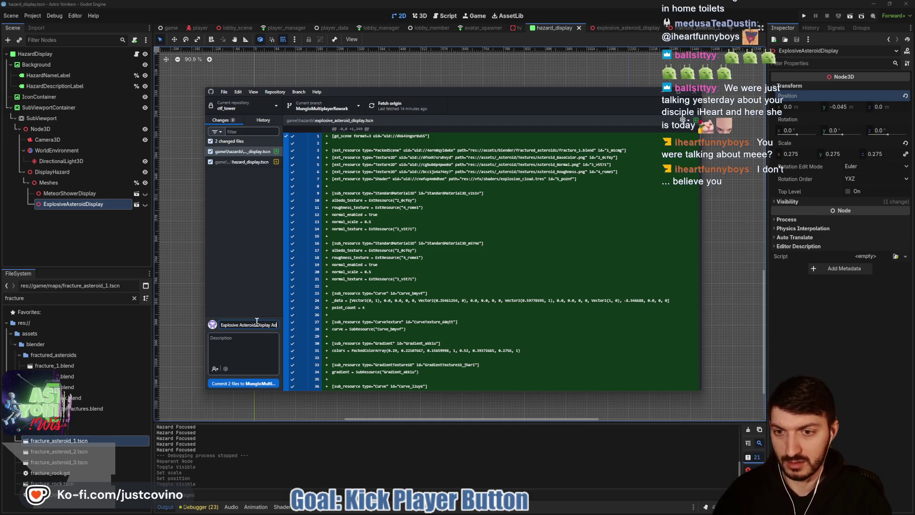
pyautogui.click(249, 383)
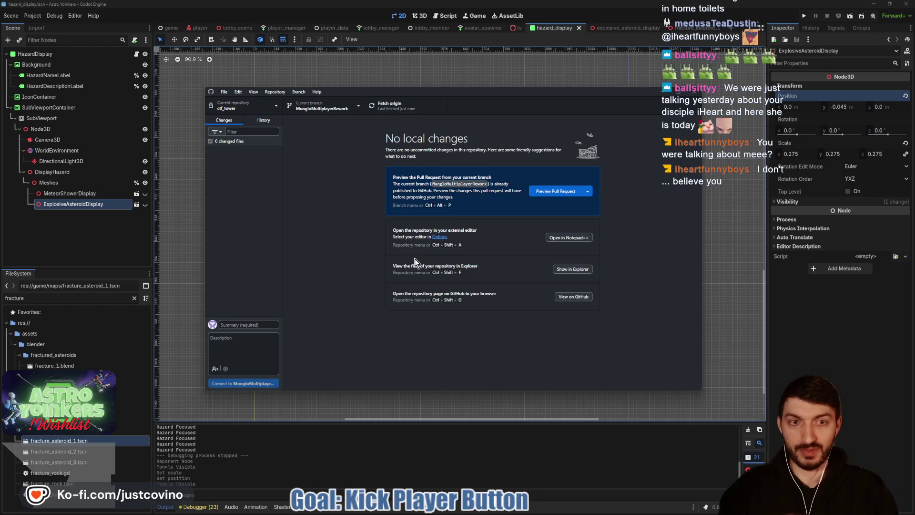
pyautogui.click(810, 340)
pyautogui.hotkey('ctrl', 's')
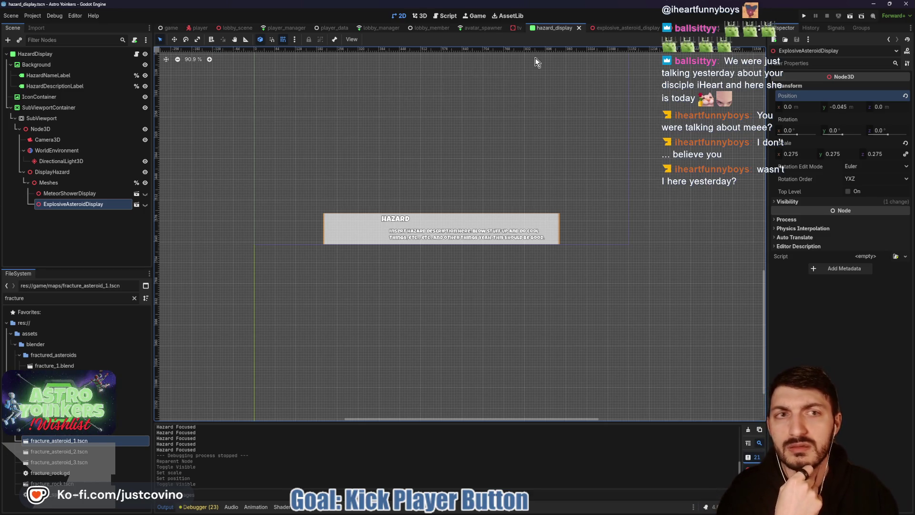
# Run the project in two debug windows showing the main menu
pyautogui.click(803, 19)
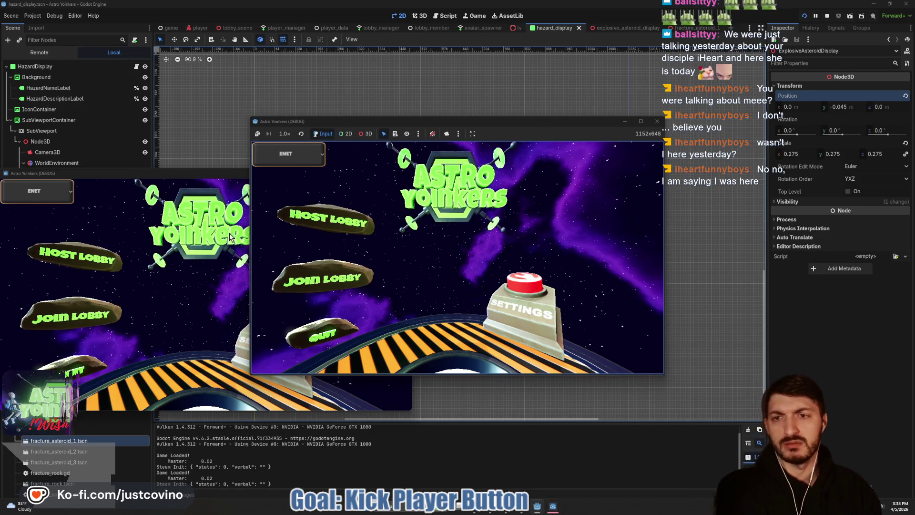
# Arrange the two game windows side by side and host a lobby in the left one
pyautogui.moveTo(173, 176)
pyautogui.mouseDown()
pyautogui.moveTo(555, 161)
pyautogui.moveTo(612, 150)
pyautogui.mouseUp()
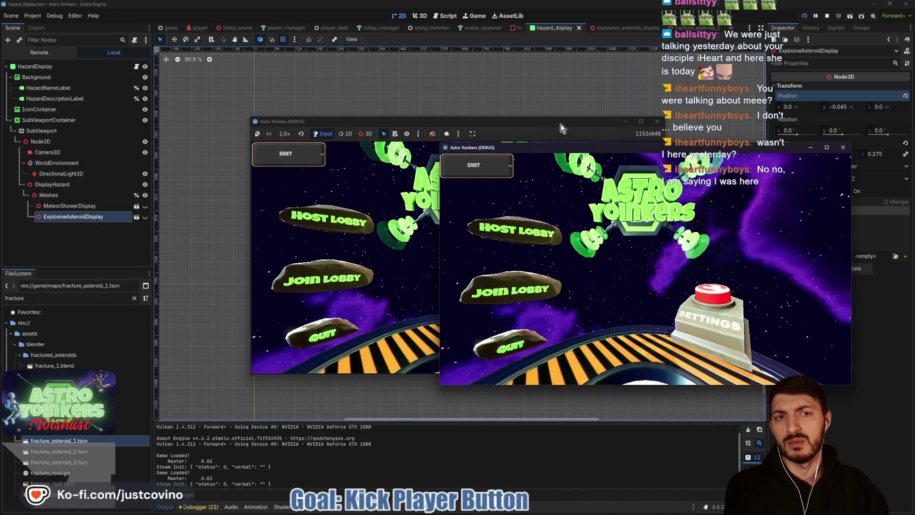
pyautogui.moveTo(560, 124); pyautogui.dragTo(355, 134)
pyautogui.click(115, 231)
pyautogui.click(226, 234)
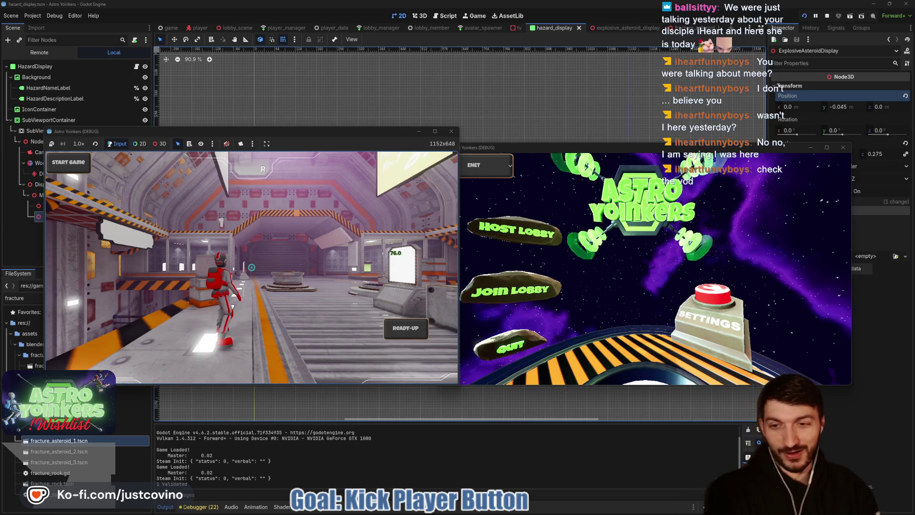
pyautogui.moveTo(251, 267)
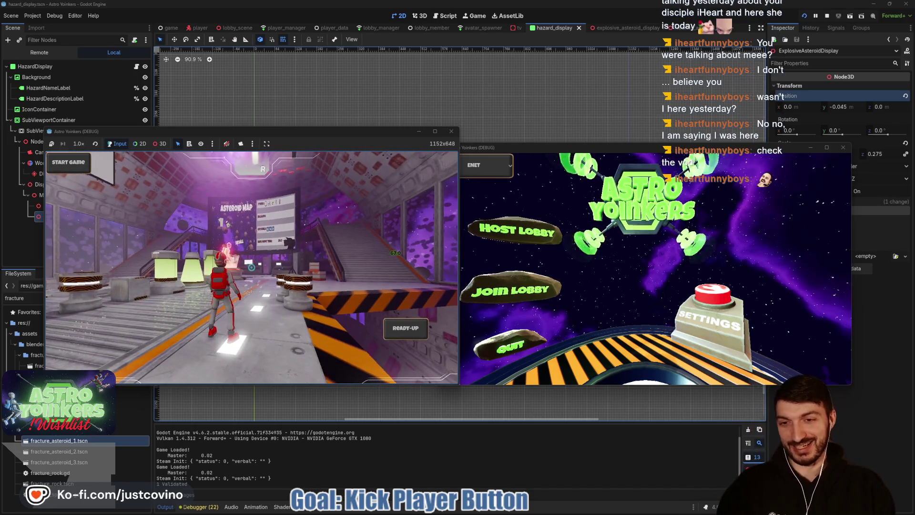
# Walk to the console, open the Hazards list, and compare Explosive Asteroids with Meteor Shower
pyautogui.press('w')
pyautogui.press('space')
pyautogui.press('w')
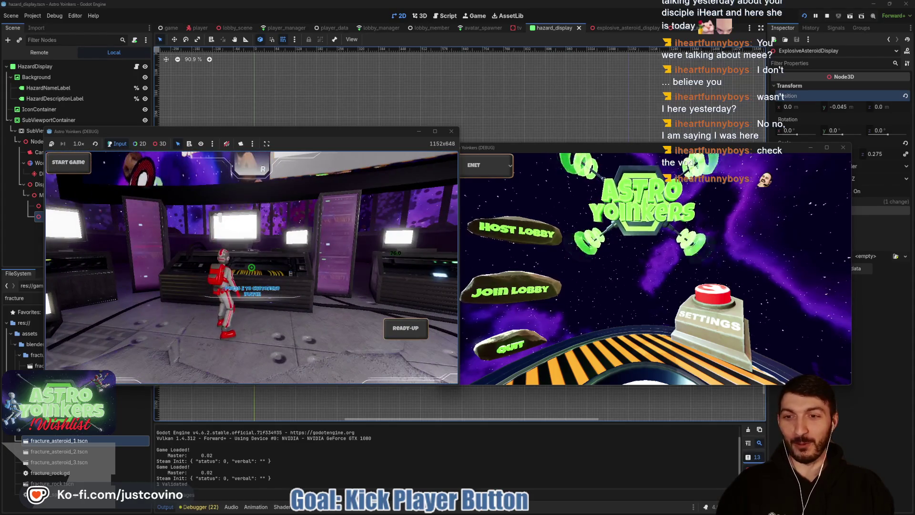
pyautogui.press('e')
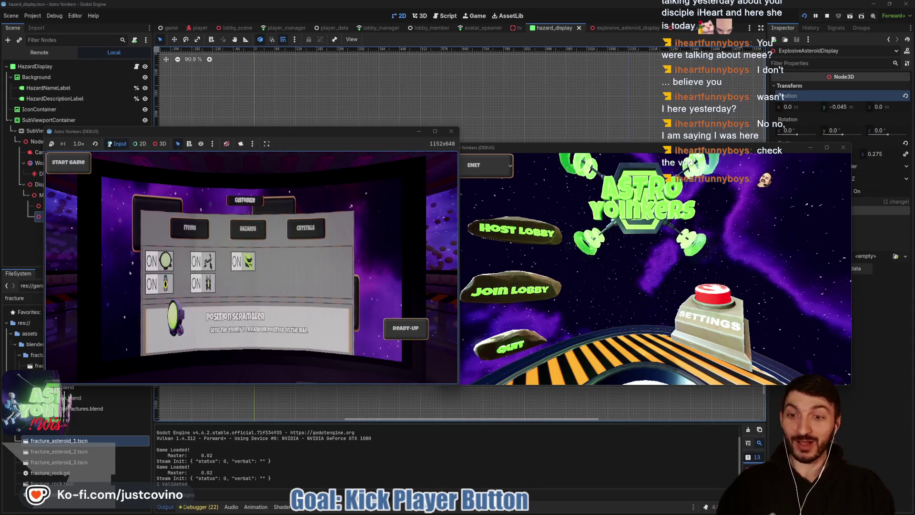
pyautogui.click(248, 228)
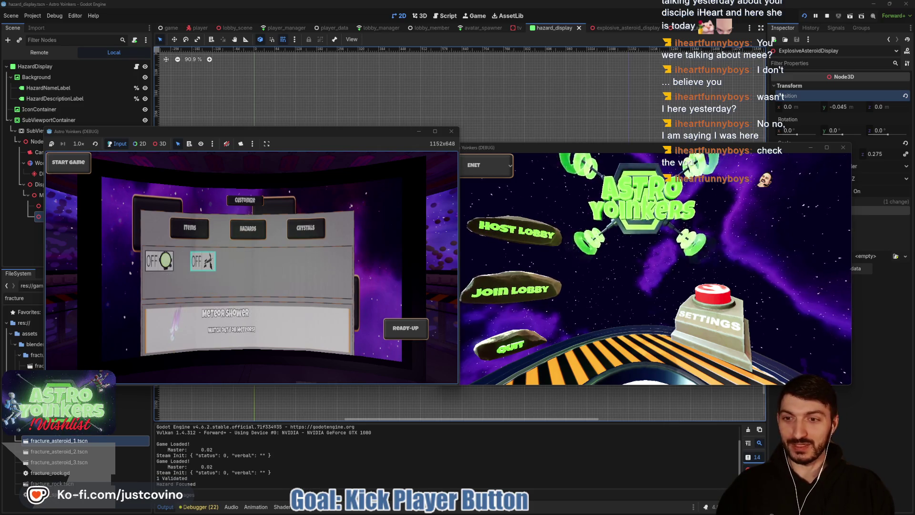
pyautogui.press('Left')
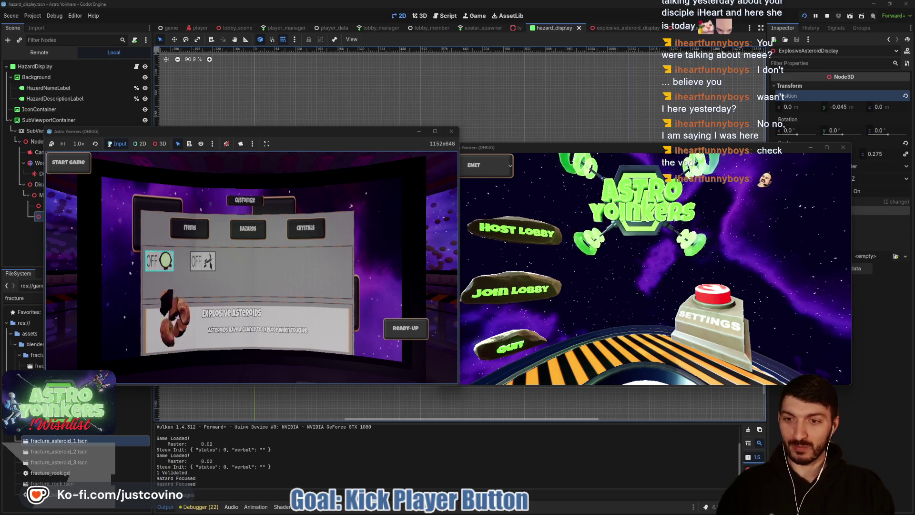
pyautogui.press('Right')
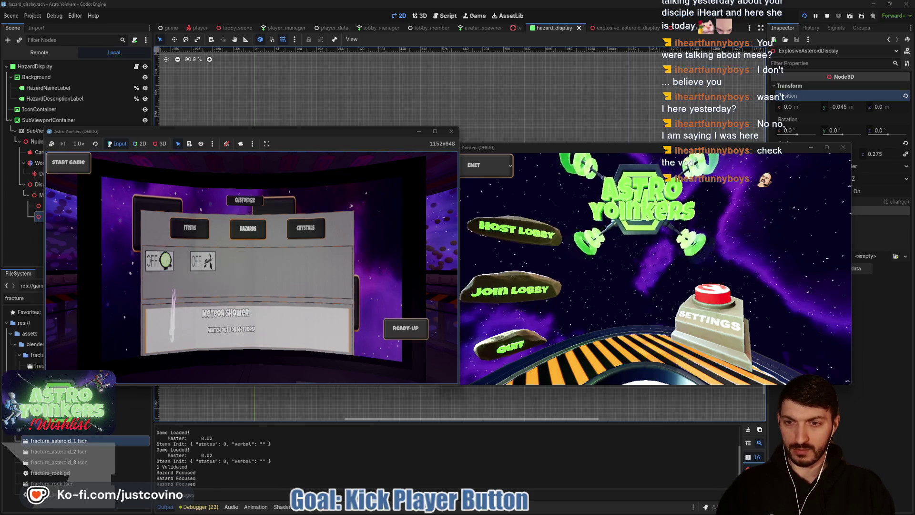
pyautogui.press('Left')
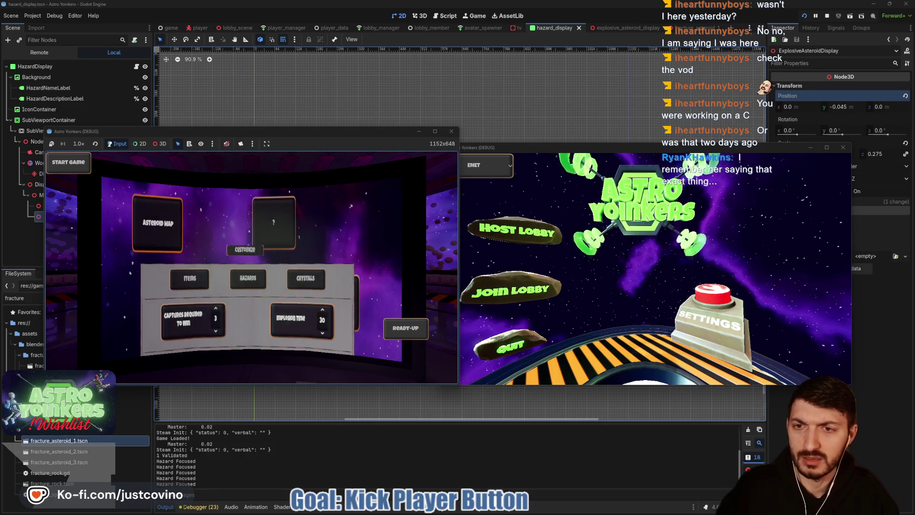
# Run the player toward the central machine and join the lobby from the second game window
pyautogui.press('w')
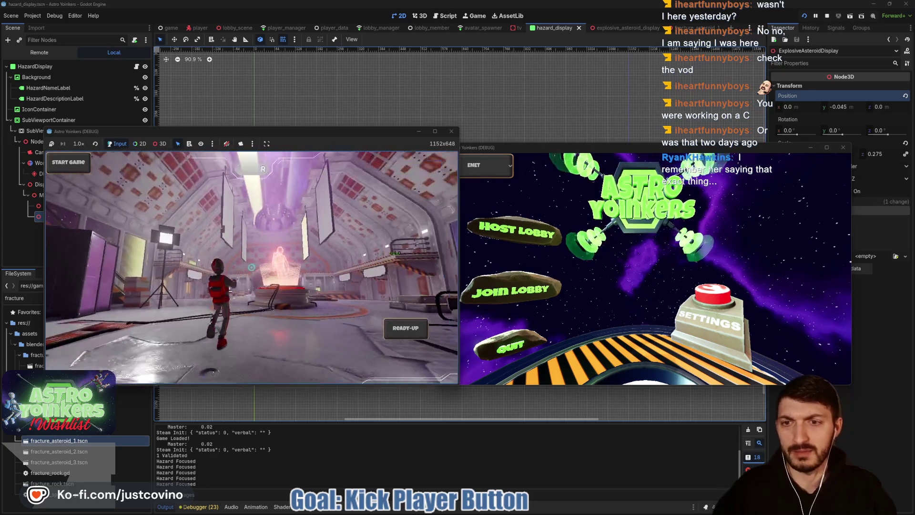
pyautogui.press('w')
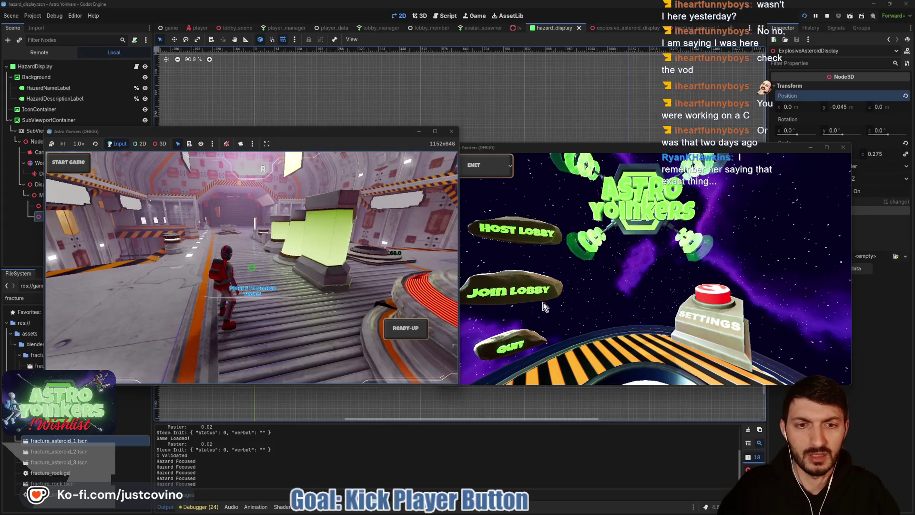
pyautogui.click(511, 290)
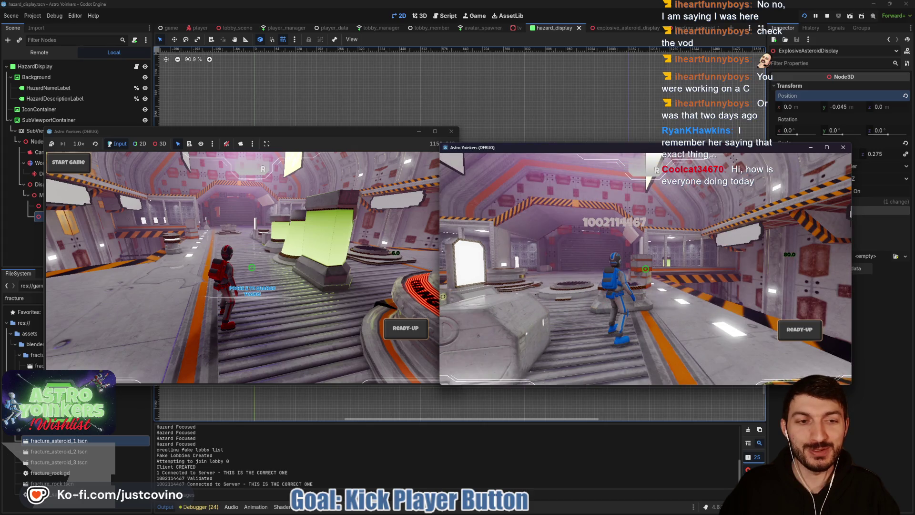
# Move the red player to the Asteroid Map screen and open the match customize screen
pyautogui.click(334, 142)
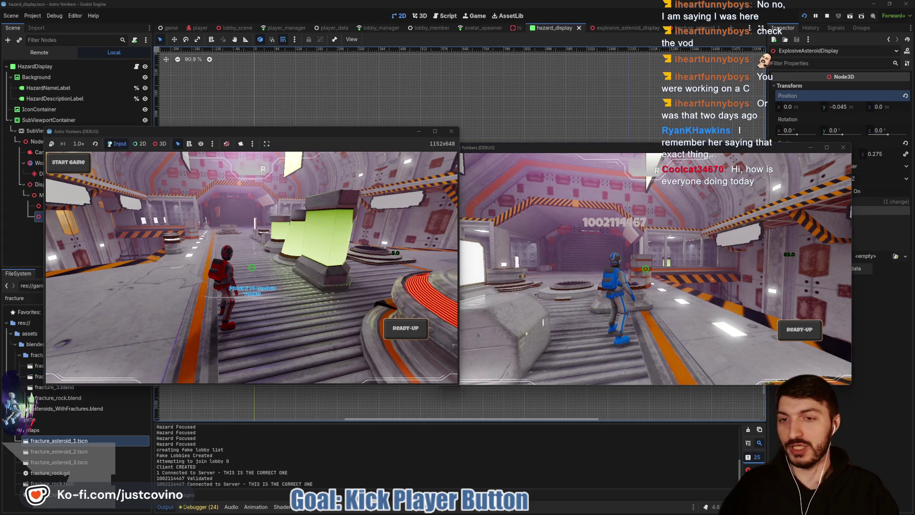
pyautogui.press('space')
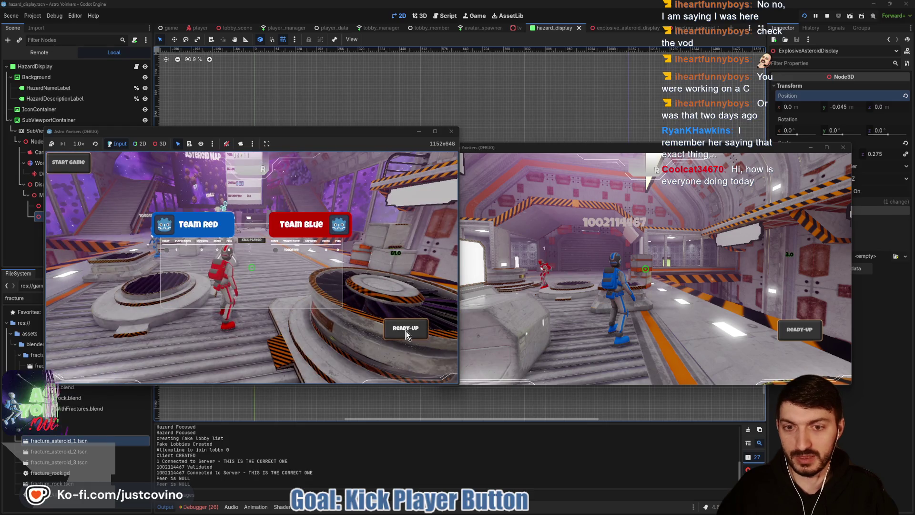
pyautogui.press('w')
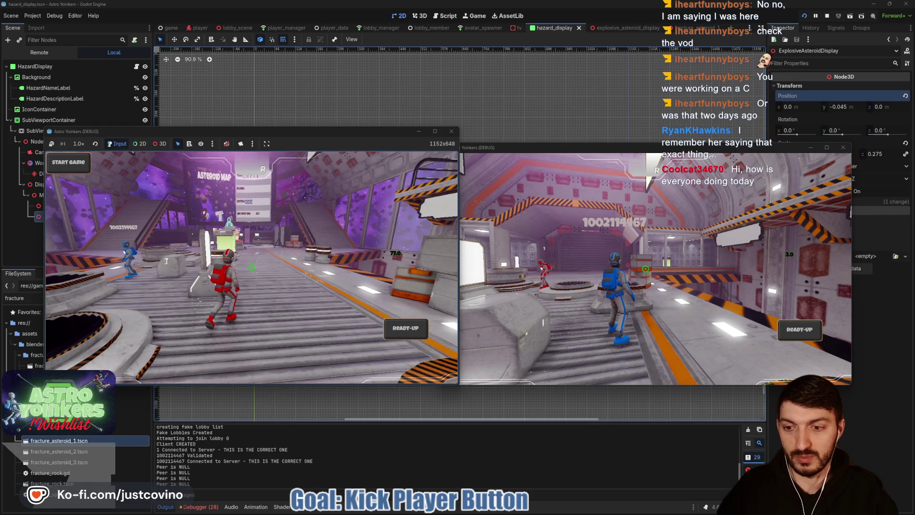
pyautogui.press('space')
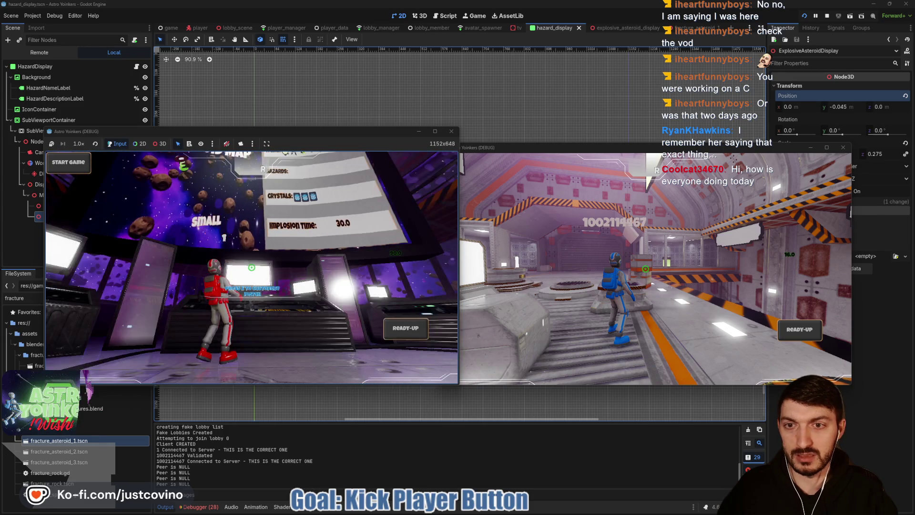
pyautogui.press('e')
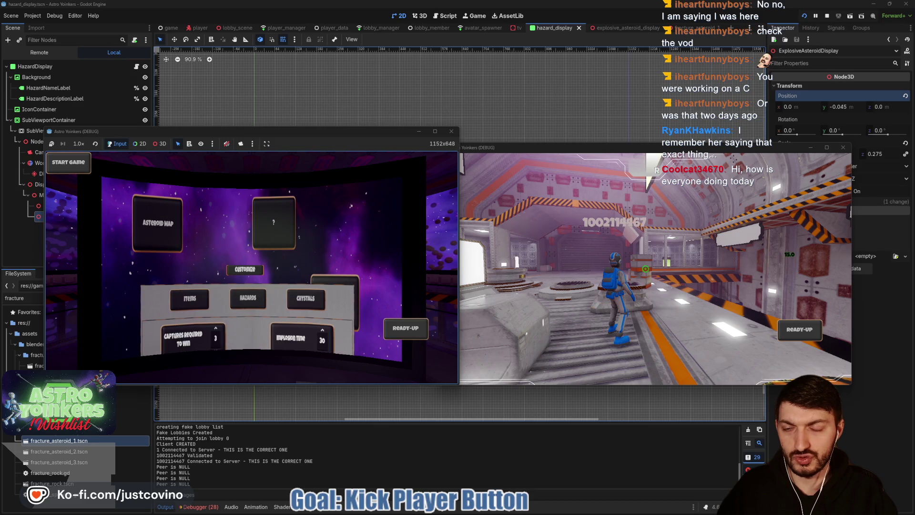
# In the Hazards tab, read the Explosive Asteroids and Meteor Shower descriptions, then close the panel
pyautogui.press('q')
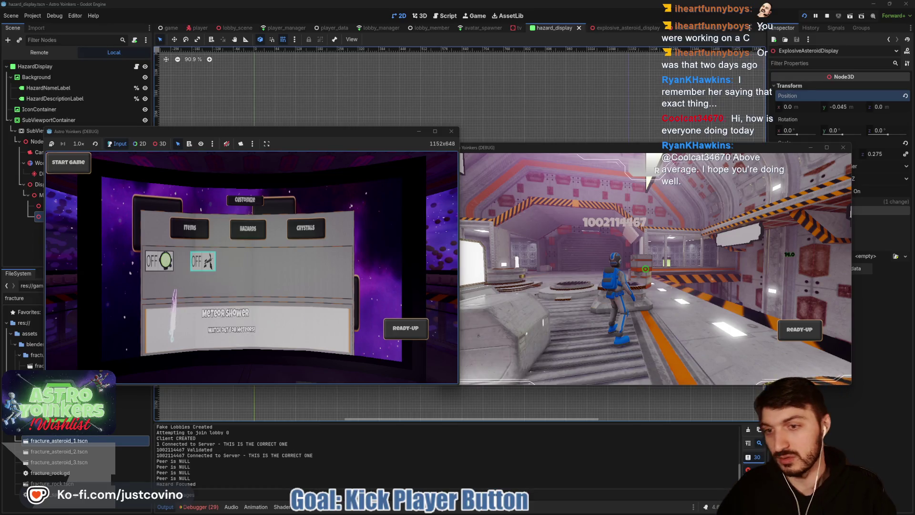
pyautogui.press('Left')
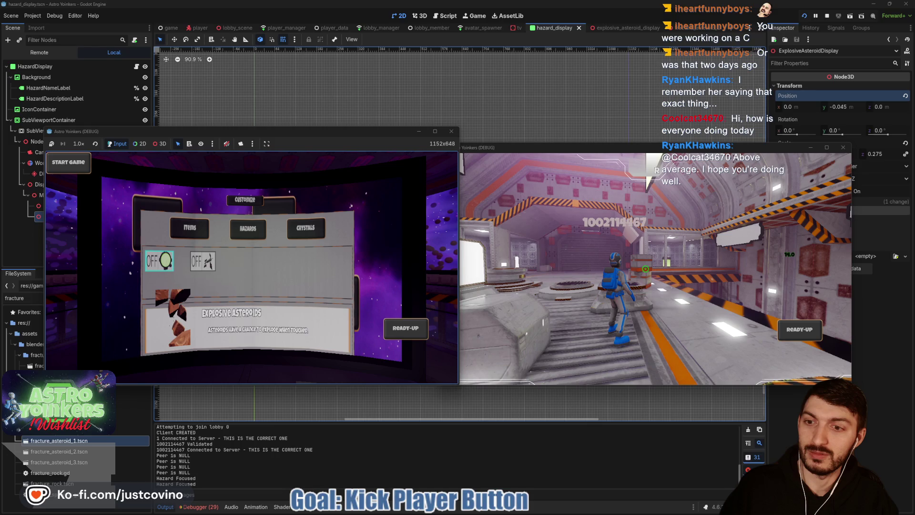
pyautogui.press('Right')
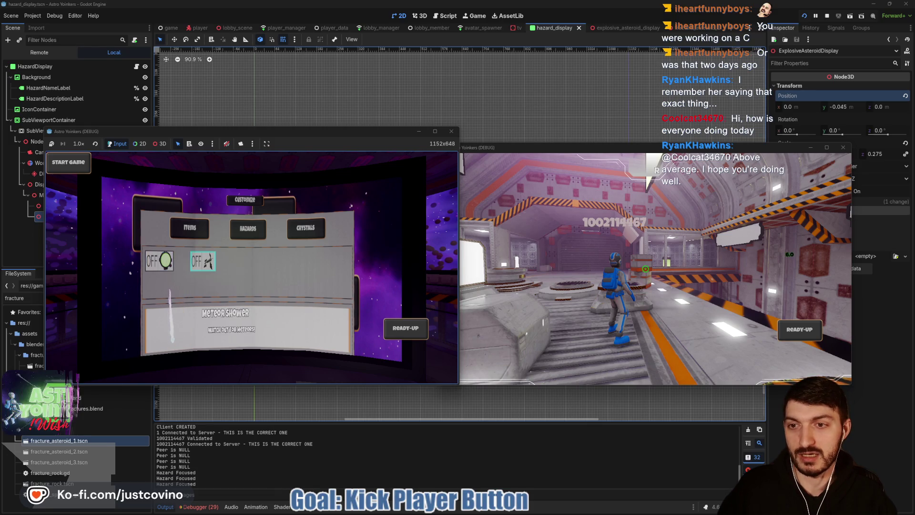
pyautogui.press('Escape')
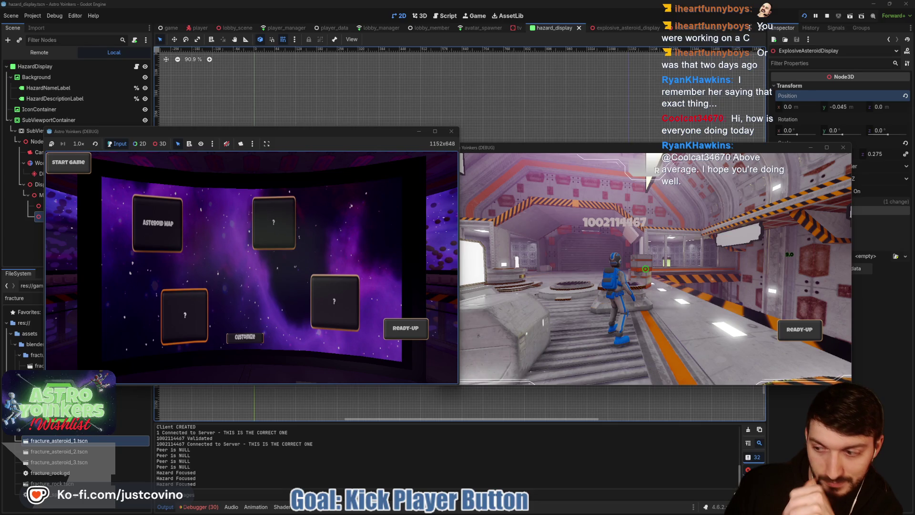
# Leave map selection, run the red player through the hub, then stop the game with F8
pyautogui.press('Escape')
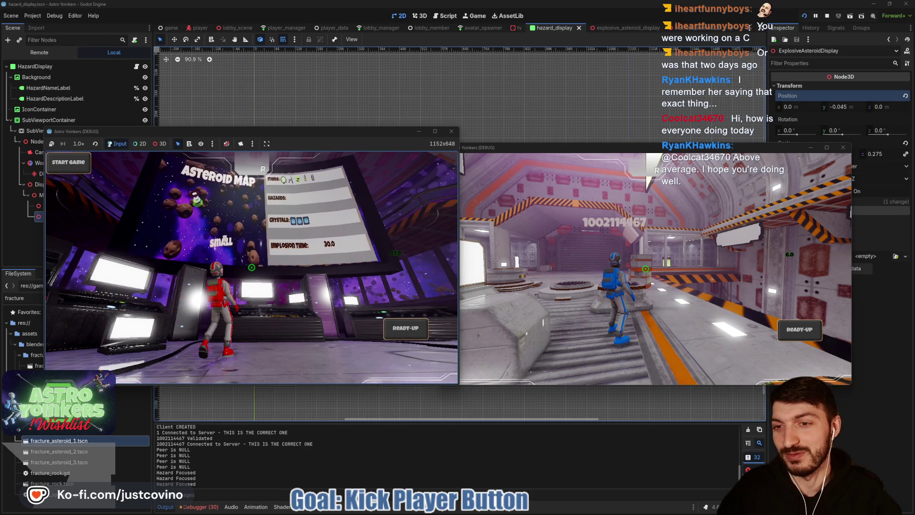
pyautogui.press('w')
pyautogui.press('w')
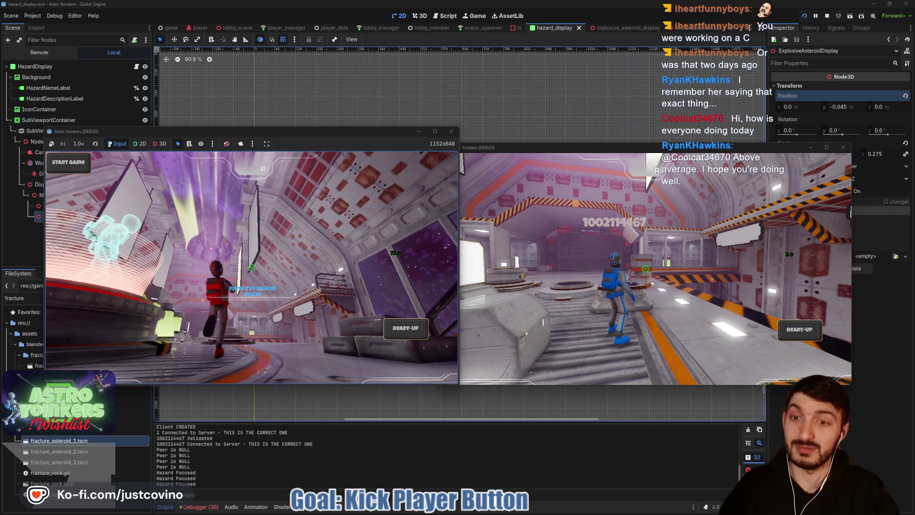
pyautogui.press('w')
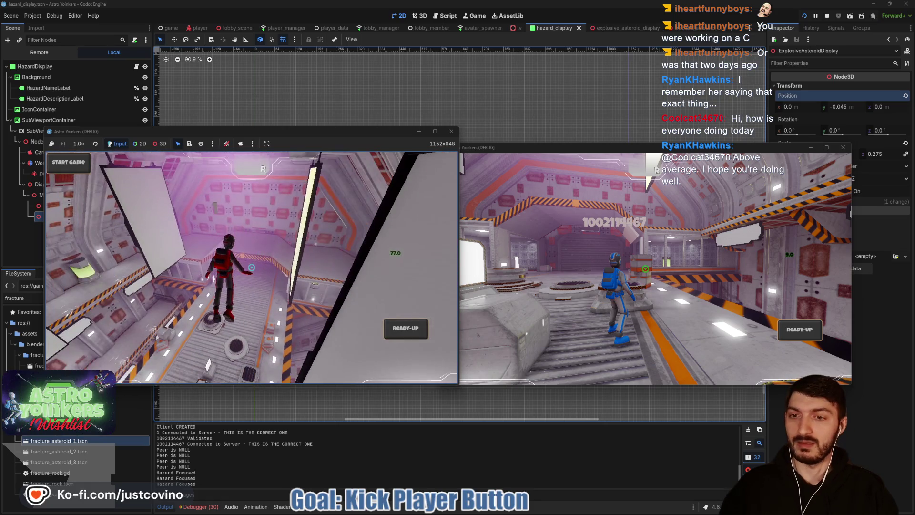
pyautogui.press('w')
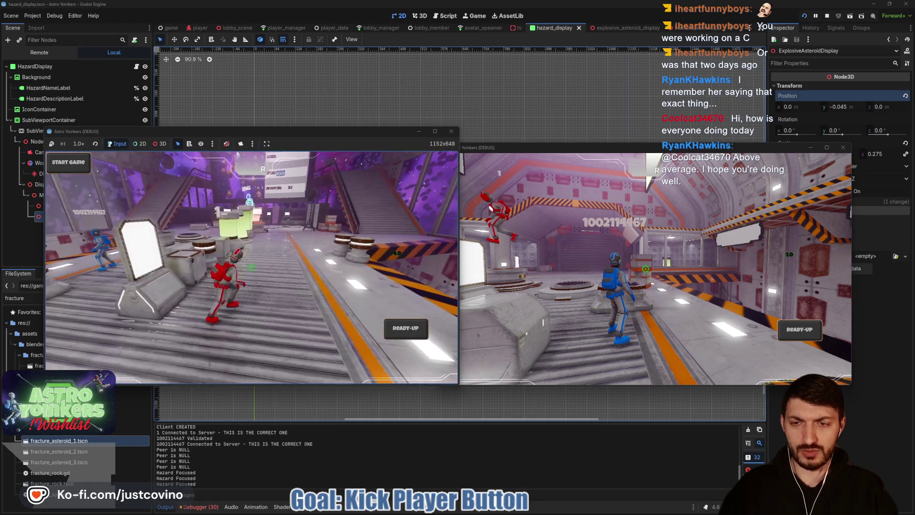
pyautogui.press('F8')
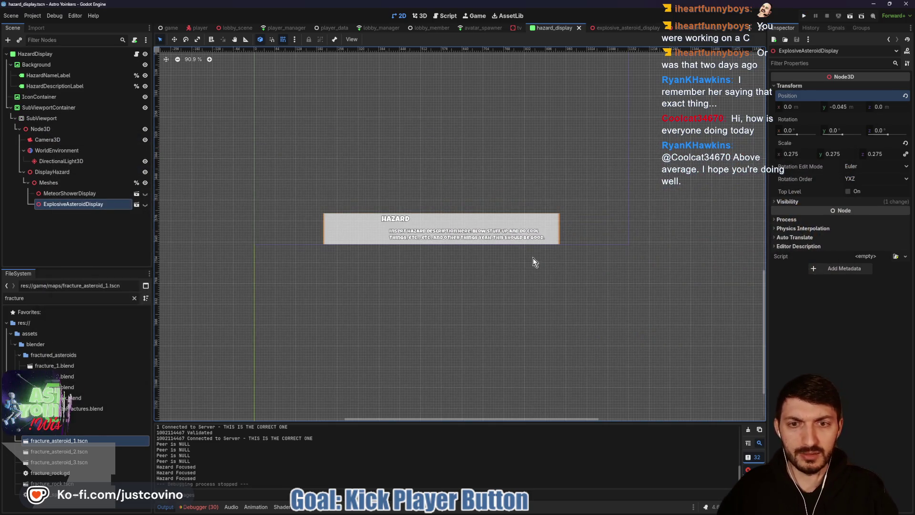
# Check off the Kick Button and Disconnect Peer action items in Notion, then close the Kick Player task
pyautogui.click(503, 511)
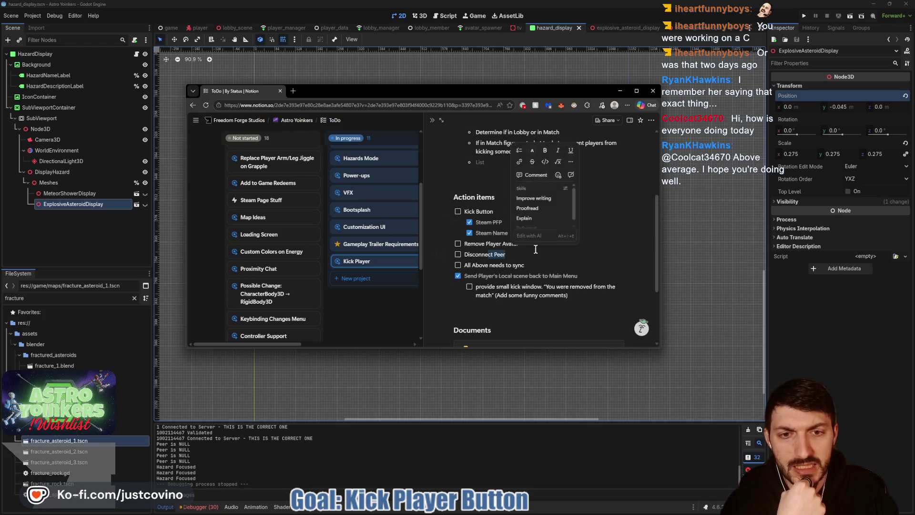
pyautogui.click(457, 213)
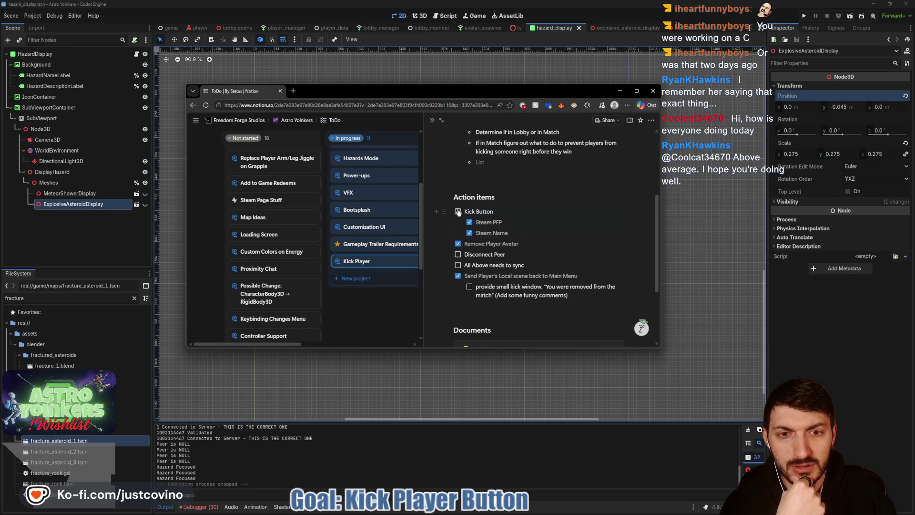
pyautogui.click(458, 212)
pyautogui.click(457, 254)
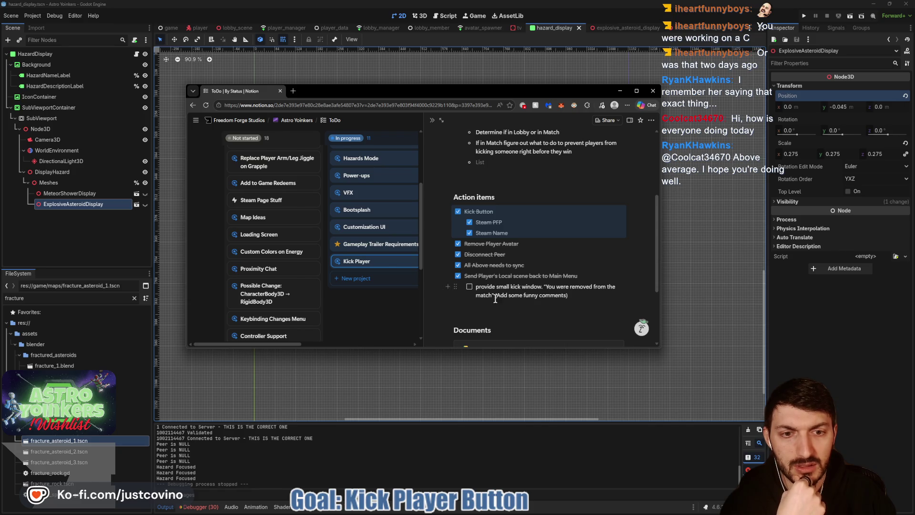
pyautogui.scroll(2, 551, 279)
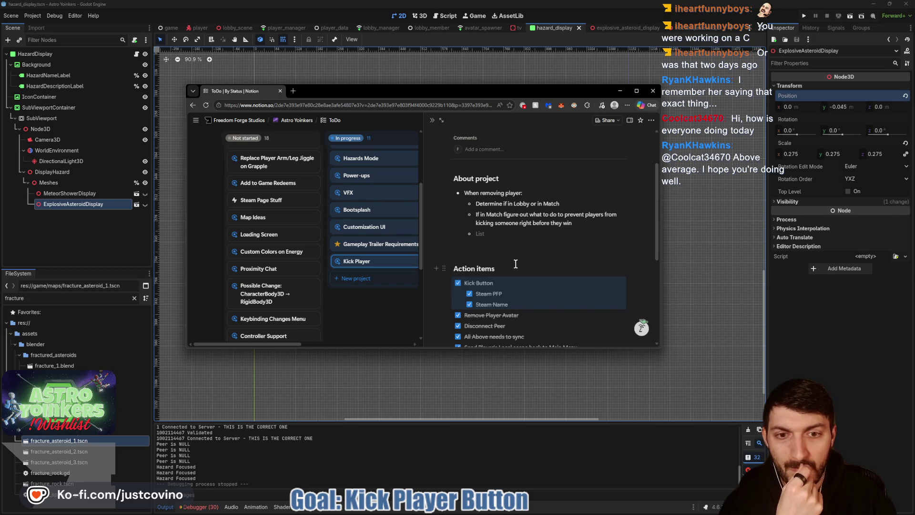
pyautogui.click(378, 321)
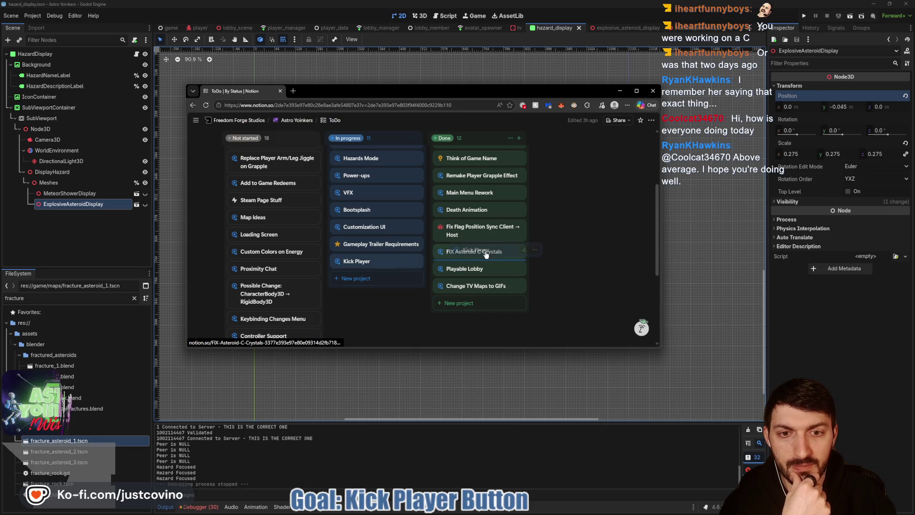
# Open the VFX task in an enlarged Notion window, then run the Godot project with F5
pyautogui.click(361, 193)
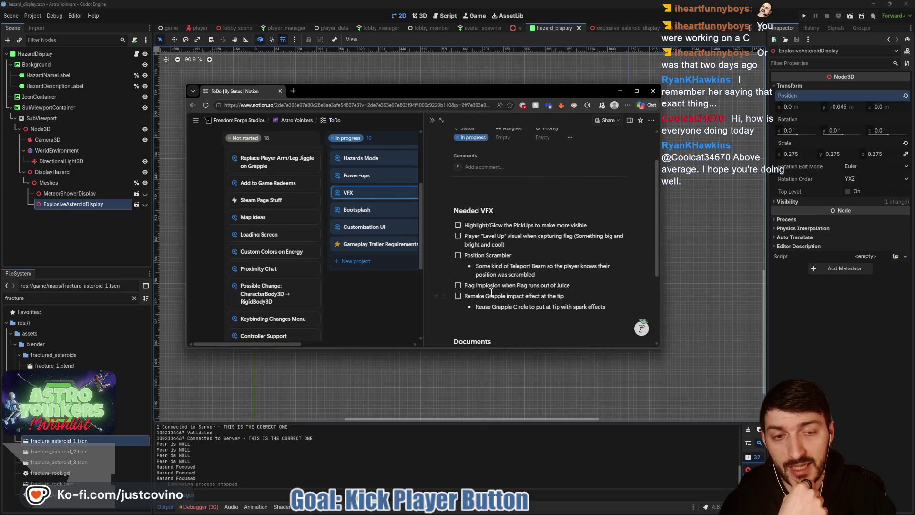
pyautogui.moveTo(661, 349); pyautogui.dragTo(690, 430)
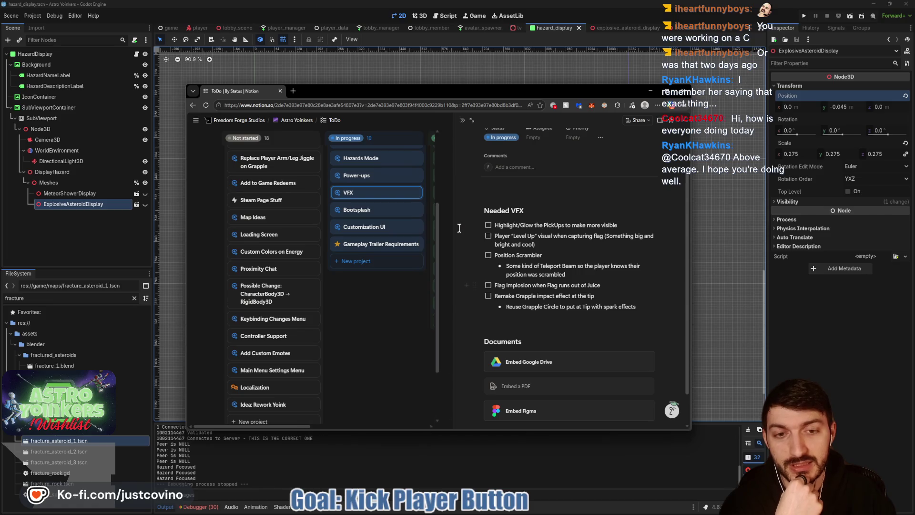
pyautogui.moveTo(464, 92); pyautogui.dragTo(454, 75)
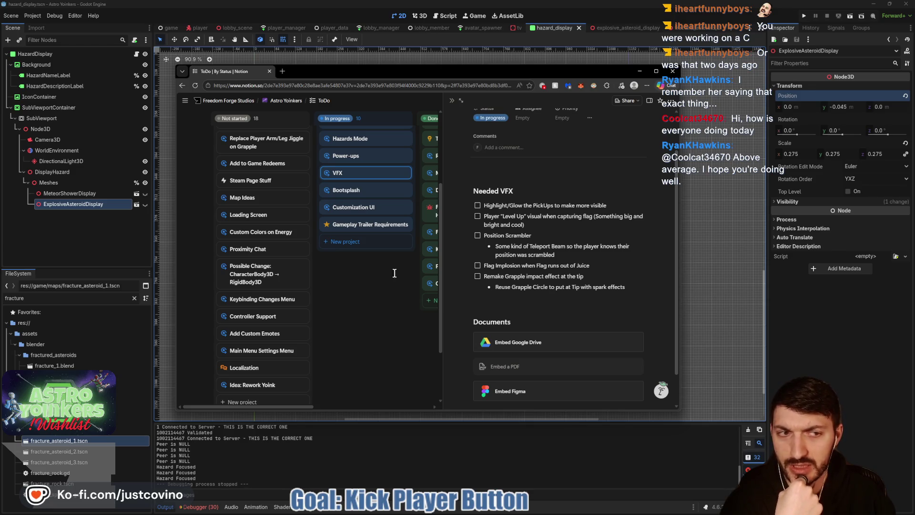
pyautogui.click(849, 326)
pyautogui.press('F5')
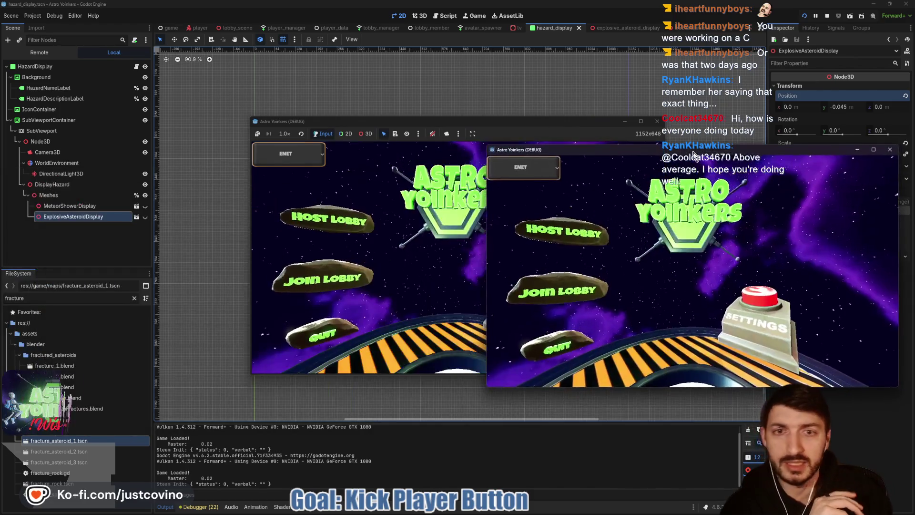
# Host a lobby in the left game window and join it from the right window
pyautogui.moveTo(356, 136); pyautogui.dragTo(347, 138)
pyautogui.click(128, 231)
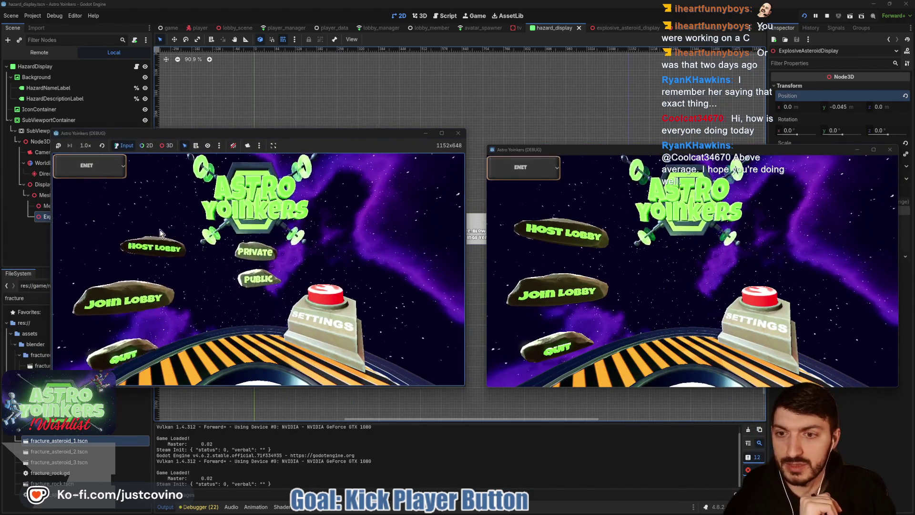
pyautogui.click(270, 225)
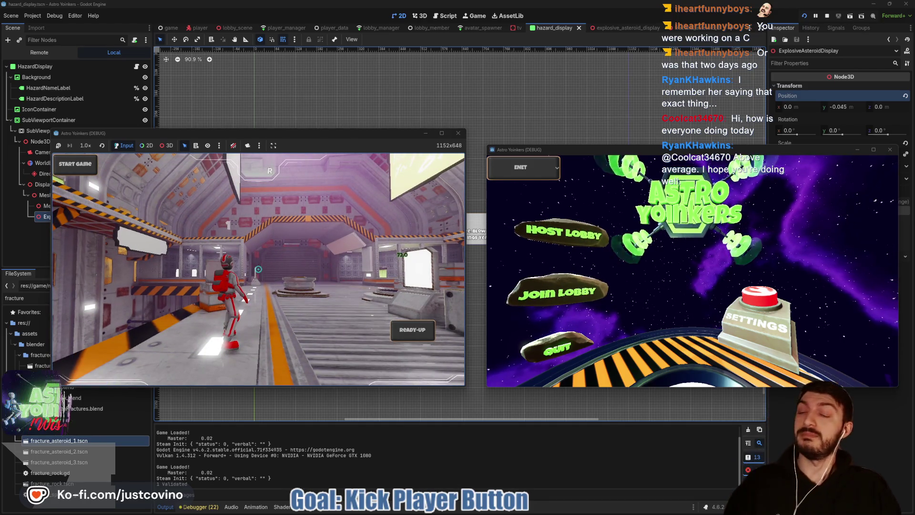
pyautogui.click(568, 286)
pyautogui.click(706, 235)
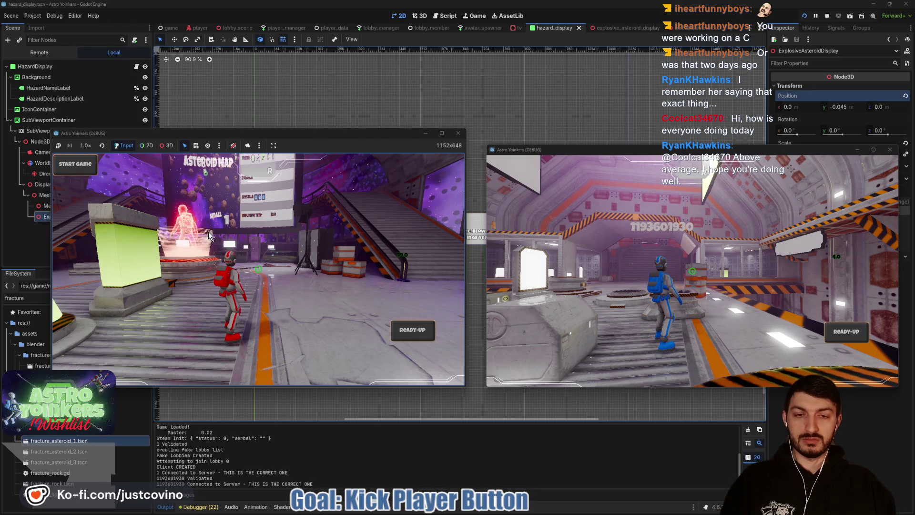
# Ready up host and client, check the team scoreboard, start the match, then stop the game
pyautogui.click(845, 333)
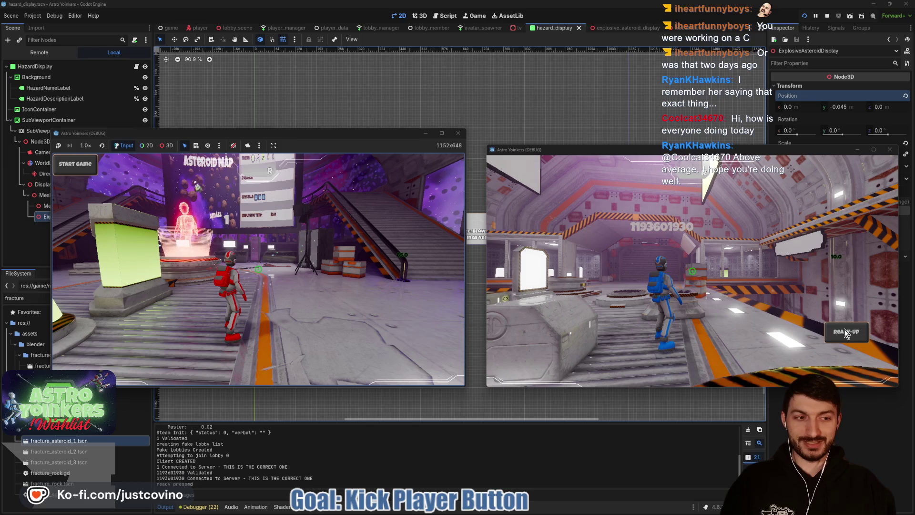
pyautogui.click(845, 332)
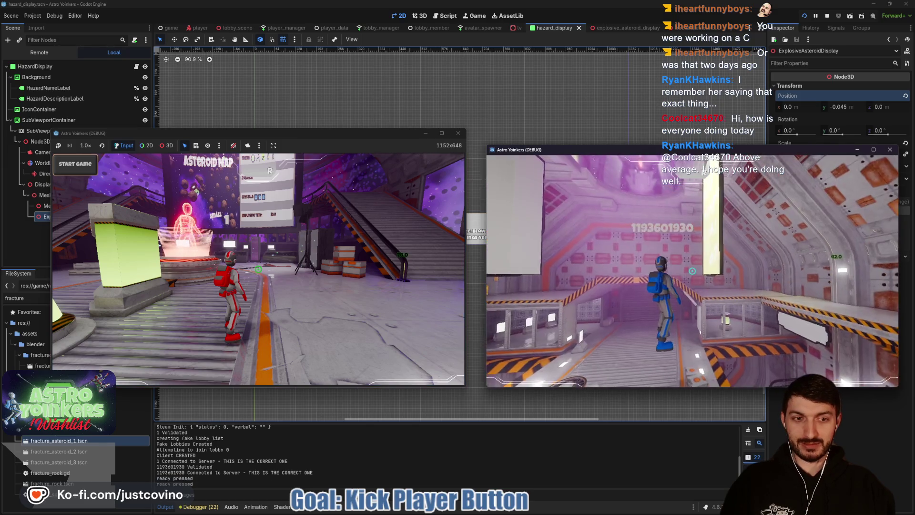
pyautogui.click(284, 264)
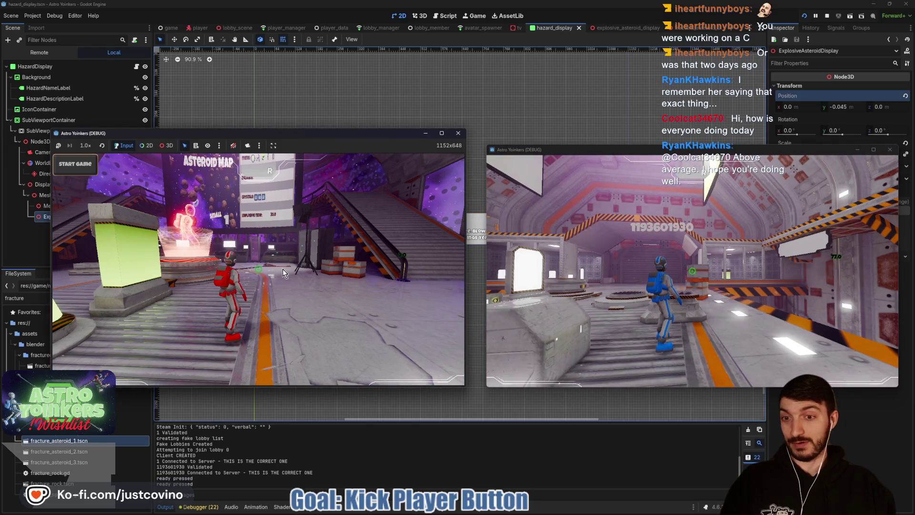
pyautogui.press('Tab')
pyautogui.click(196, 276)
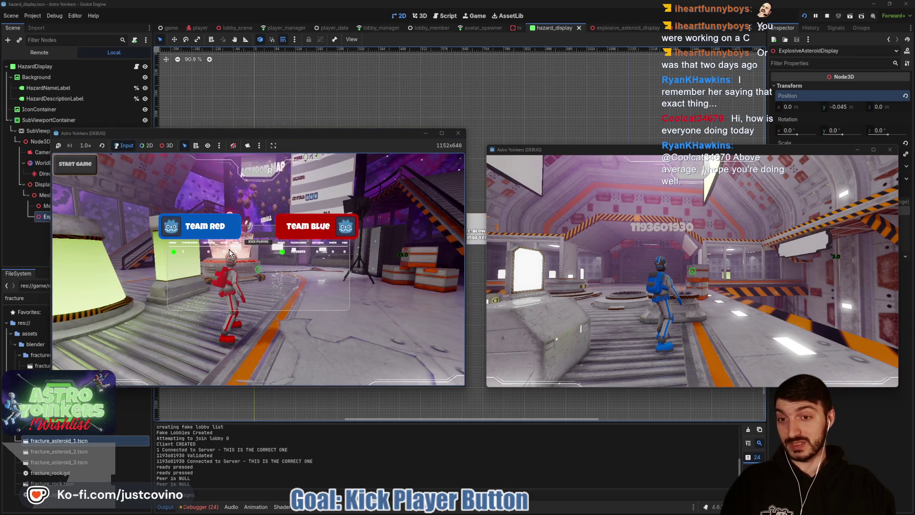
pyautogui.press('Tab')
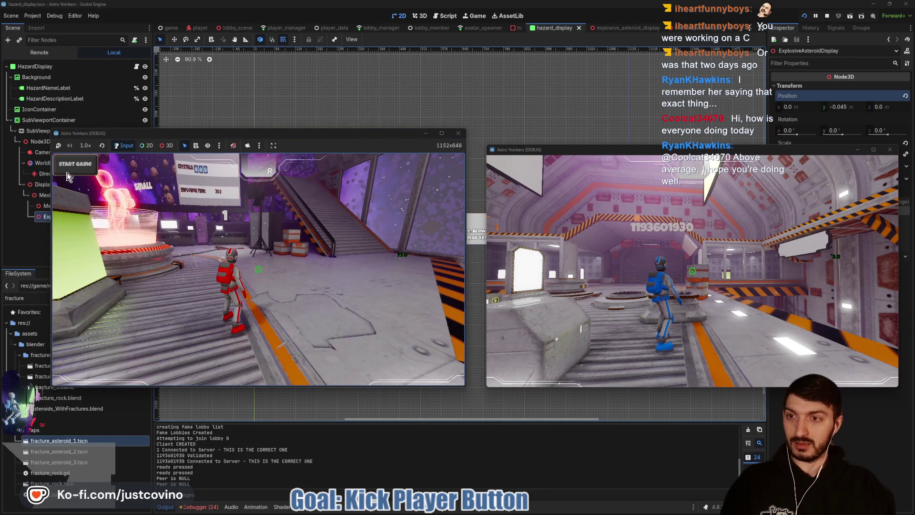
pyautogui.click(69, 175)
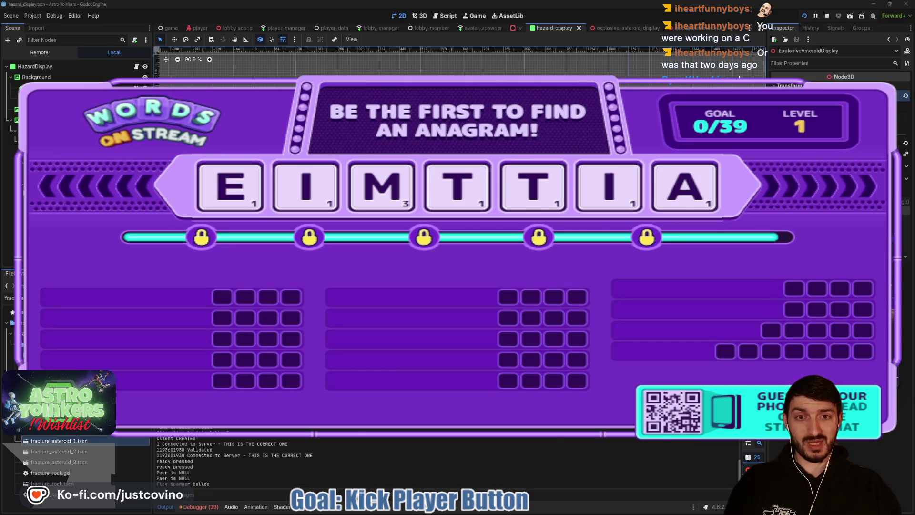
pyautogui.click(824, 17)
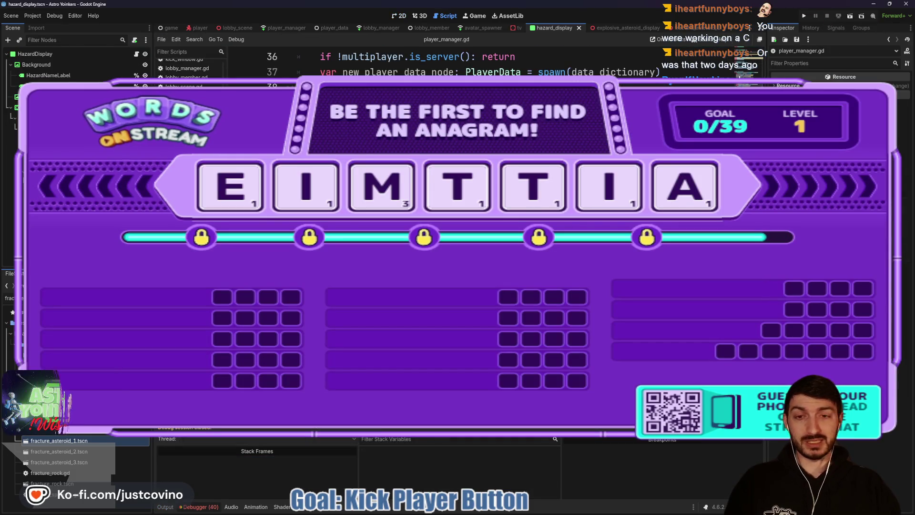
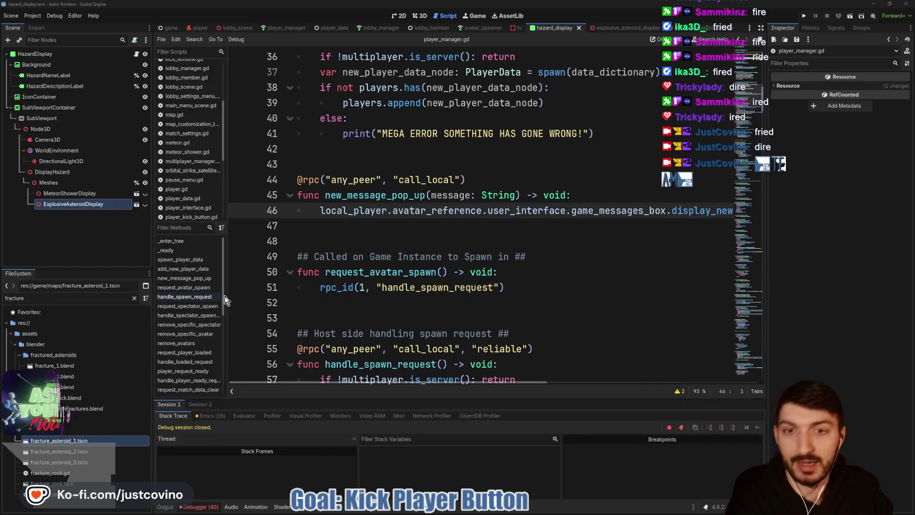
# Run the project from player_manager.gd to launch two debug game windows
pyautogui.click(399, 234)
pyautogui.click(400, 230)
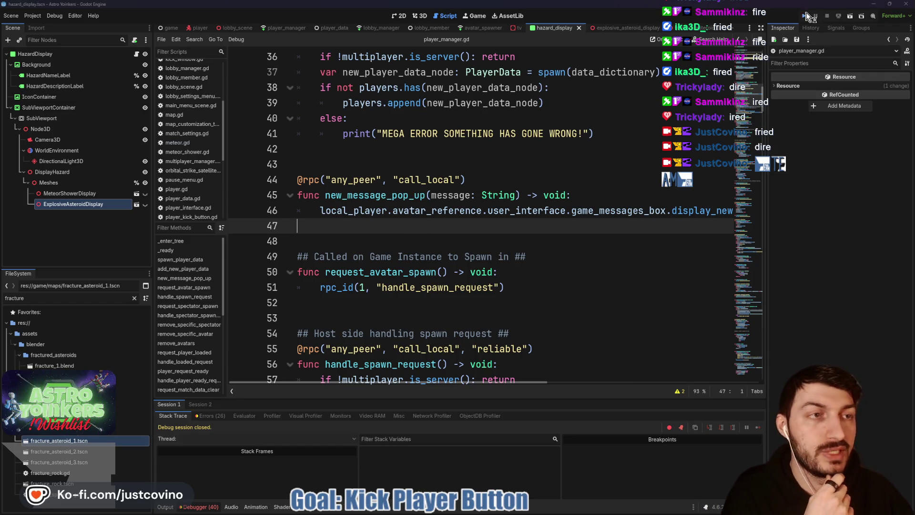
pyautogui.click(805, 16)
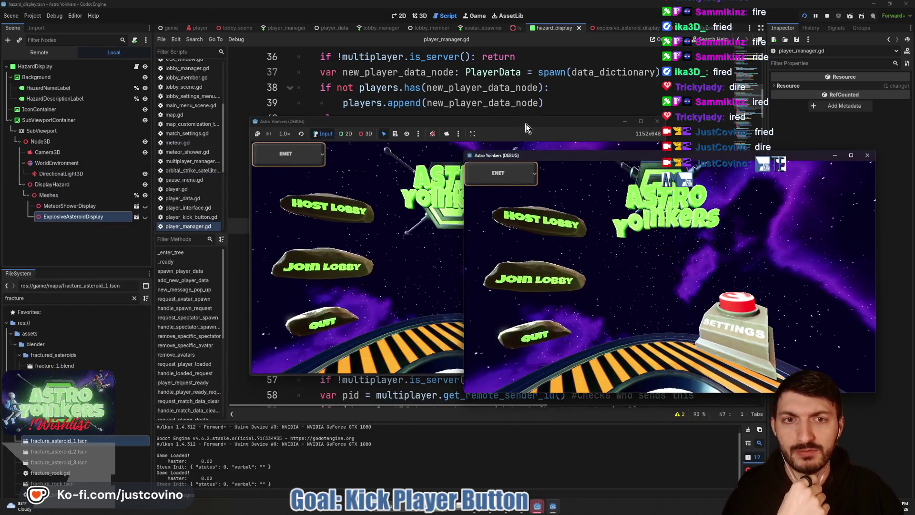
# Move the first game window left and host a private lobby in it
pyautogui.moveTo(526, 128); pyautogui.dragTo(329, 145)
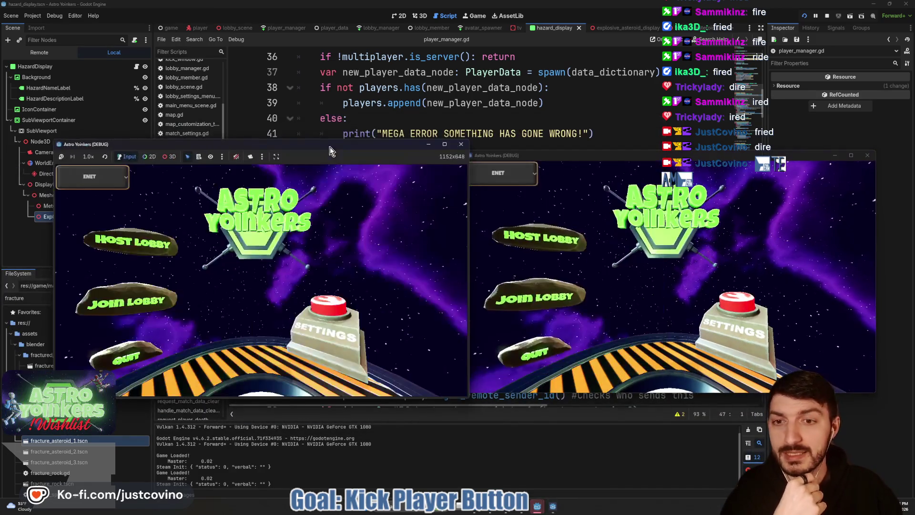
pyautogui.click(143, 241)
pyautogui.click(239, 243)
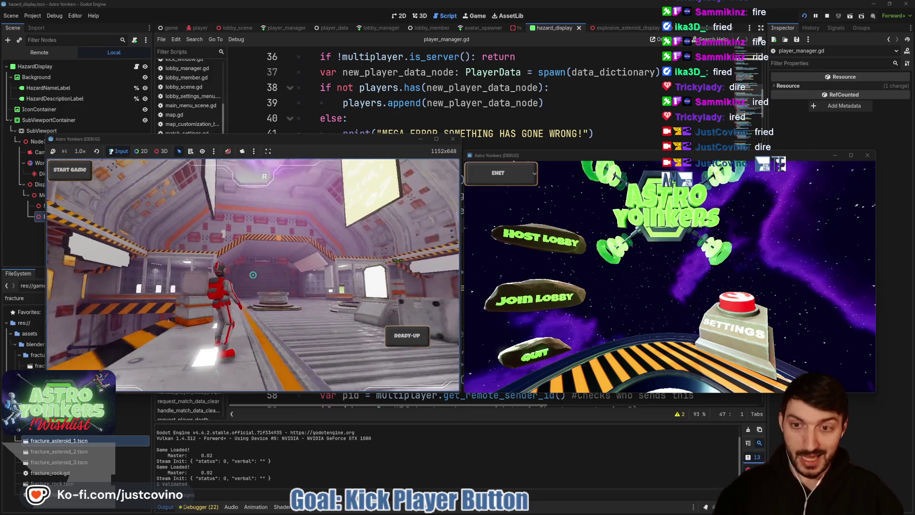
# Join lobby 0 from the second window, ready up the host and start the match
pyautogui.click(534, 296)
pyautogui.click(731, 197)
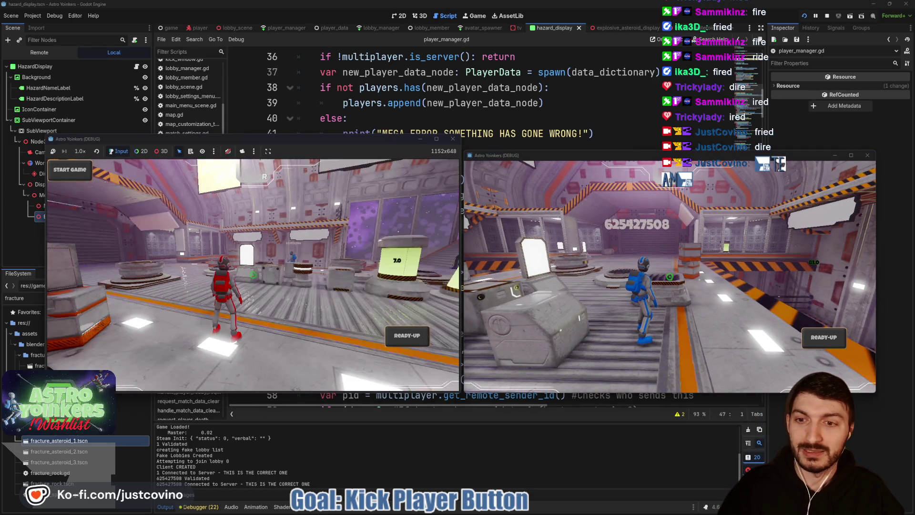
pyautogui.click(401, 329)
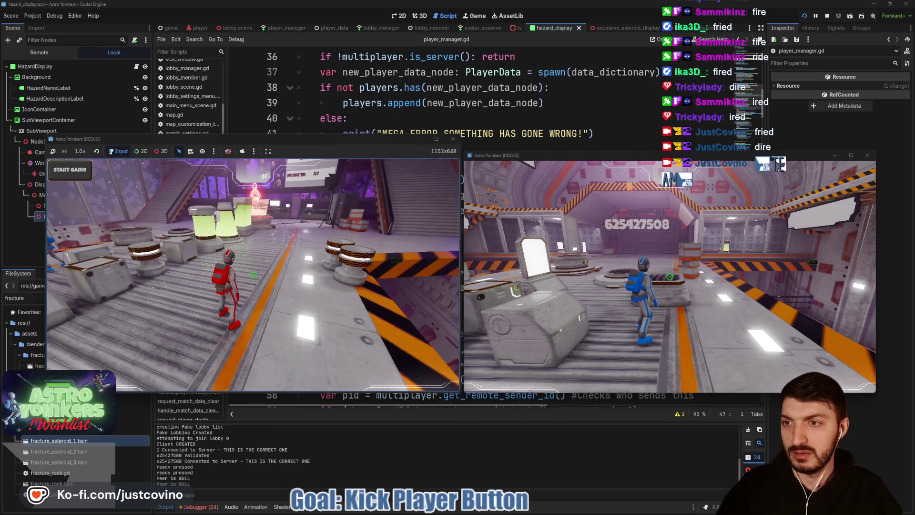
pyautogui.click(90, 180)
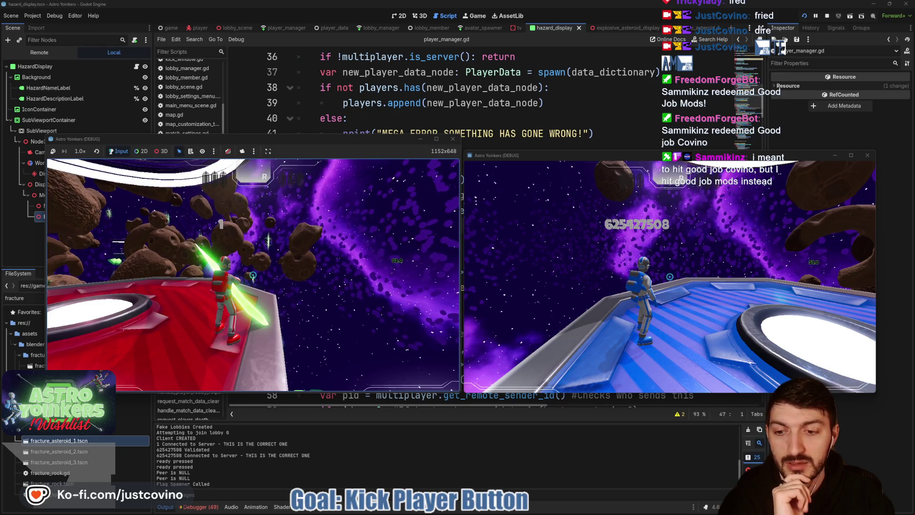
# Stop the debug session with F8 after playing the round
pyautogui.press('F8')
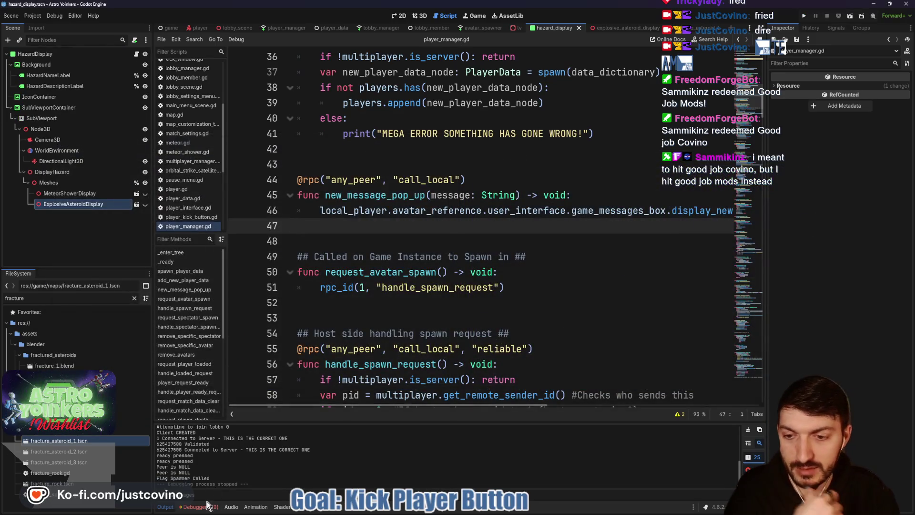
# Open an enlarged Debugger panel showing Session 2's Errors list
pyautogui.click(207, 506)
pyautogui.moveTo(344, 398); pyautogui.dragTo(329, 194)
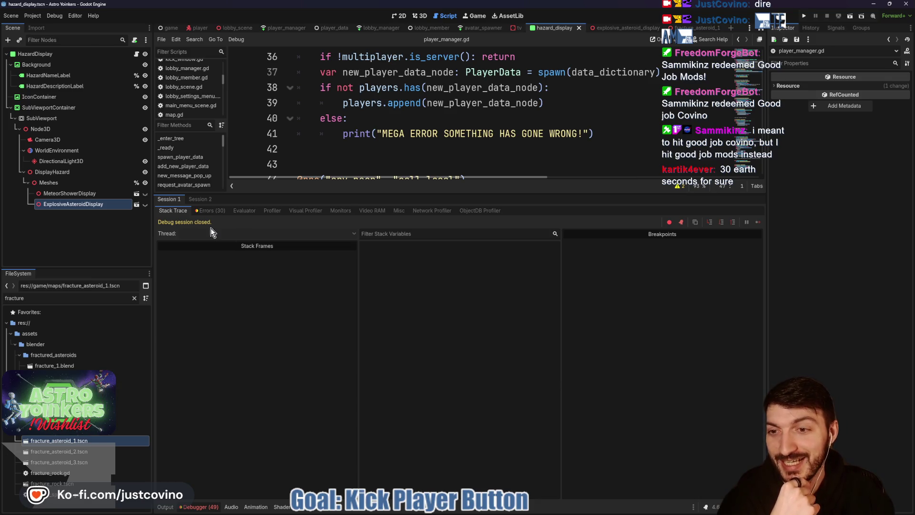
pyautogui.click(211, 211)
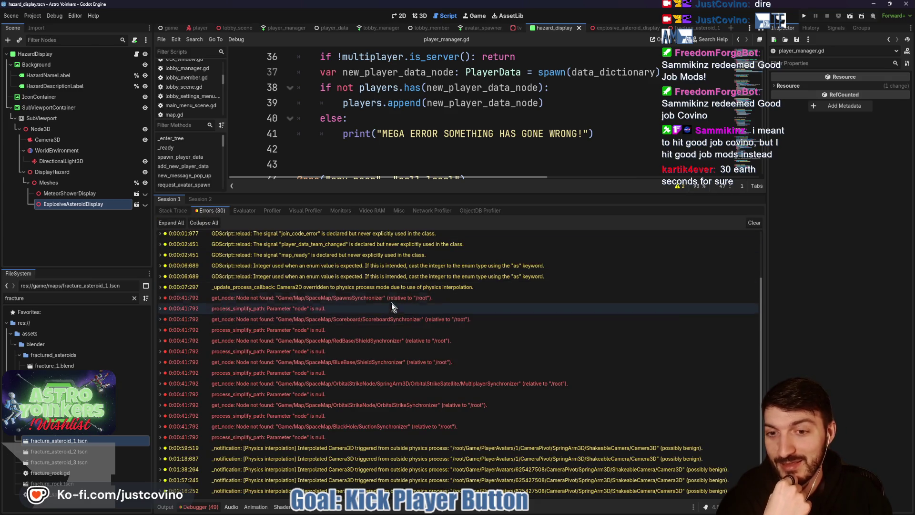
pyautogui.click(208, 198)
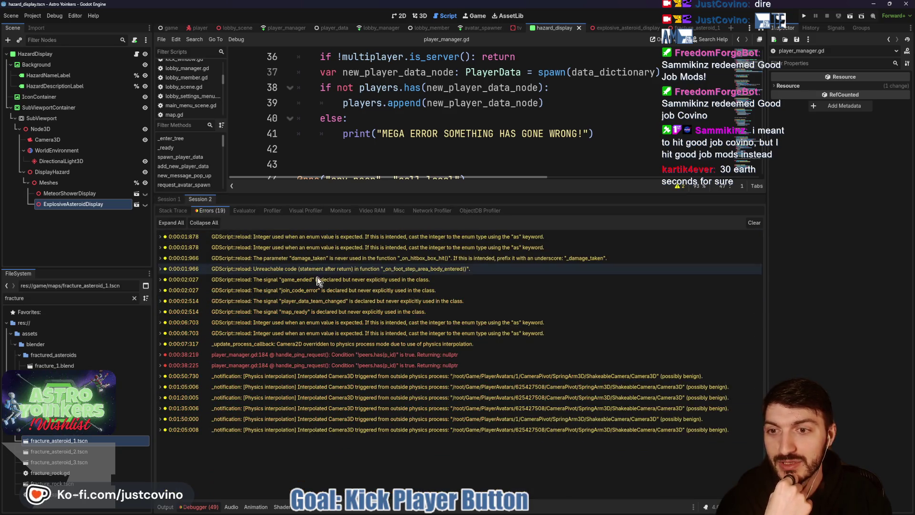
# Trace the handle_ping_request error to get_peer(pid) on line 184, then clear the errors
pyautogui.doubleClick(314, 357)
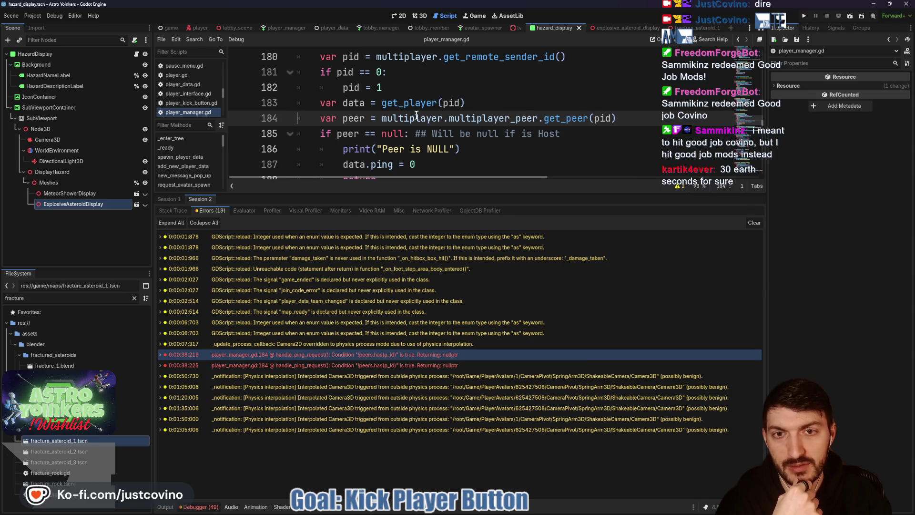
pyautogui.moveTo(626, 118); pyautogui.dragTo(381, 119)
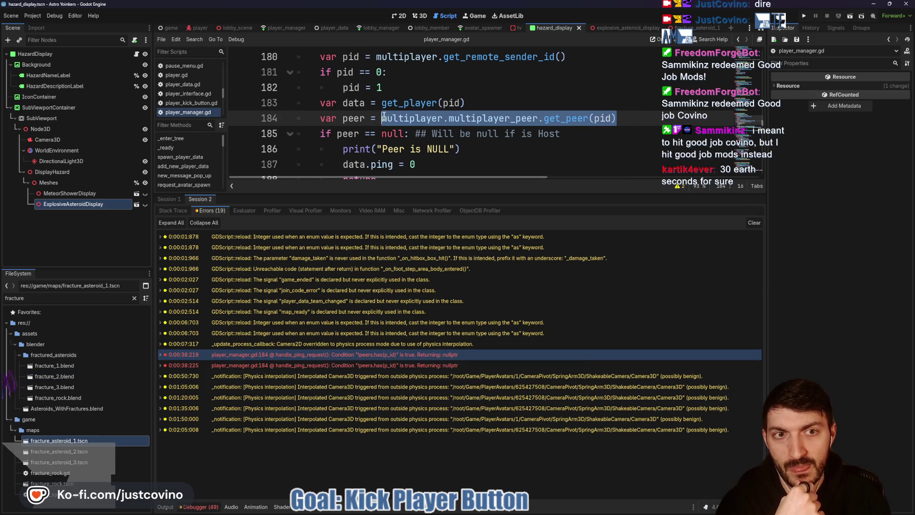
pyautogui.doubleClick(602, 118)
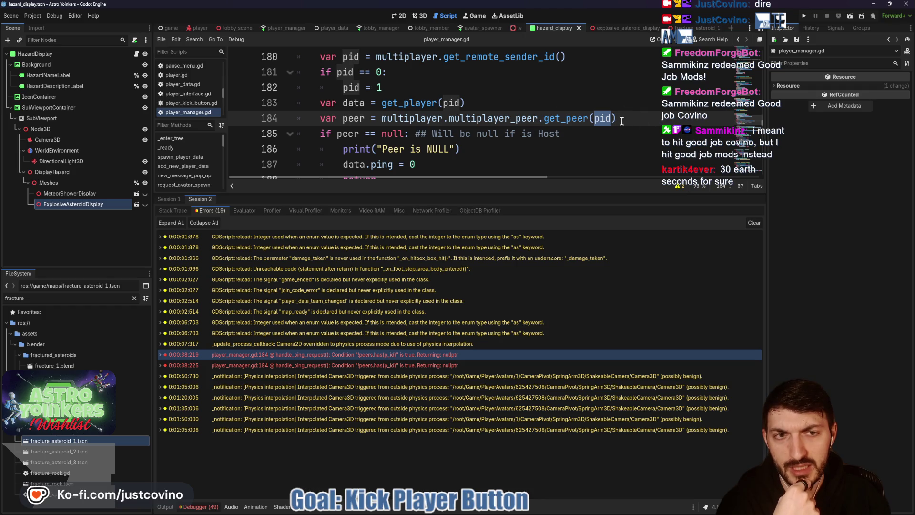
pyautogui.doubleClick(575, 118)
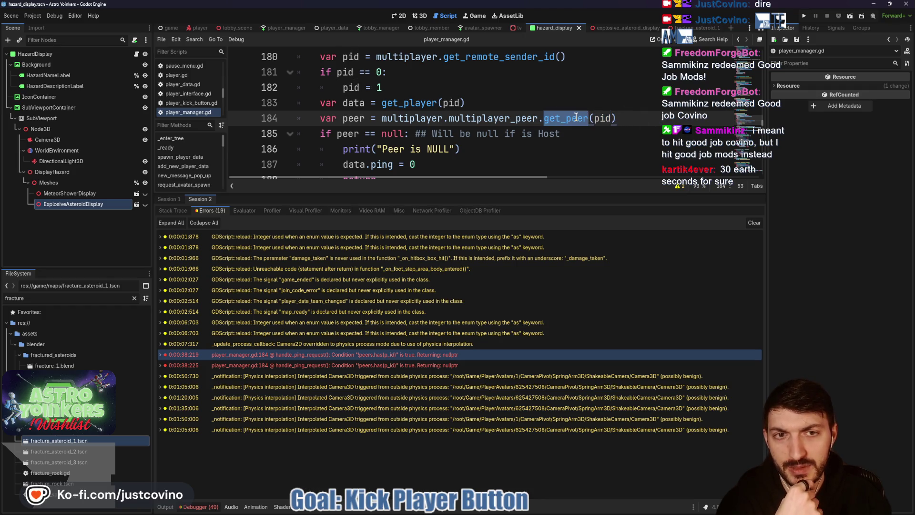
pyautogui.click(752, 222)
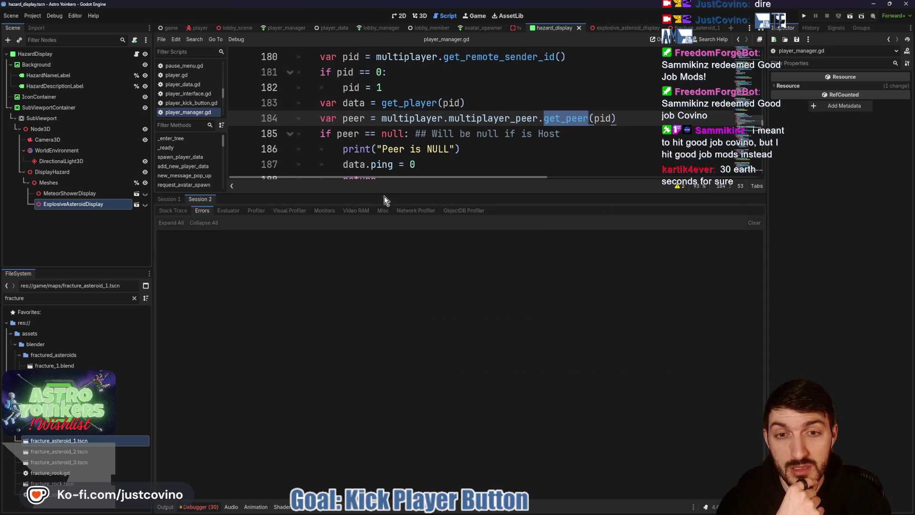
# Shrink the debugger, open the player scene and collapse the UserInterface node
pyautogui.moveTo(385, 196); pyautogui.dragTo(362, 397)
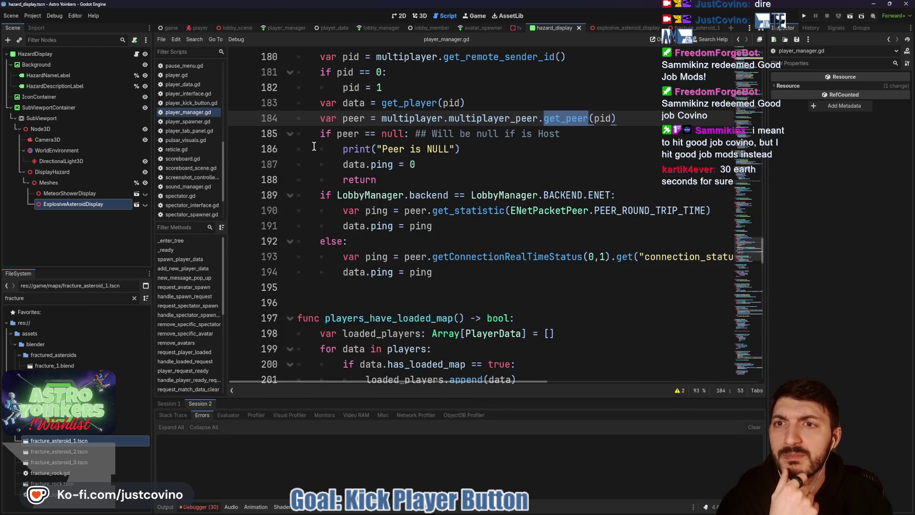
pyautogui.click(199, 28)
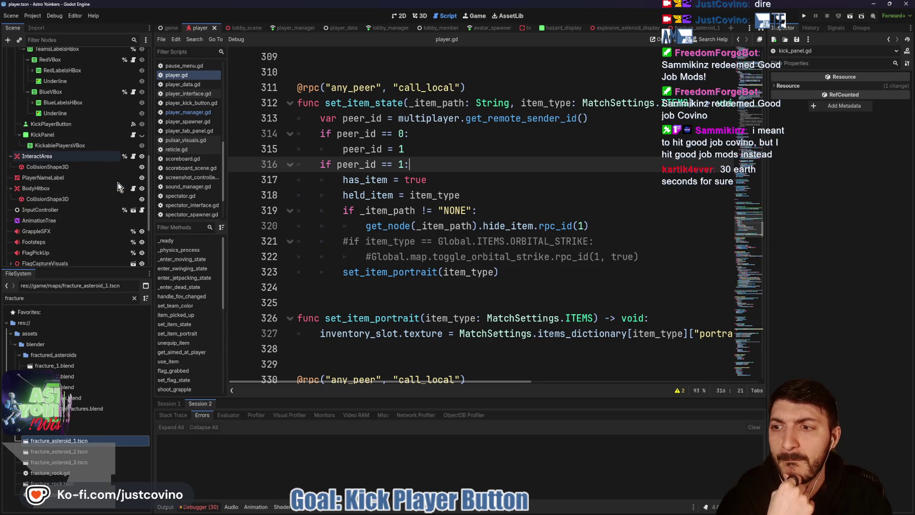
pyautogui.scroll(-3, 109, 203)
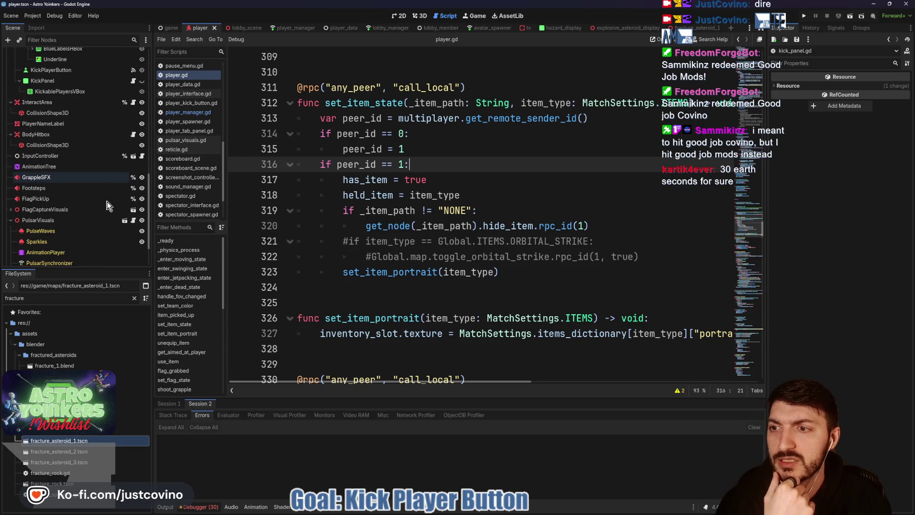
pyautogui.scroll(6, 107, 205)
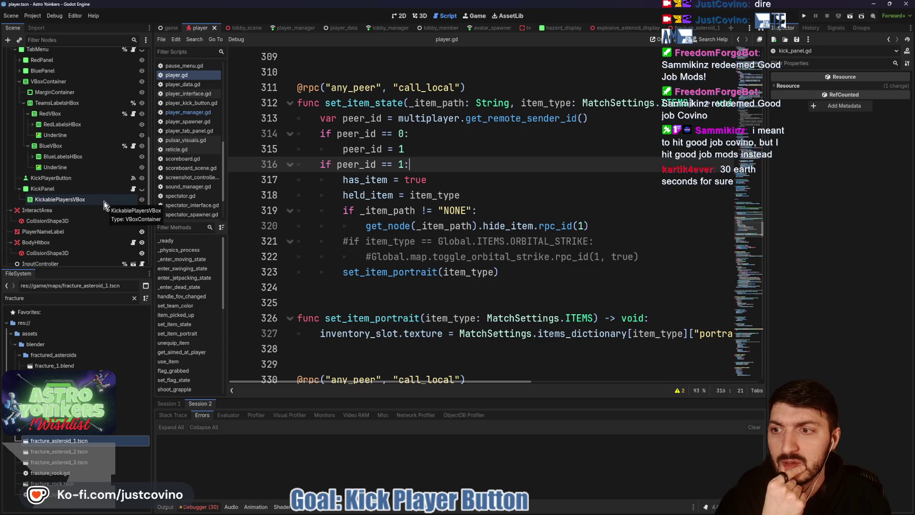
pyautogui.scroll(12, 102, 200)
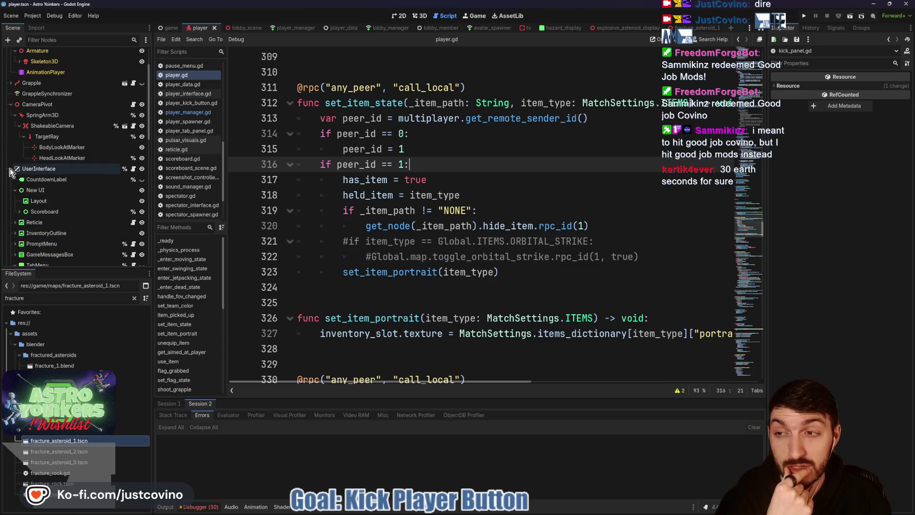
pyautogui.click(11, 169)
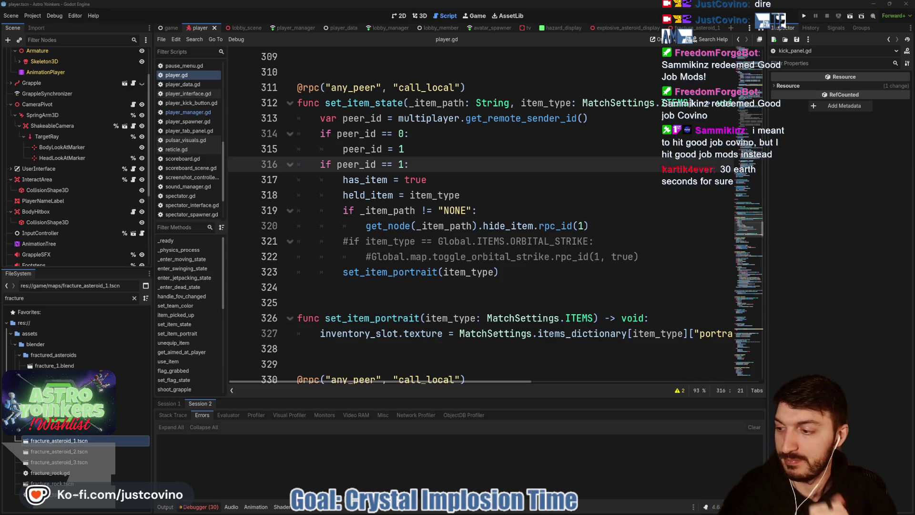
pyautogui.click(442, 210)
pyautogui.scroll(3, 62, 152)
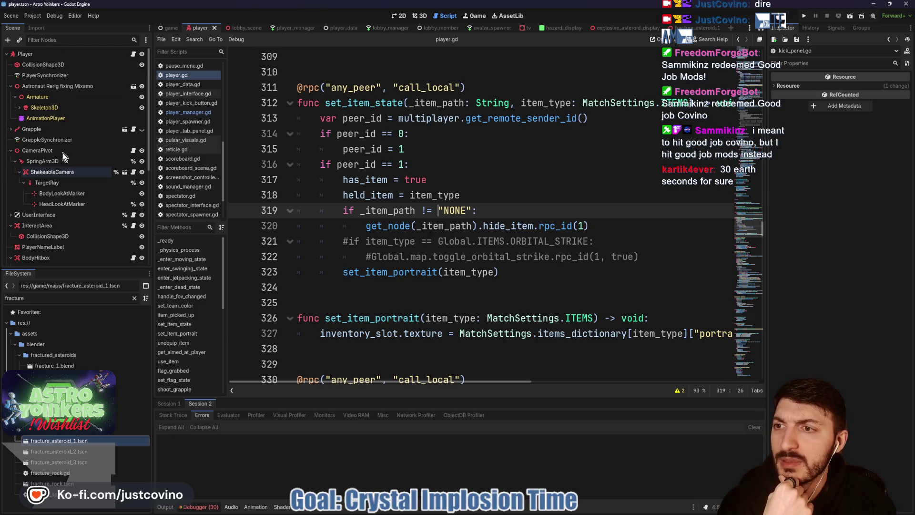
pyautogui.click(19, 108)
pyautogui.scroll(-2, 68, 227)
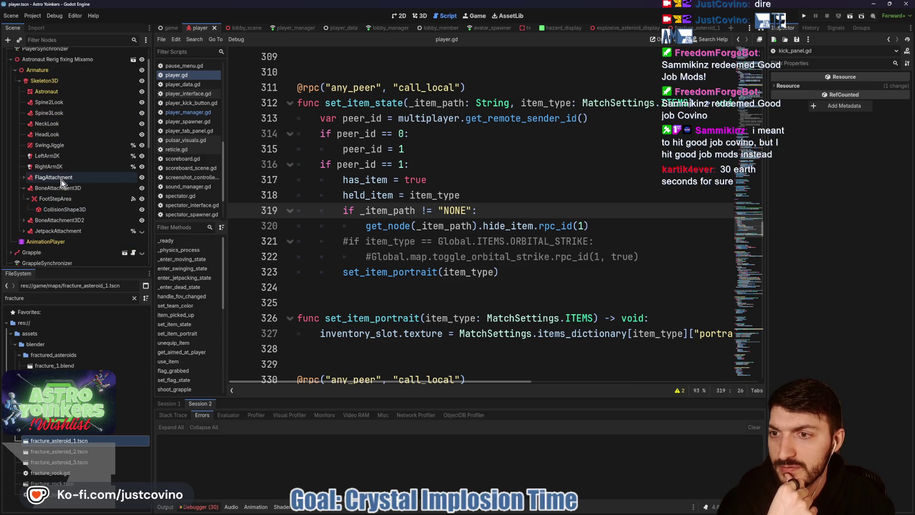
pyautogui.click(23, 178)
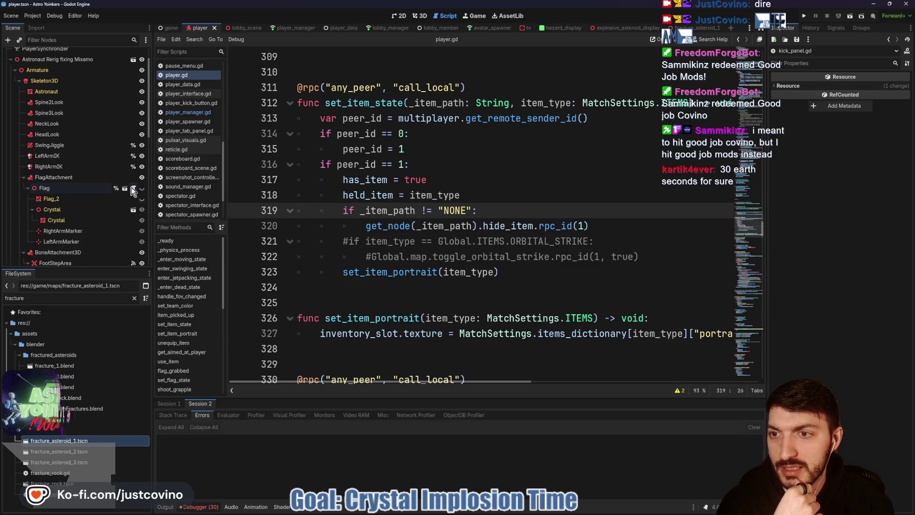
pyautogui.click(133, 187)
pyautogui.scroll(-4, 490, 244)
pyautogui.scroll(6, 490, 245)
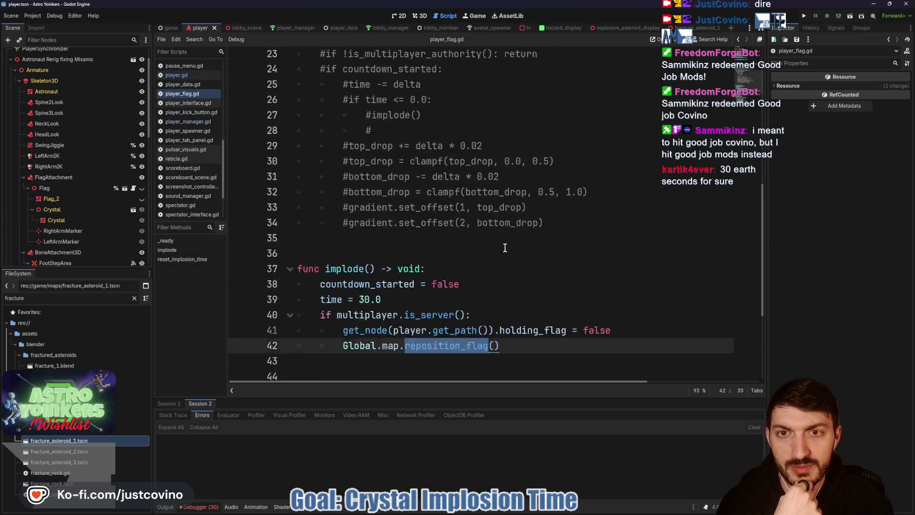
pyautogui.scroll(-4, 481, 239)
pyautogui.doubleClick(356, 201)
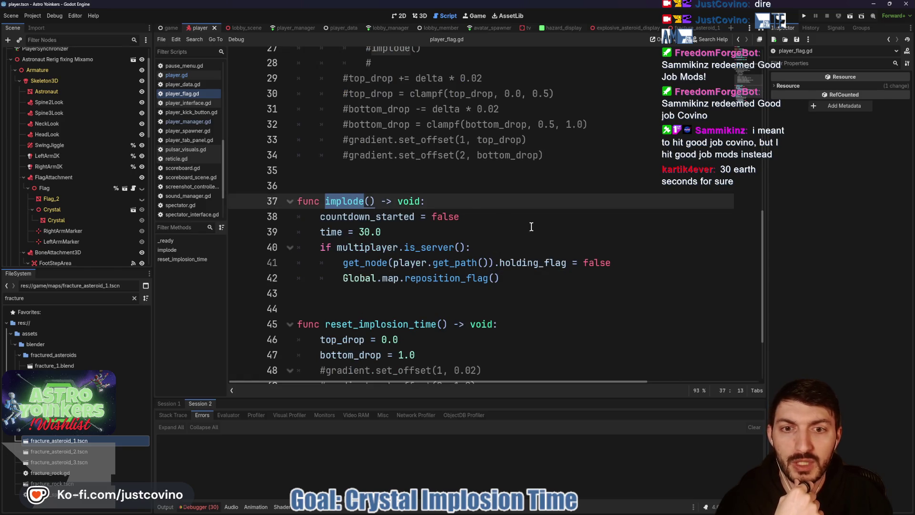
pyautogui.doubleClick(376, 217)
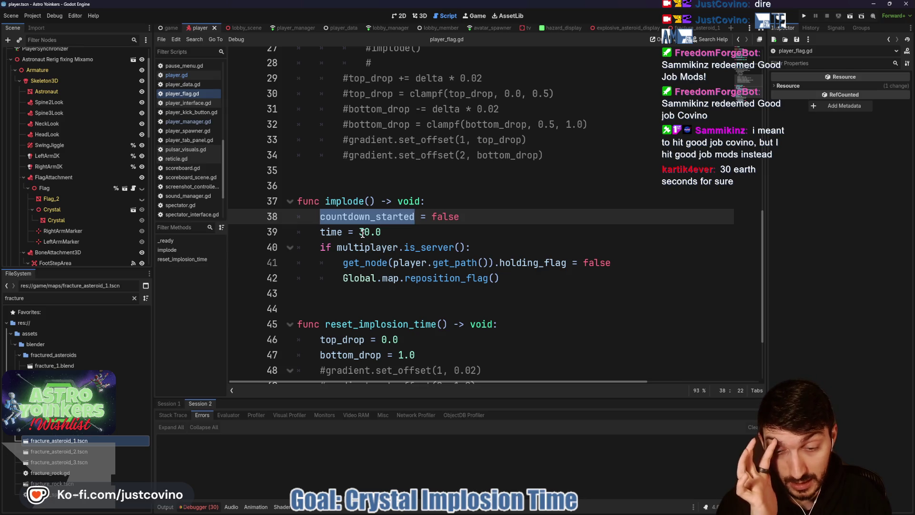
pyautogui.scroll(-2, 539, 278)
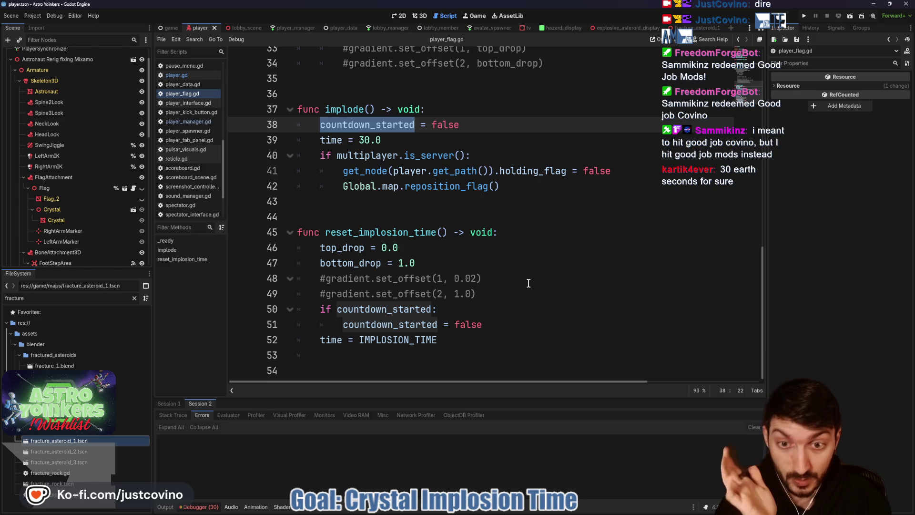
pyautogui.scroll(3, 520, 281)
pyautogui.scroll(6, 520, 282)
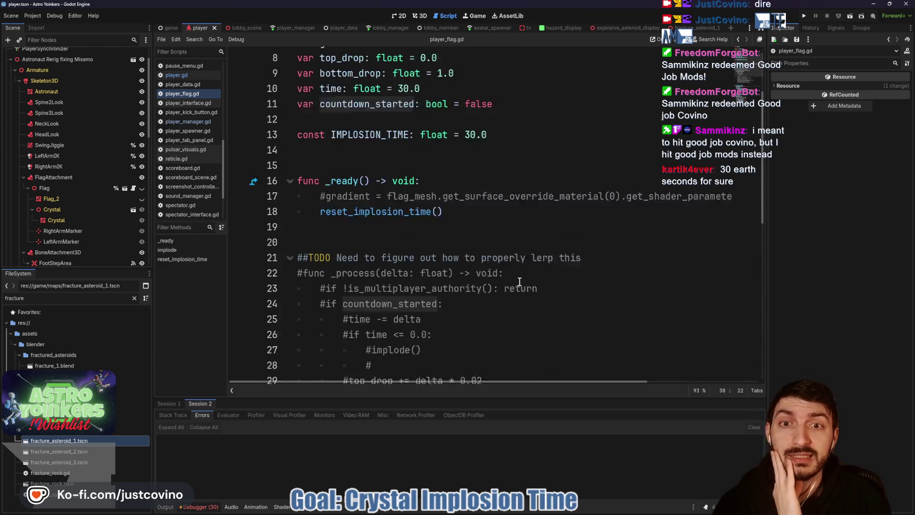
pyautogui.scroll(-1, 529, 301)
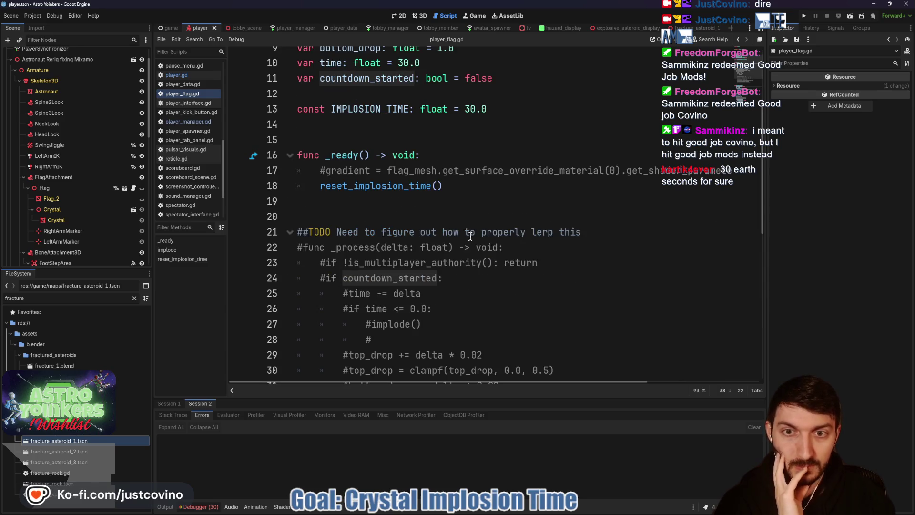
pyautogui.scroll(2, 457, 234)
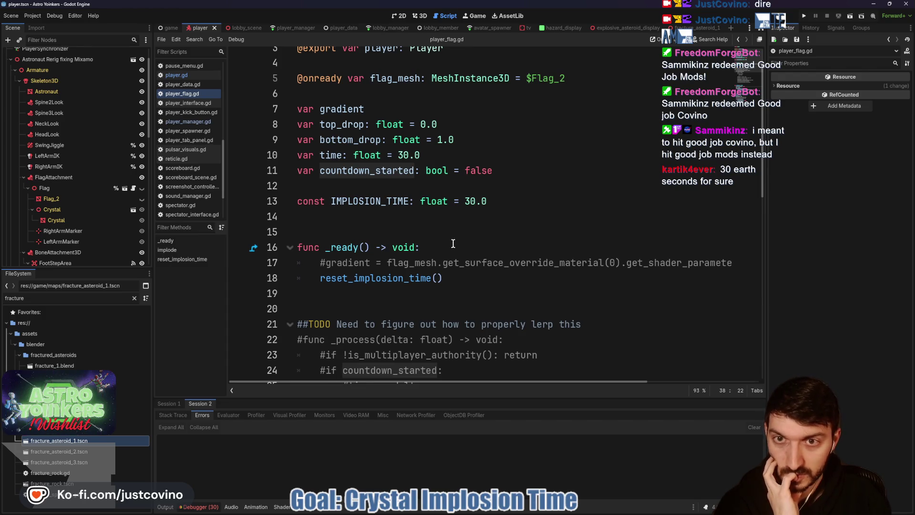
pyautogui.scroll(-3, 452, 244)
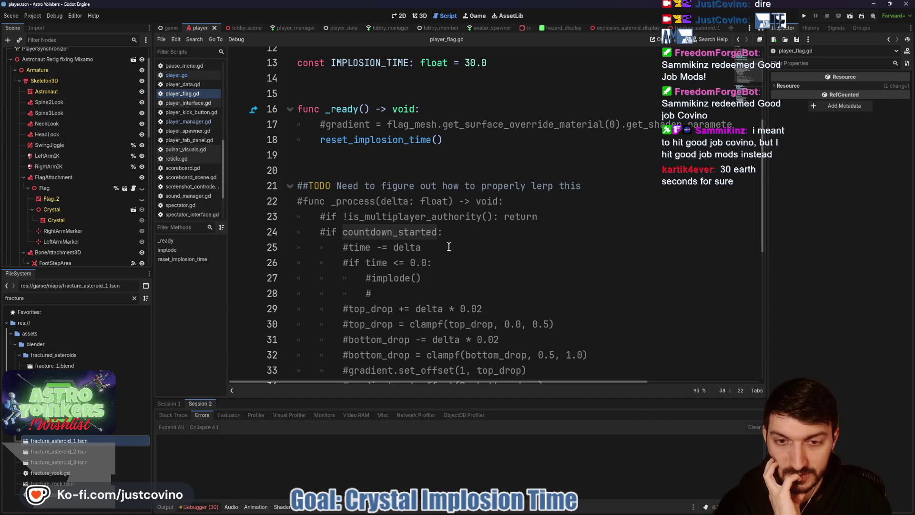
pyautogui.scroll(-1, 449, 263)
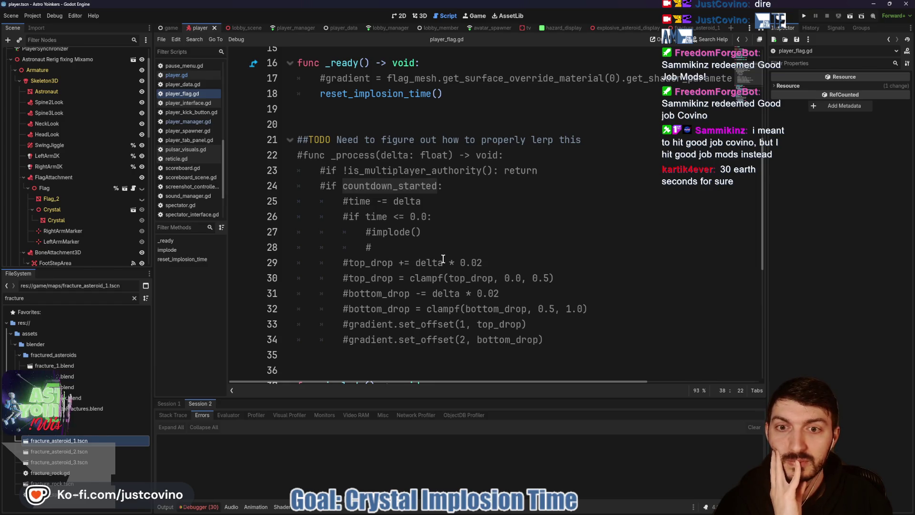
pyautogui.scroll(-4, 442, 258)
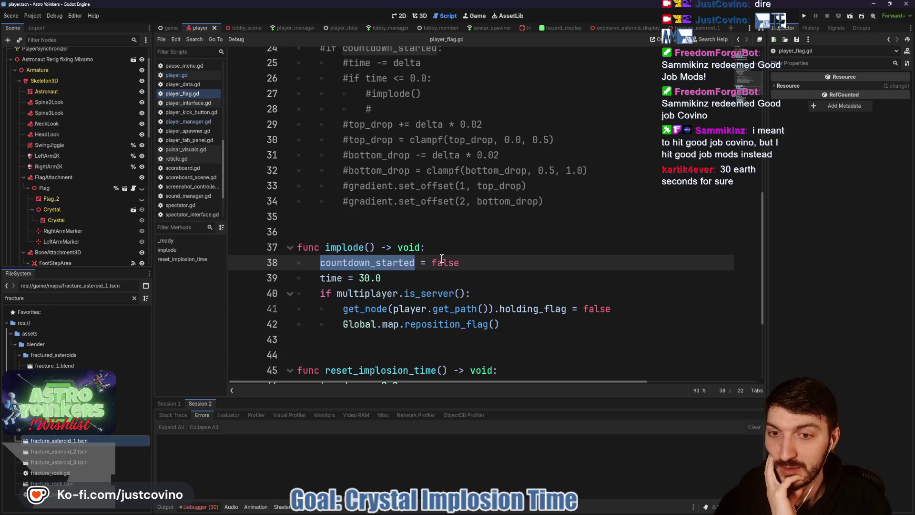
pyautogui.click(392, 231)
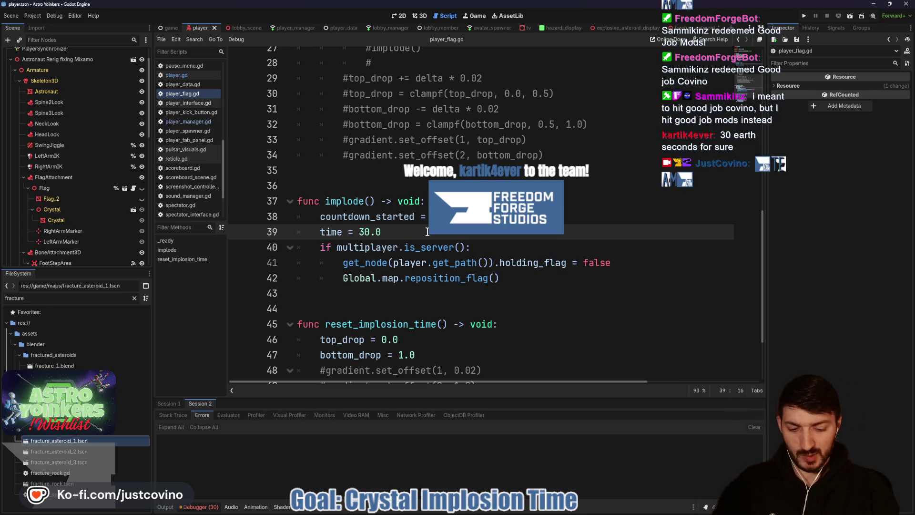
# In implode(), set time = MatchSettings.flag_implosion_time using autocomplete
pyautogui.write('Mact')
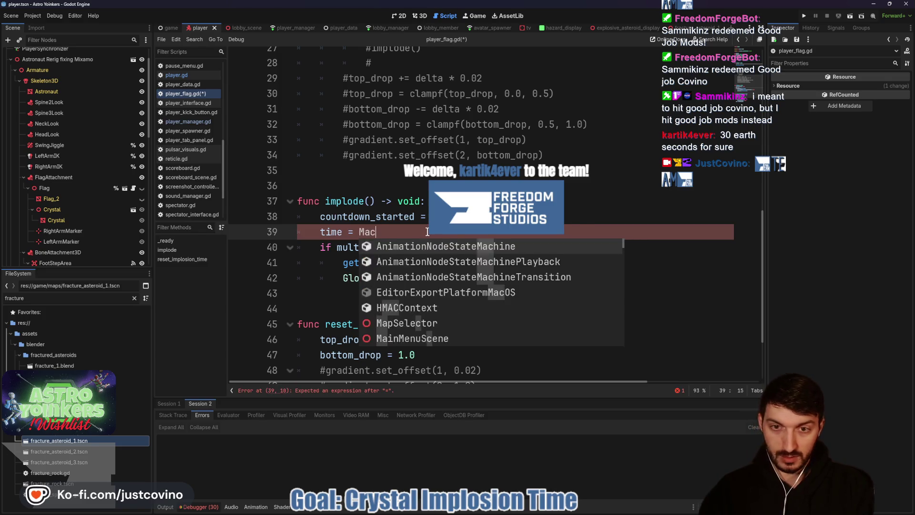
pyautogui.press('BackSpace')
pyautogui.press('BackSpace')
pyautogui.write('tch')
pyautogui.press('Return')
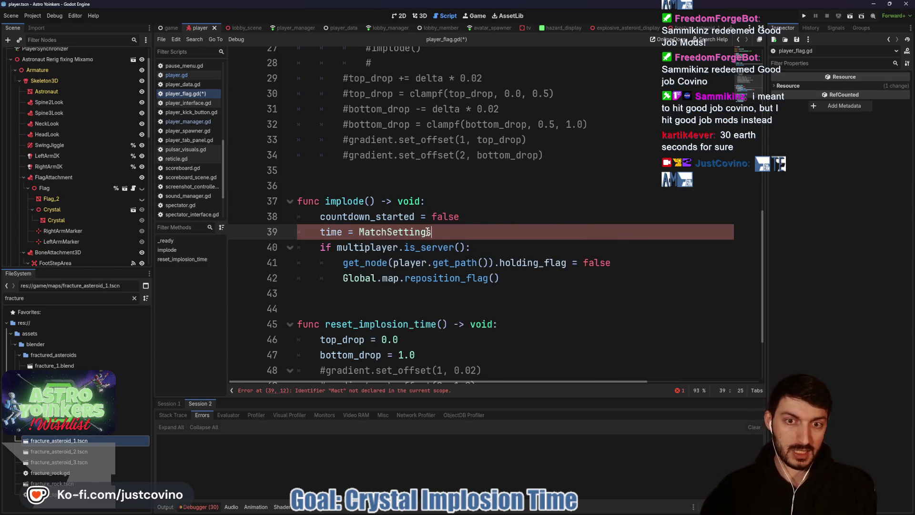
pyautogui.write('.flag')
pyautogui.press('Return')
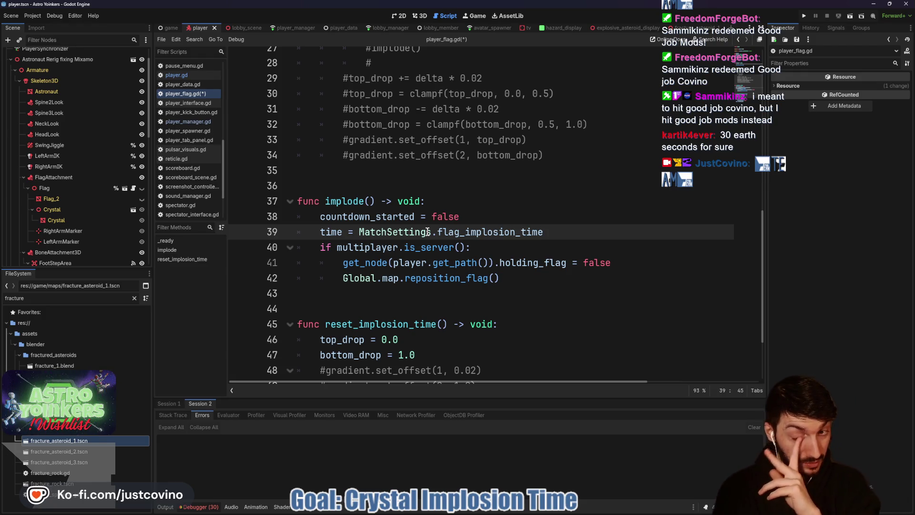
# Review the IMPLOSION_TIME constant in player_flag.gd, then switch to player_manager.gd
pyautogui.scroll(5, 405, 227)
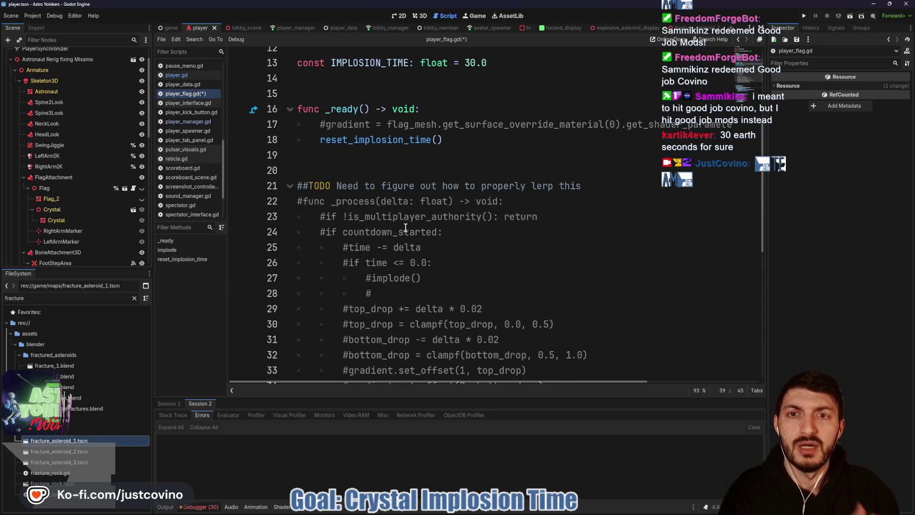
pyautogui.scroll(-6, 398, 237)
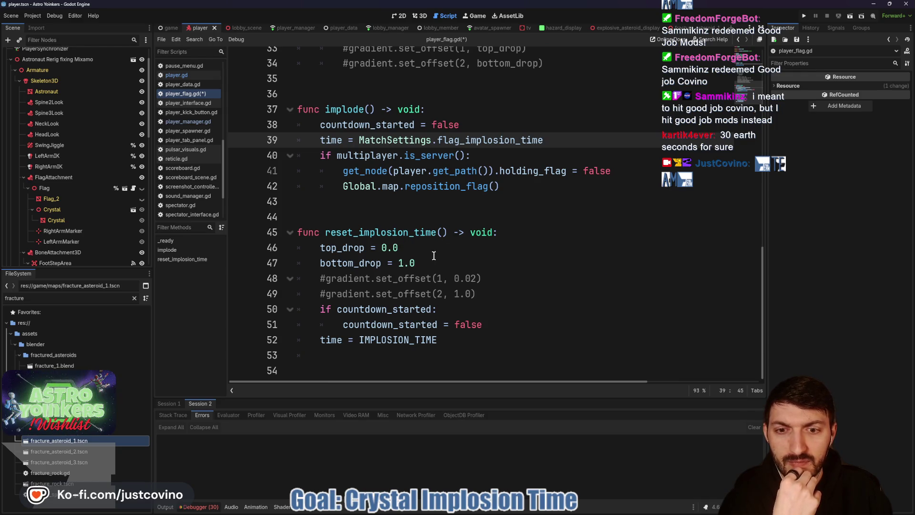
pyautogui.scroll(10, 434, 256)
pyautogui.click(522, 204)
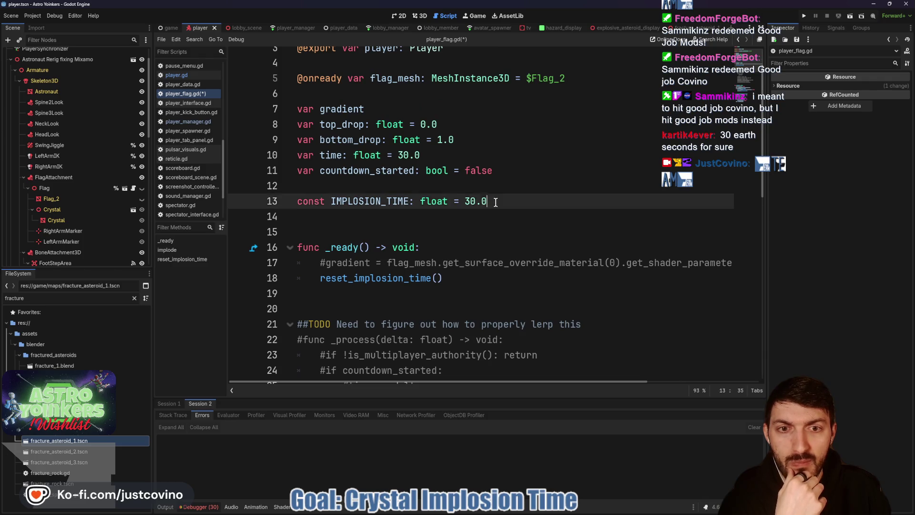
pyautogui.hotkey('shift', 'Home')
pyautogui.scroll(-8, 505, 224)
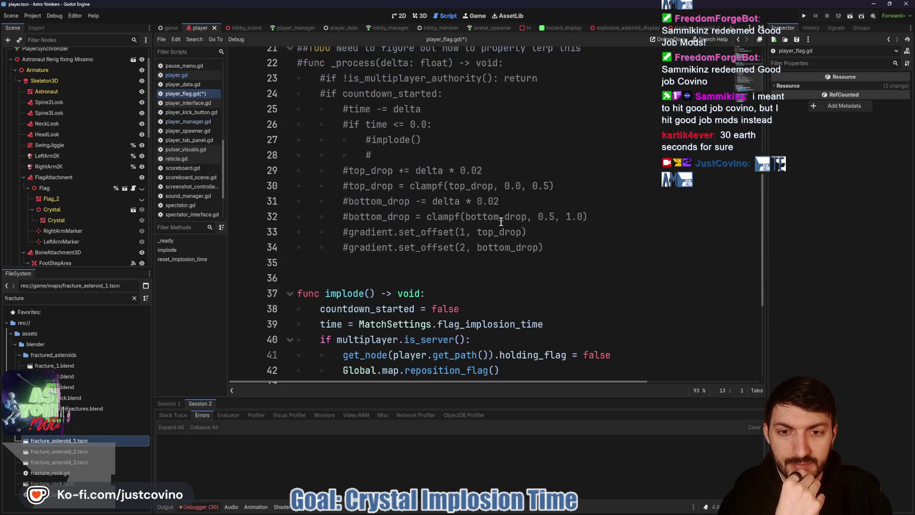
pyautogui.scroll(-2, 501, 221)
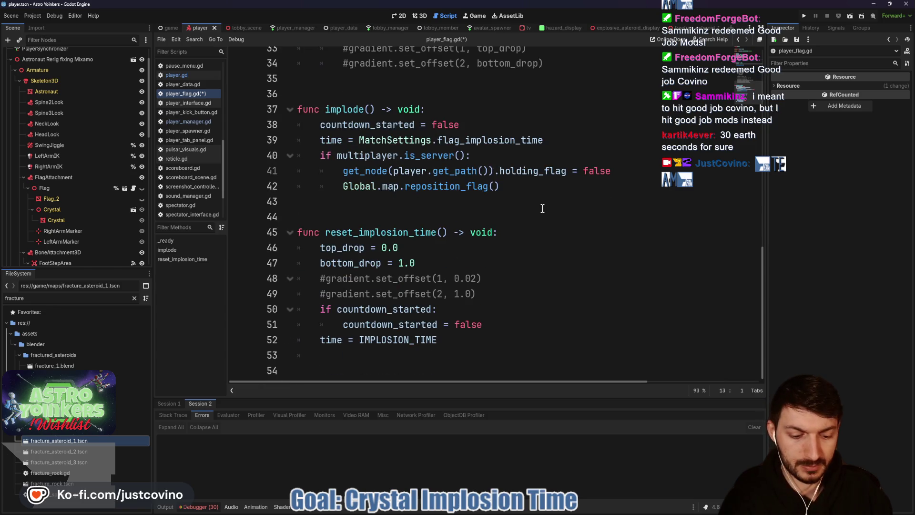
pyautogui.scroll(4, 533, 207)
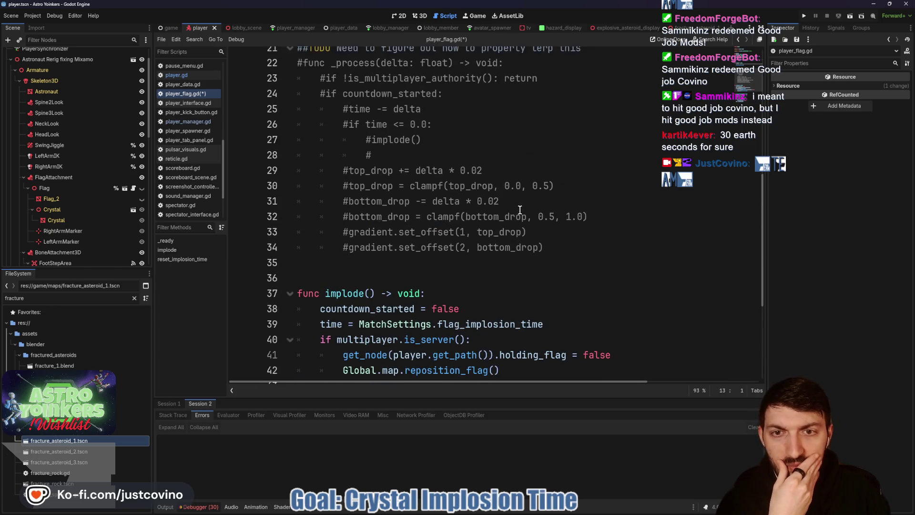
pyautogui.scroll(1, 477, 205)
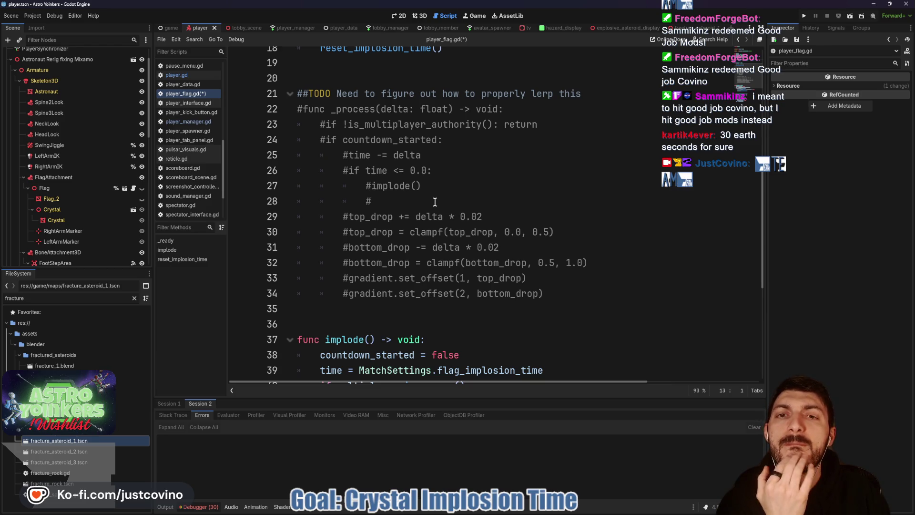
pyautogui.scroll(3, 434, 202)
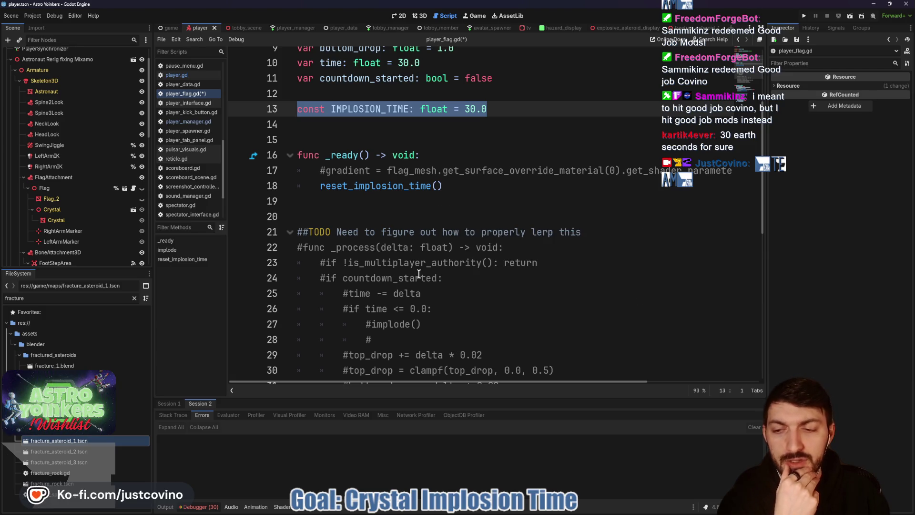
pyautogui.scroll(-4, 428, 274)
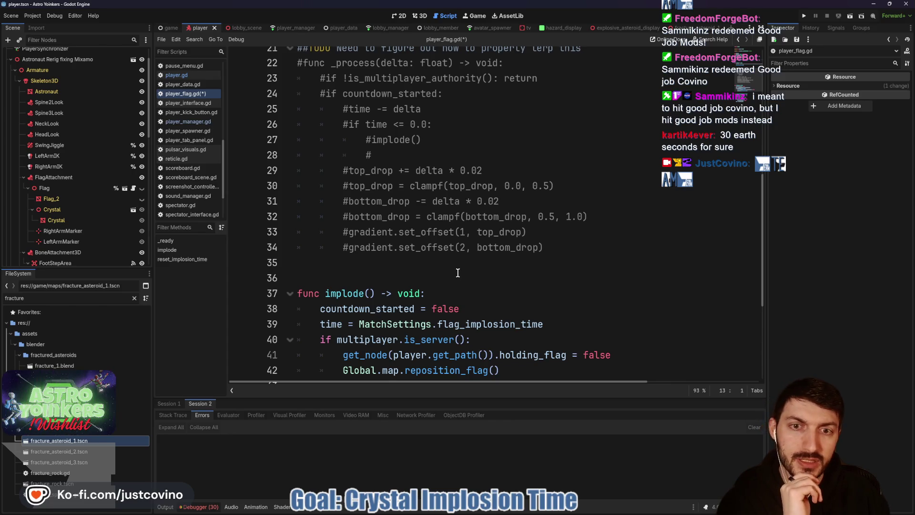
pyautogui.scroll(-2, 457, 273)
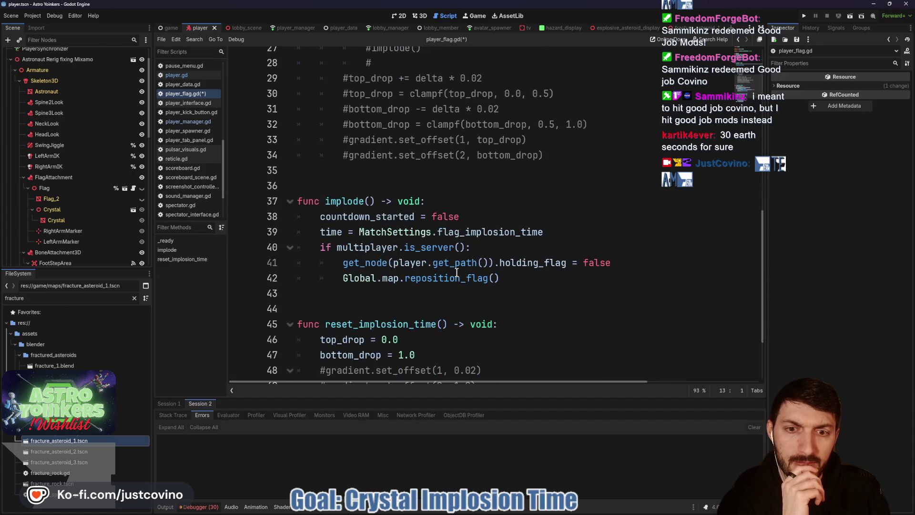
pyautogui.scroll(2, 456, 273)
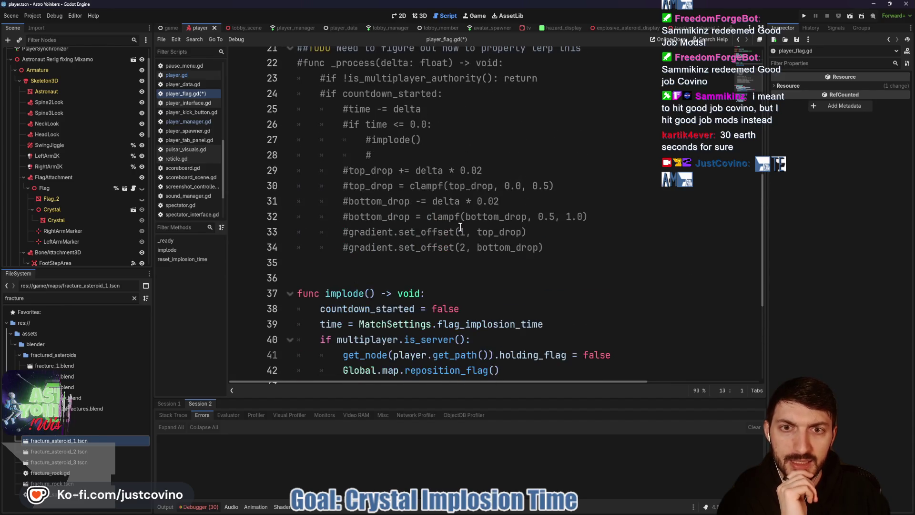
pyautogui.scroll(-2, 446, 234)
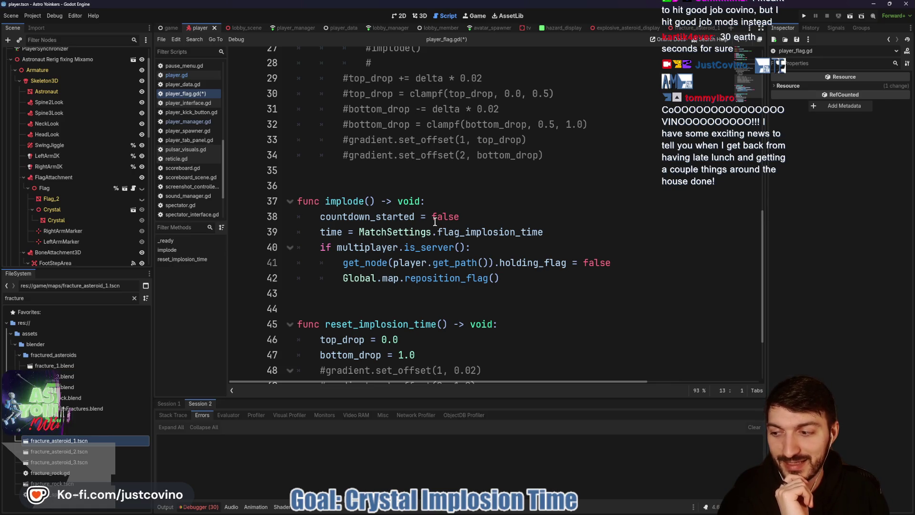
pyautogui.click(393, 185)
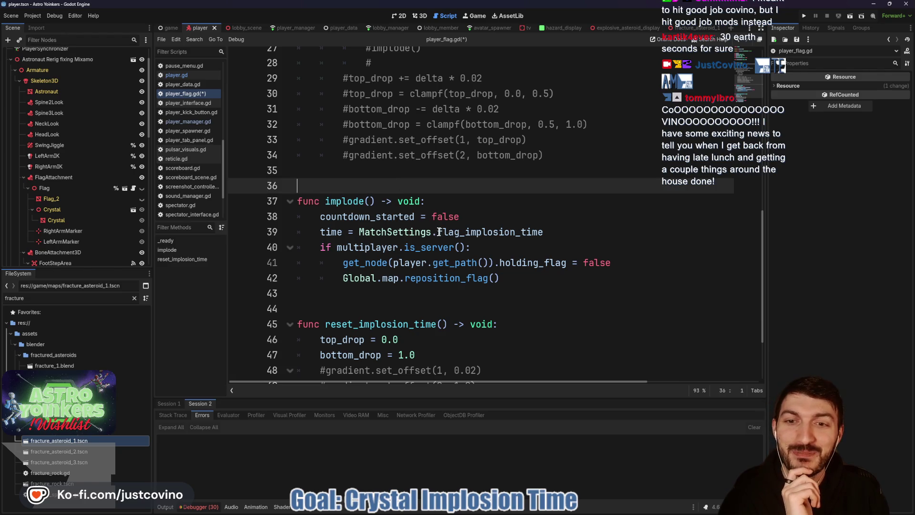
pyautogui.click(286, 27)
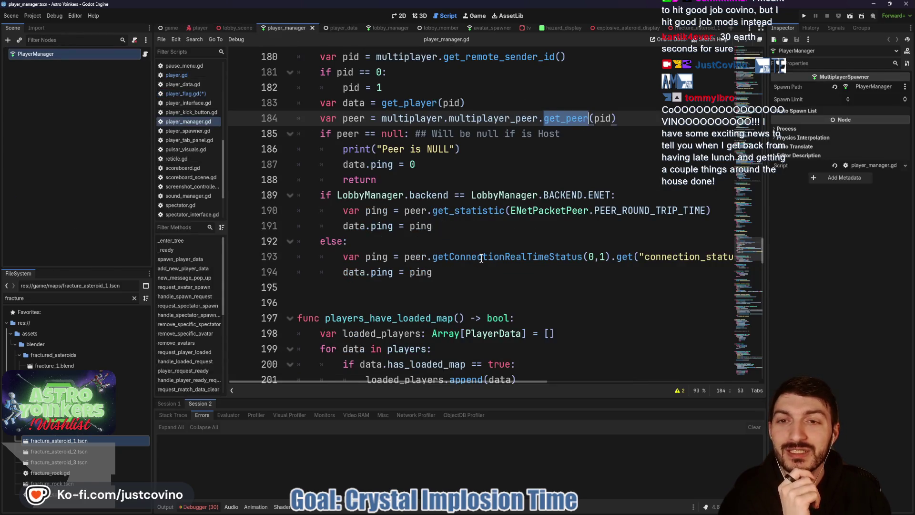
# Scroll through player_manager.gd and collapse the Output panel to enlarge the code view
pyautogui.scroll(-20, 466, 262)
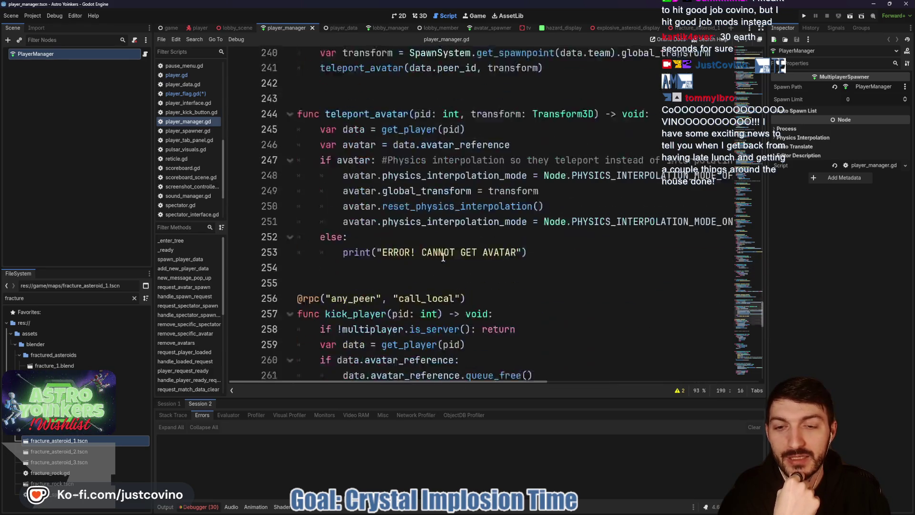
pyautogui.scroll(15, 441, 257)
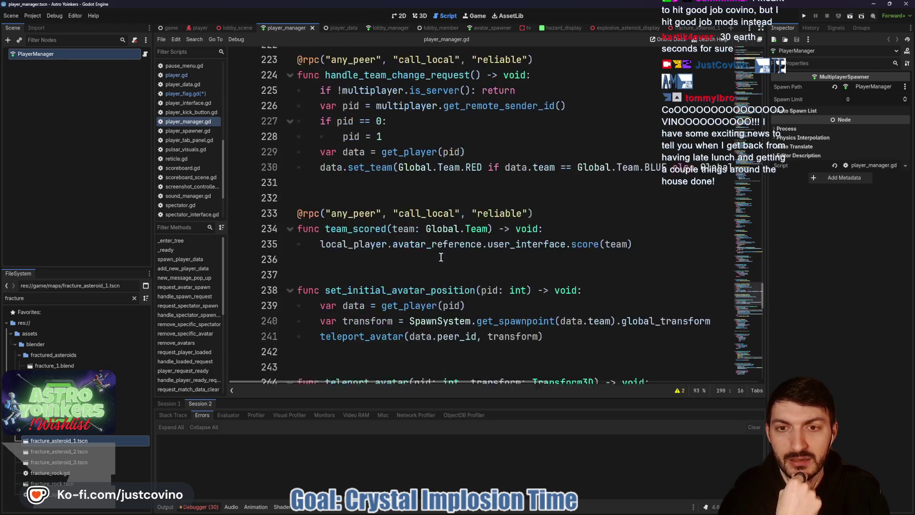
pyautogui.scroll(3, 432, 259)
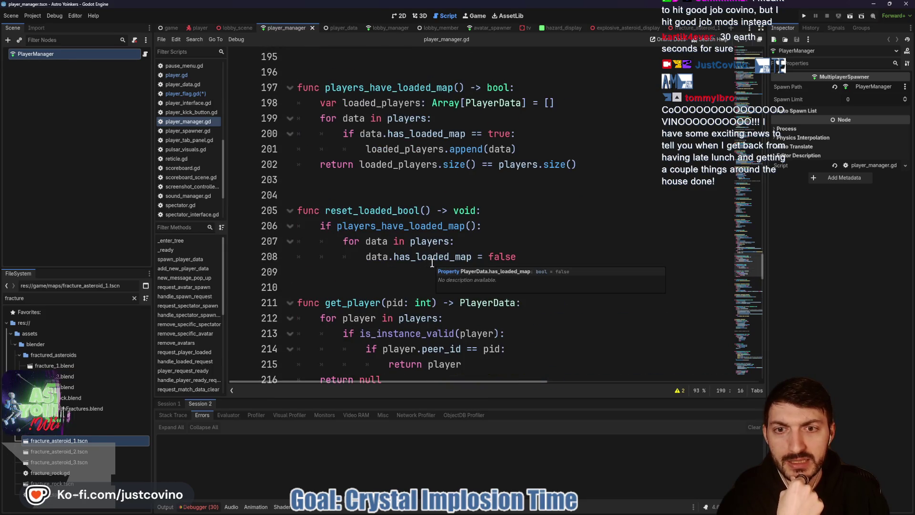
pyautogui.scroll(4, 432, 262)
pyautogui.scroll(-10, 432, 263)
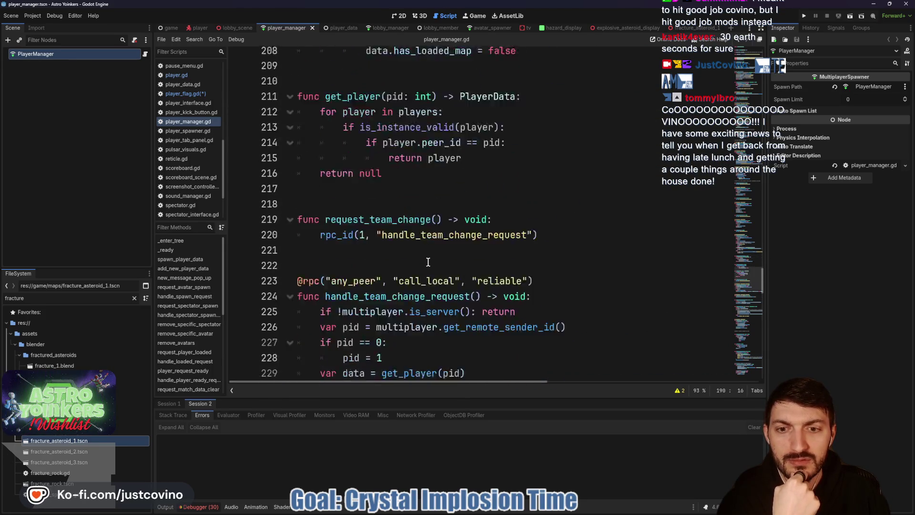
pyautogui.scroll(-1, 394, 290)
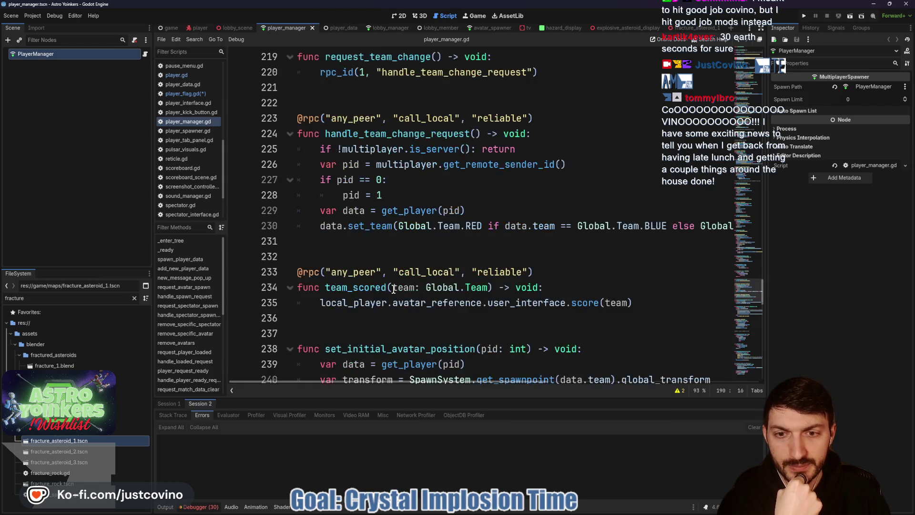
pyautogui.scroll(7, 394, 289)
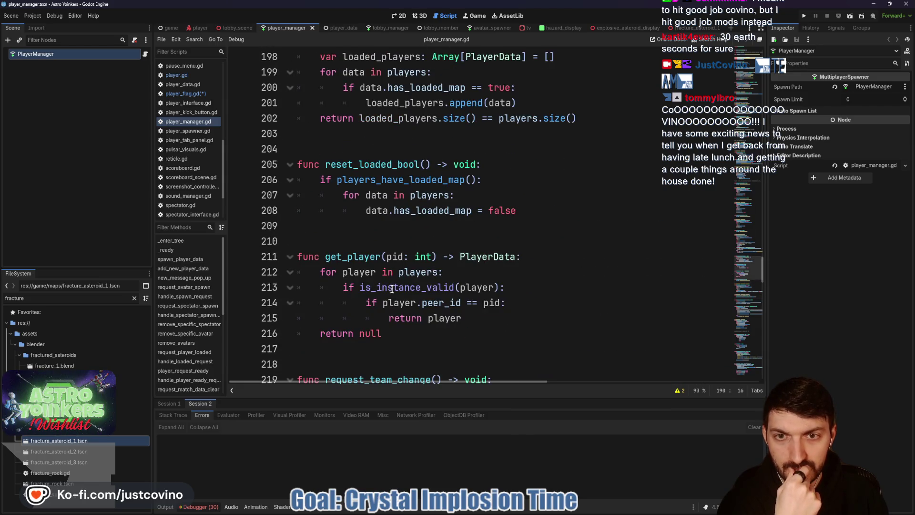
pyautogui.scroll(13, 392, 289)
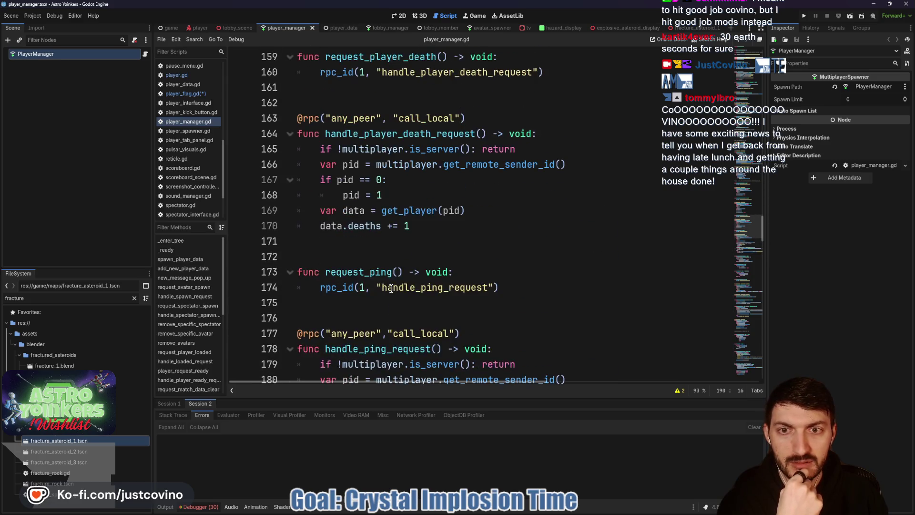
pyautogui.scroll(9, 392, 289)
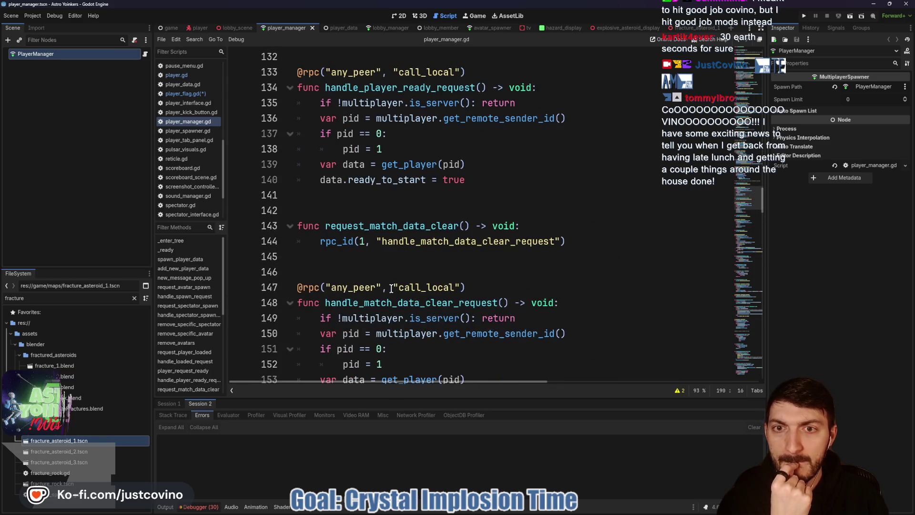
pyautogui.scroll(8, 391, 288)
pyautogui.scroll(8, 388, 288)
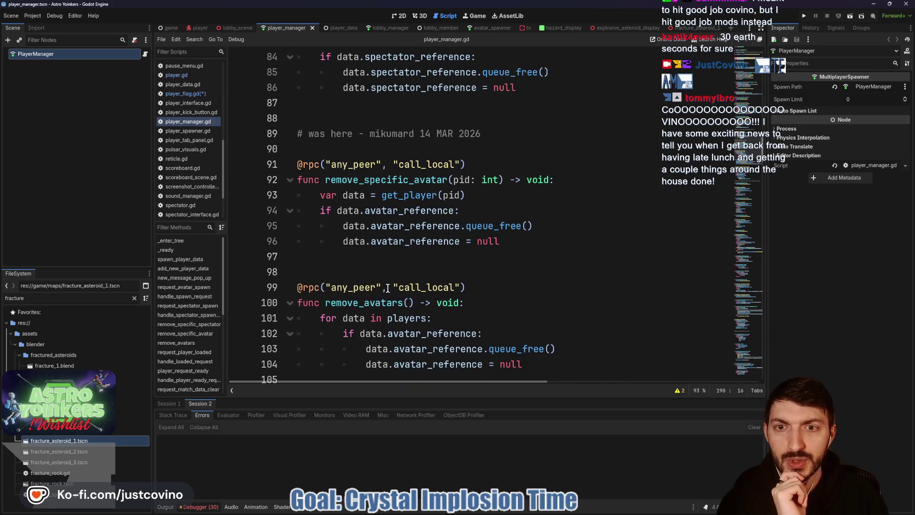
pyautogui.scroll(4, 388, 288)
pyautogui.scroll(4, 379, 287)
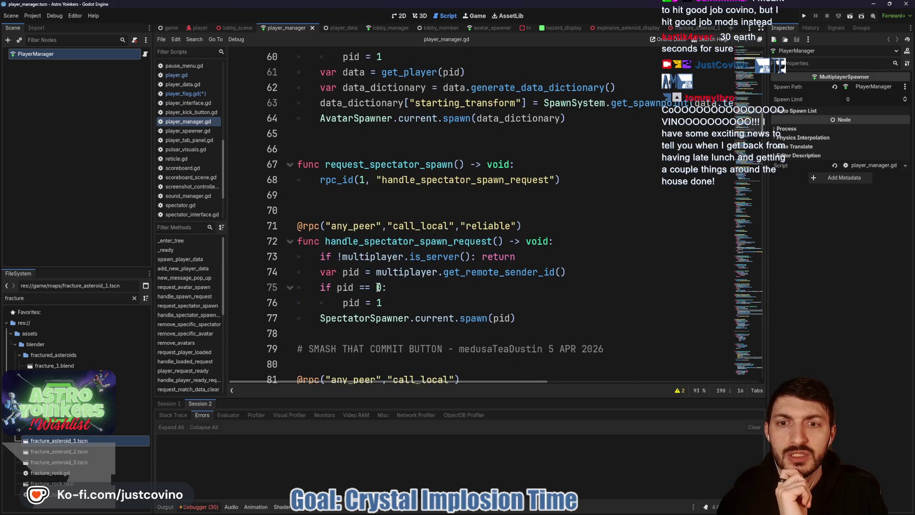
pyautogui.scroll(4, 378, 288)
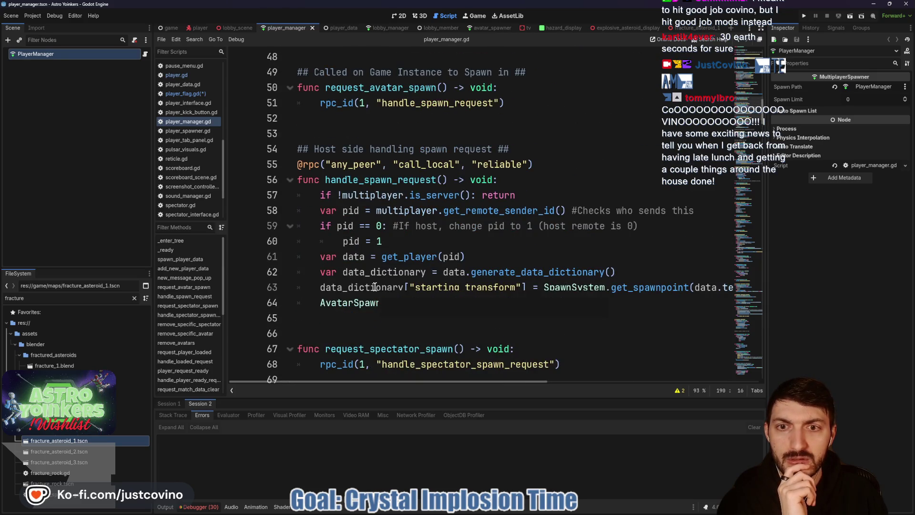
pyautogui.scroll(4, 375, 287)
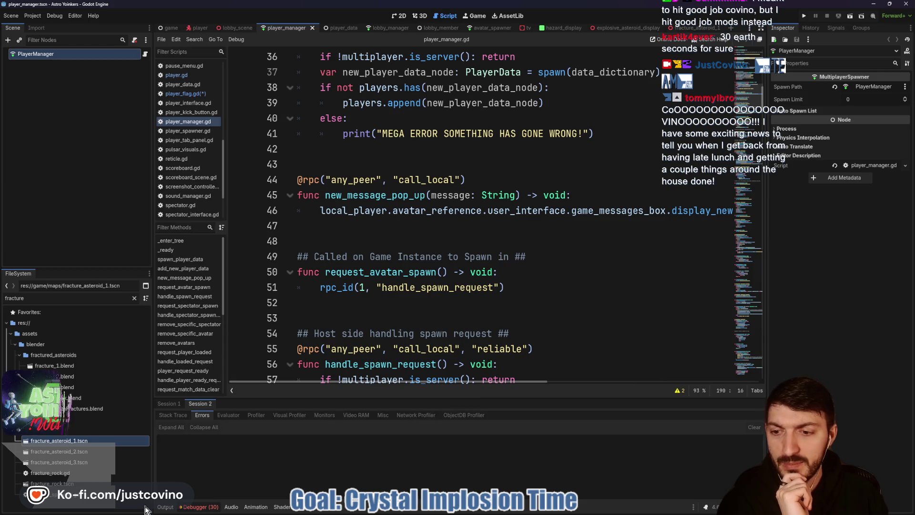
pyautogui.click(166, 506)
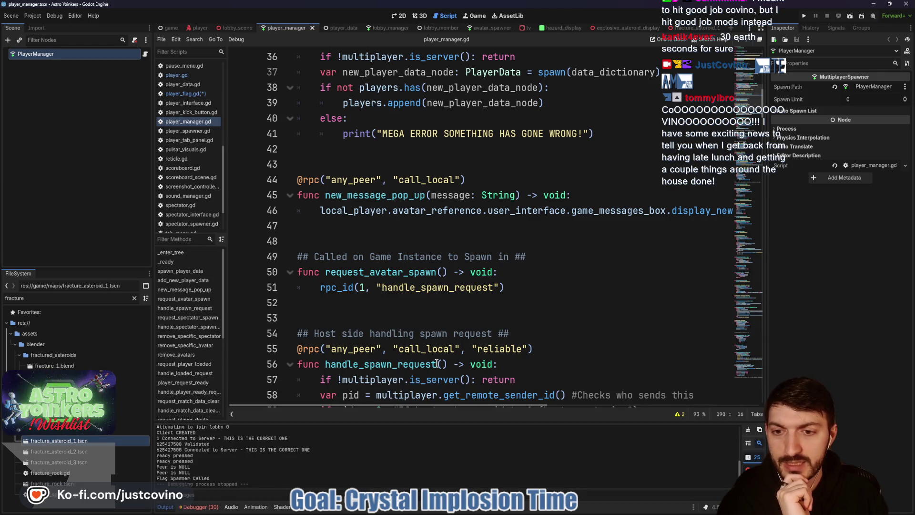
pyautogui.click(166, 509)
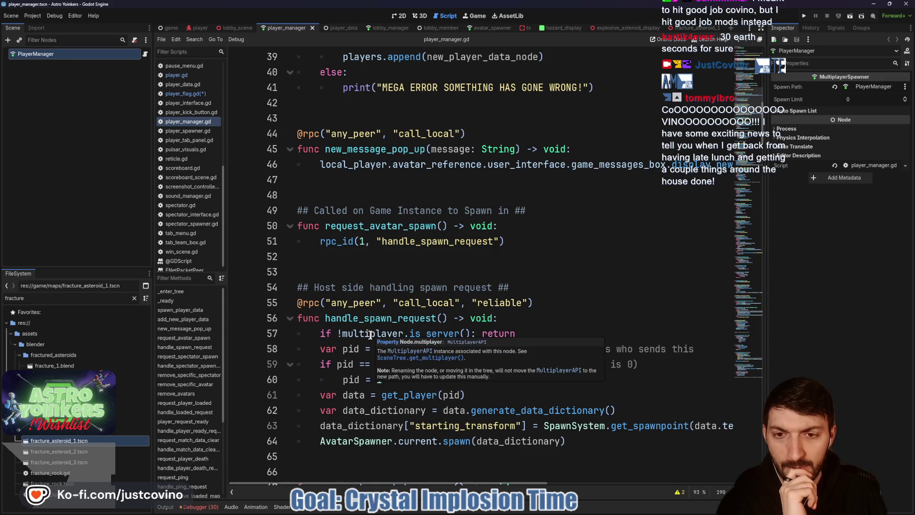
pyautogui.scroll(1, 327, 282)
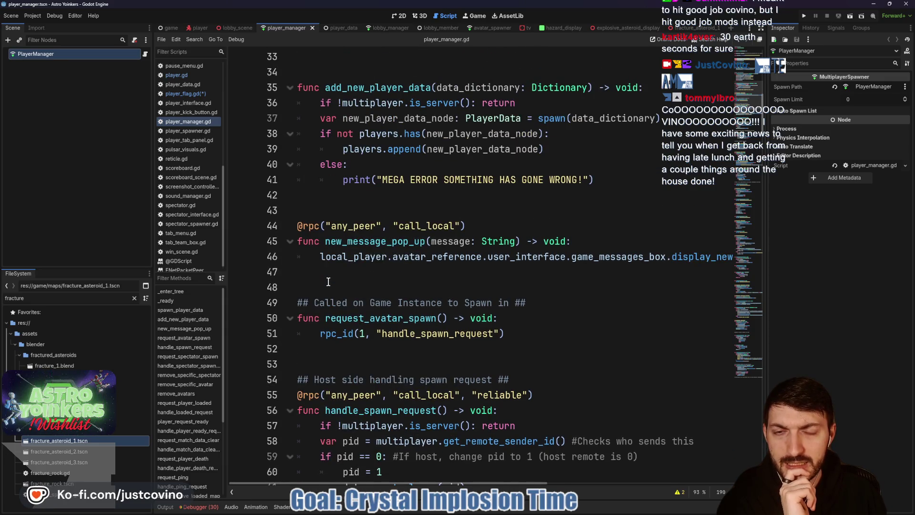
pyautogui.scroll(6, 328, 282)
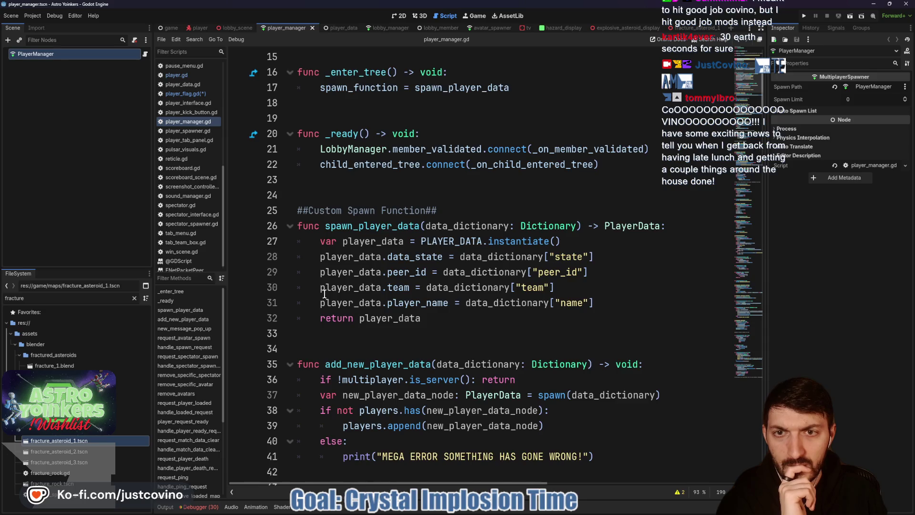
pyautogui.scroll(-6, 324, 294)
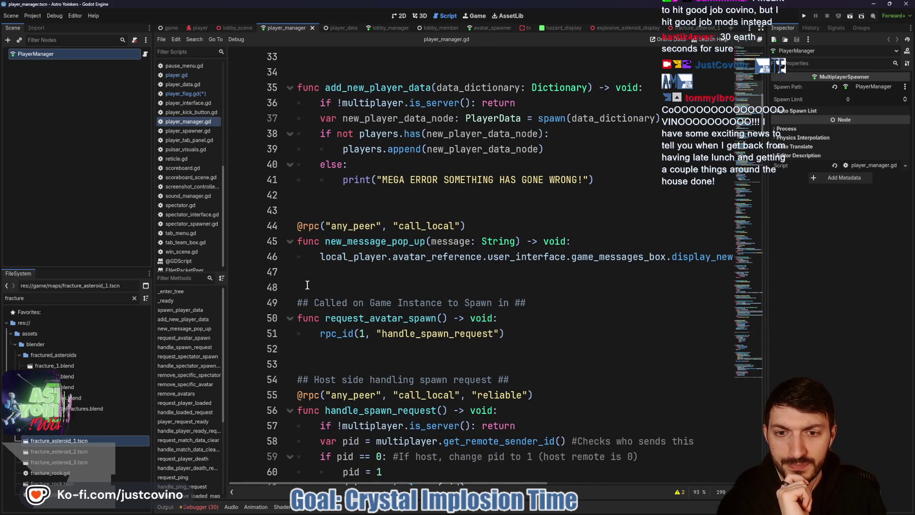
# Rename the line 48 region comment to '#region Requests and Handlers'
pyautogui.click(308, 285)
pyautogui.write('#region Reque')
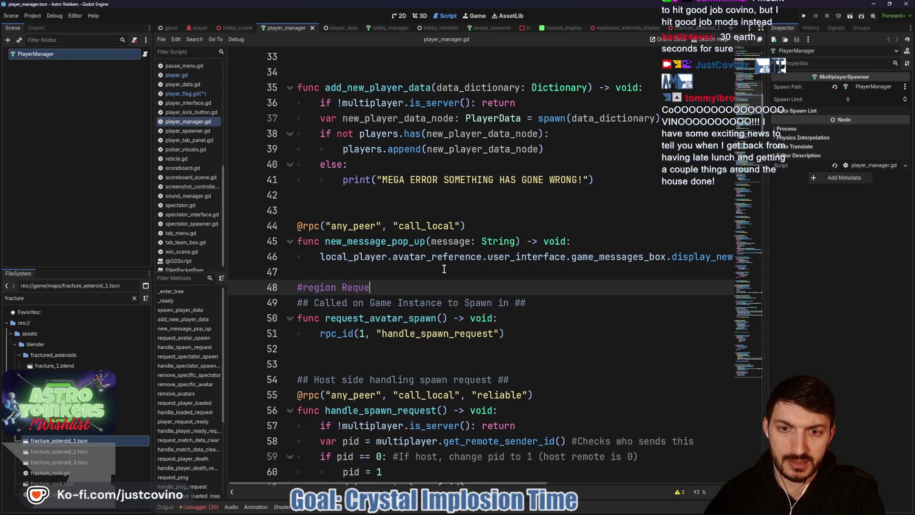
pyautogui.write('sts')
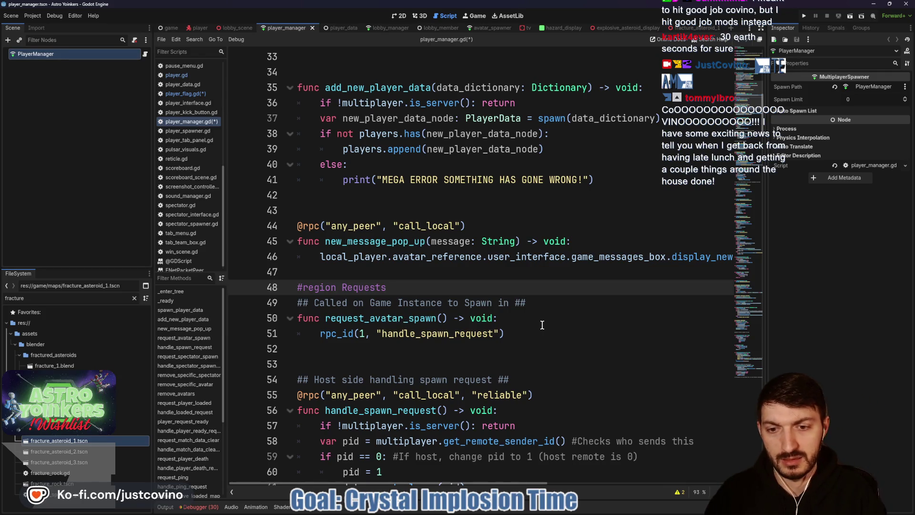
pyautogui.write(' and Handlers')
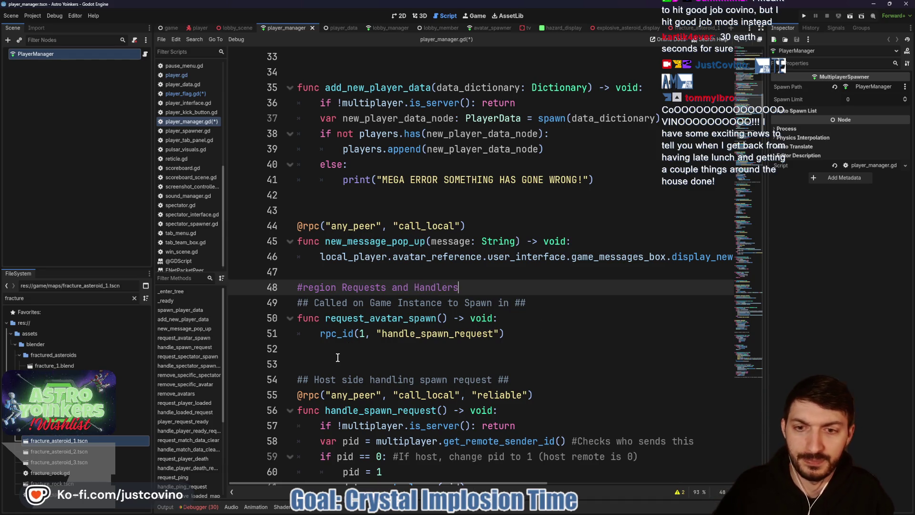
# Delete the extra blank line 53 and re-add a blank line after request_avatar_spawn
pyautogui.click(337, 370)
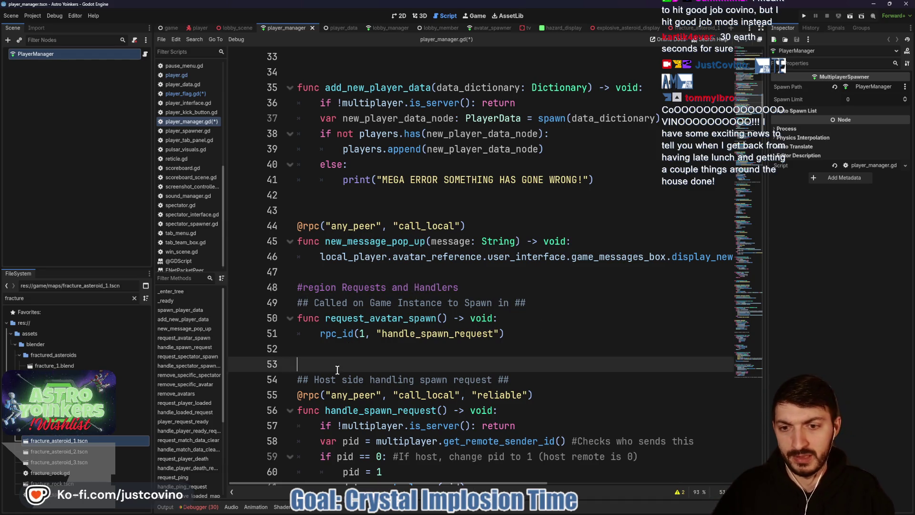
pyautogui.press('BackSpace')
pyautogui.scroll(-2, 324, 286)
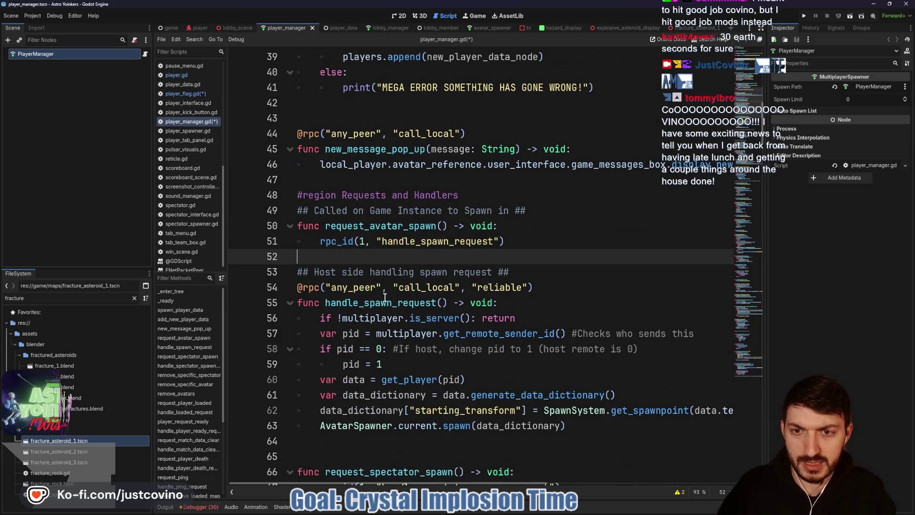
pyautogui.press('Return')
pyautogui.scroll(-3, 394, 286)
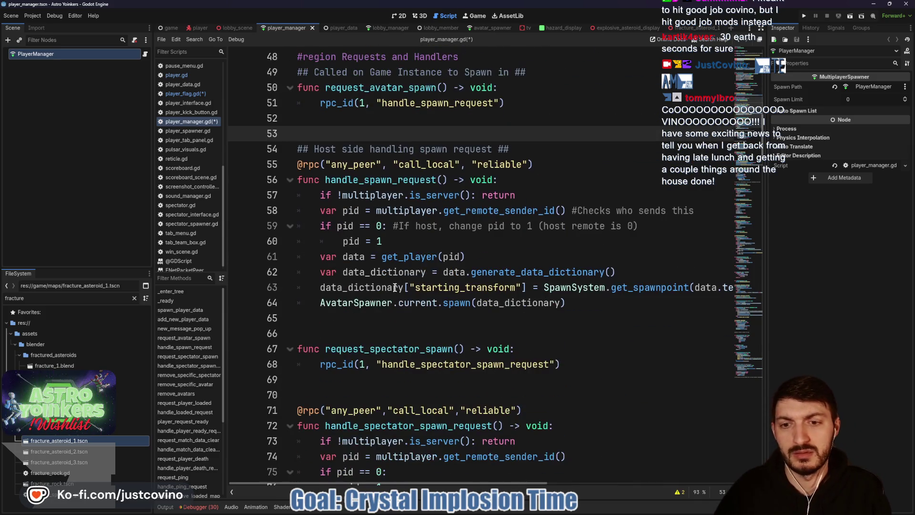
pyautogui.click(329, 325)
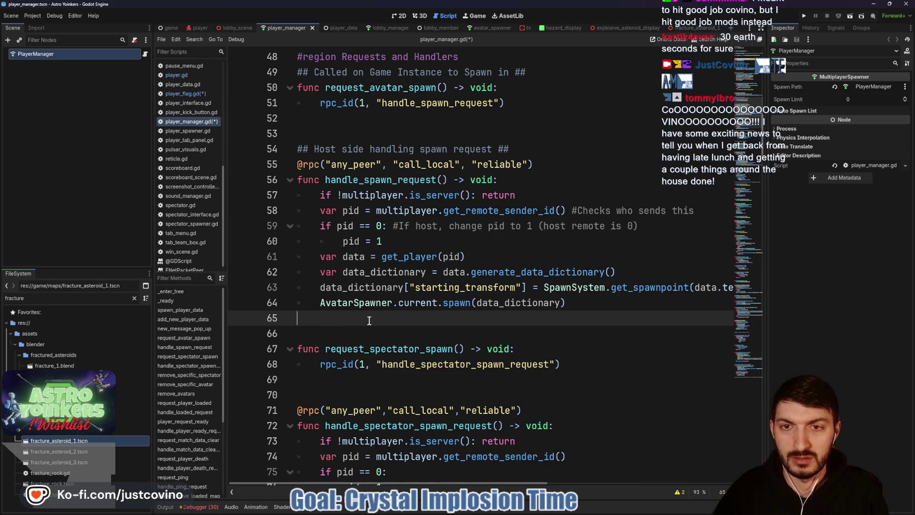